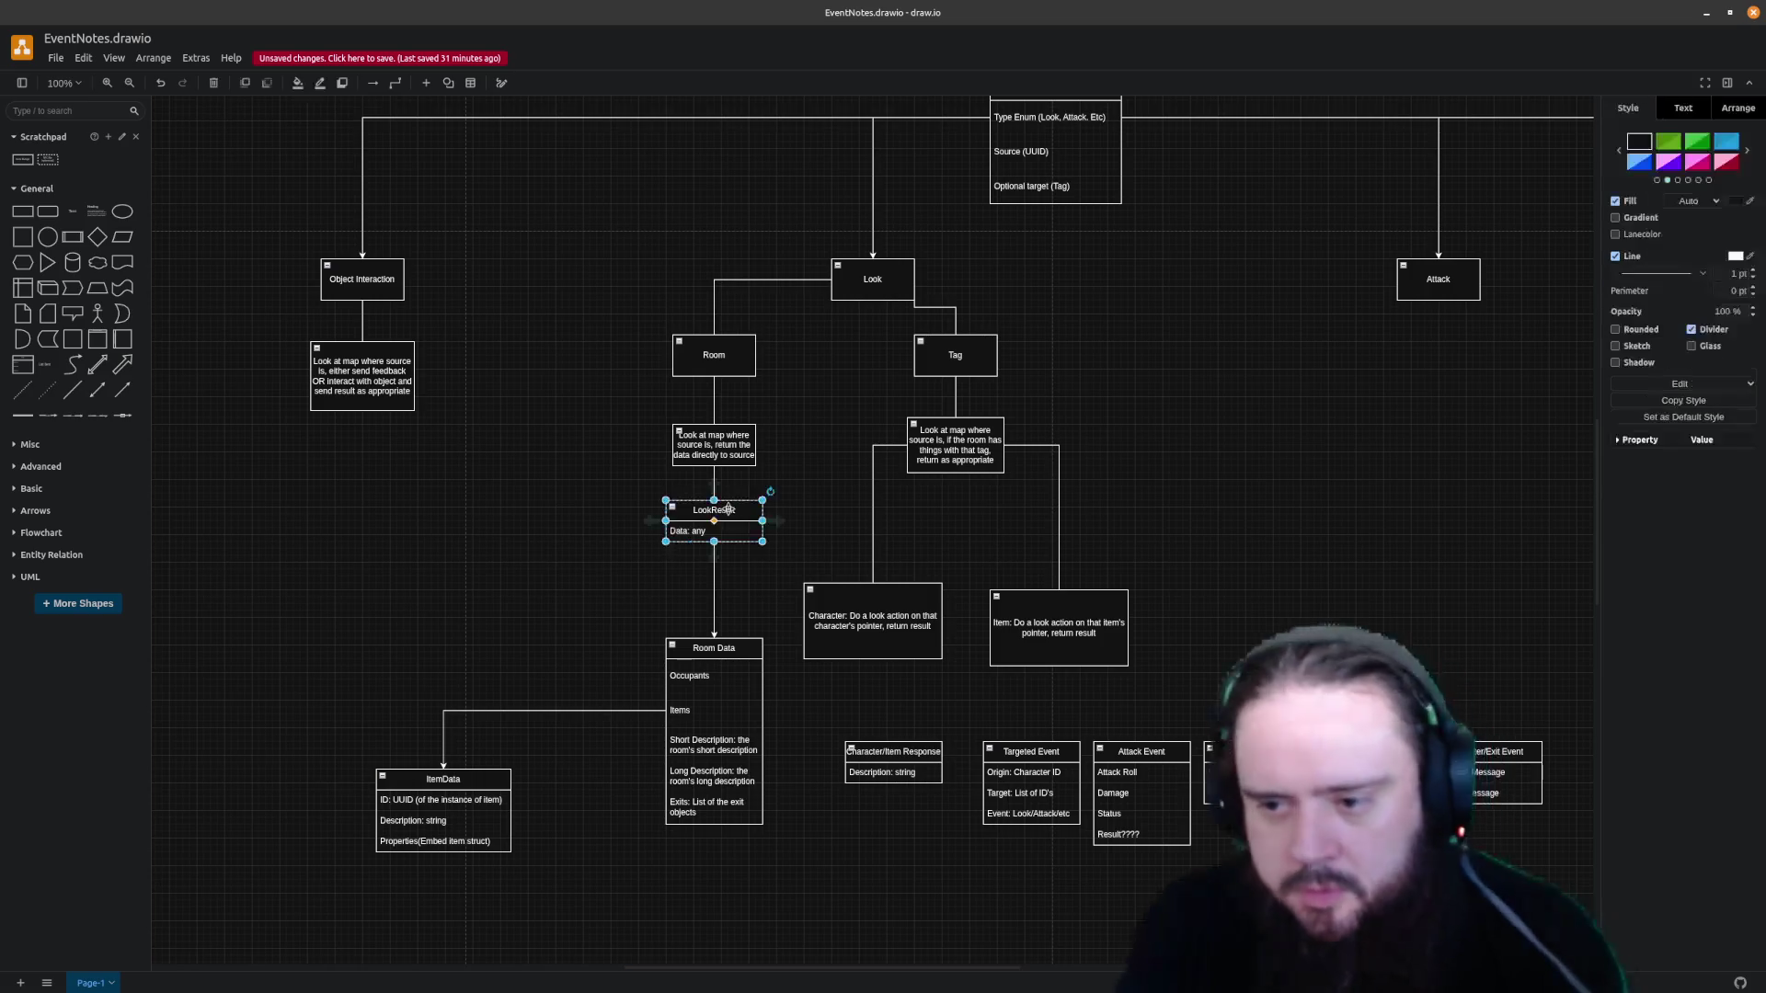
Place a LookResult copy under Tag and reroute the Tag connector into its top
{"action": "left_click_drag", "start_coordinate": [722, 513], "coordinate": [882, 506], "text": "ctrl"}
{"action": "left_click", "coordinate": [882, 504]}
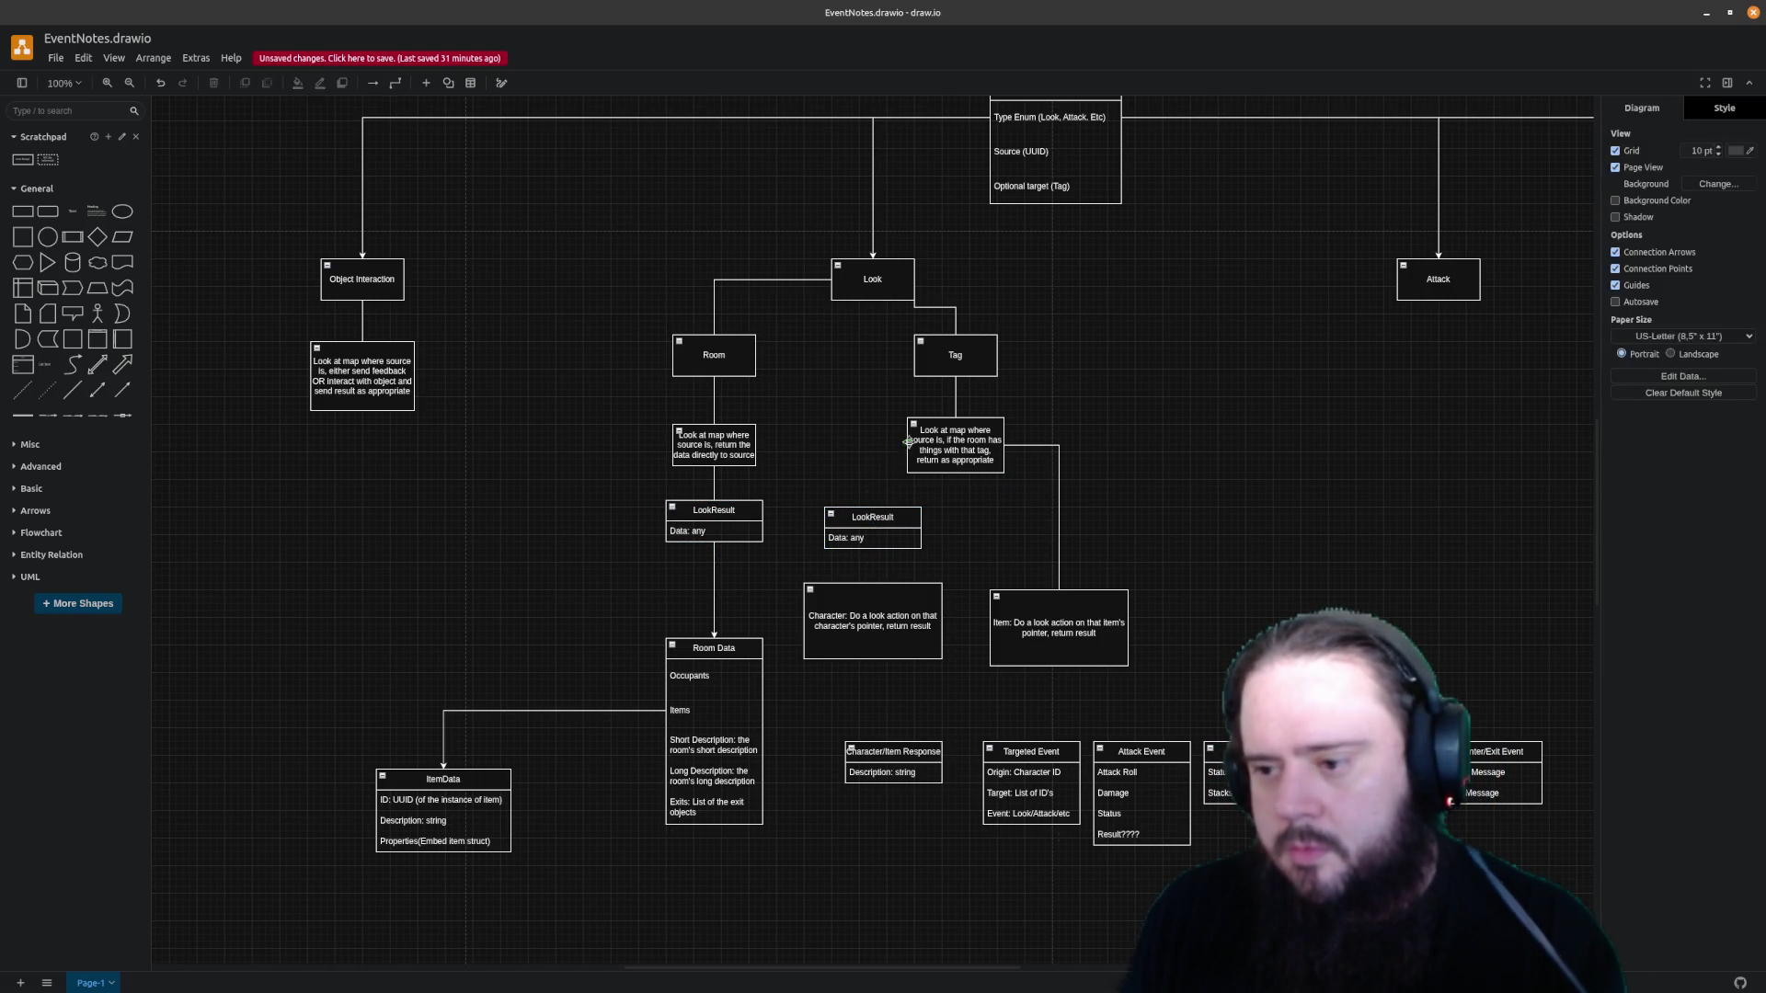
{"action": "left_click", "coordinate": [872, 511]}
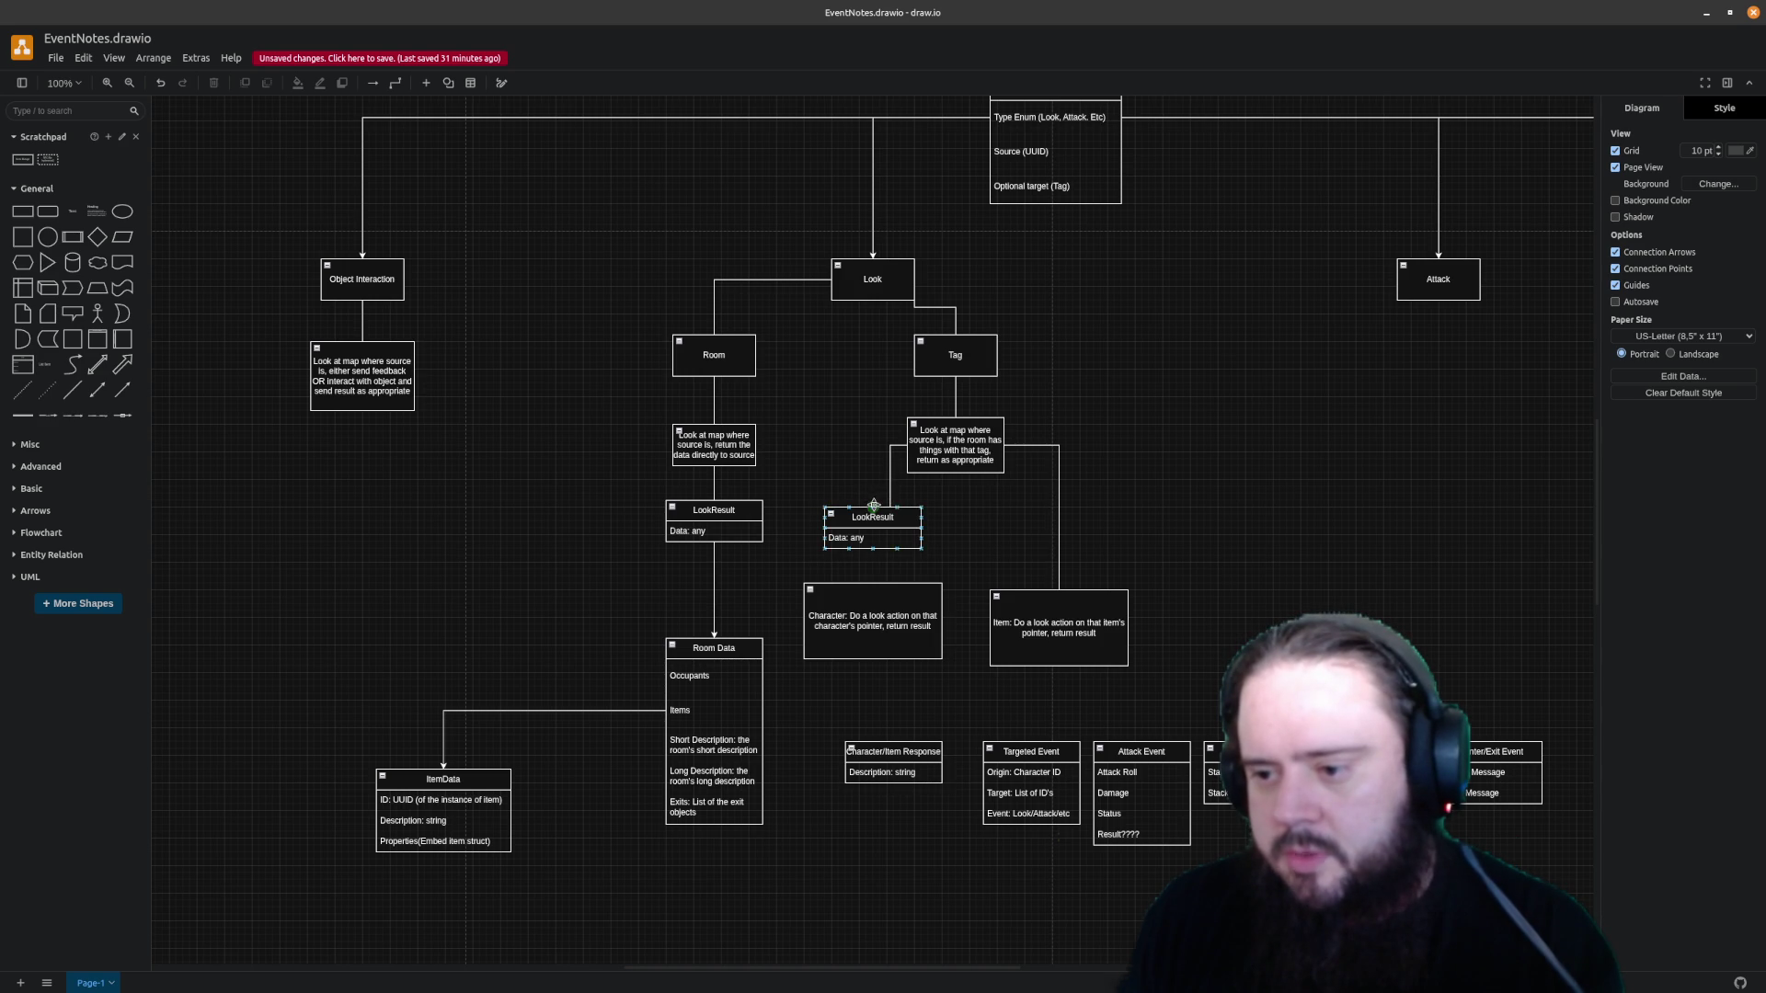
{"action": "left_click", "coordinate": [889, 472]}
{"action": "left_click_drag", "start_coordinate": [888, 477], "coordinate": [872, 476]}
{"action": "left_click", "coordinate": [902, 564]}
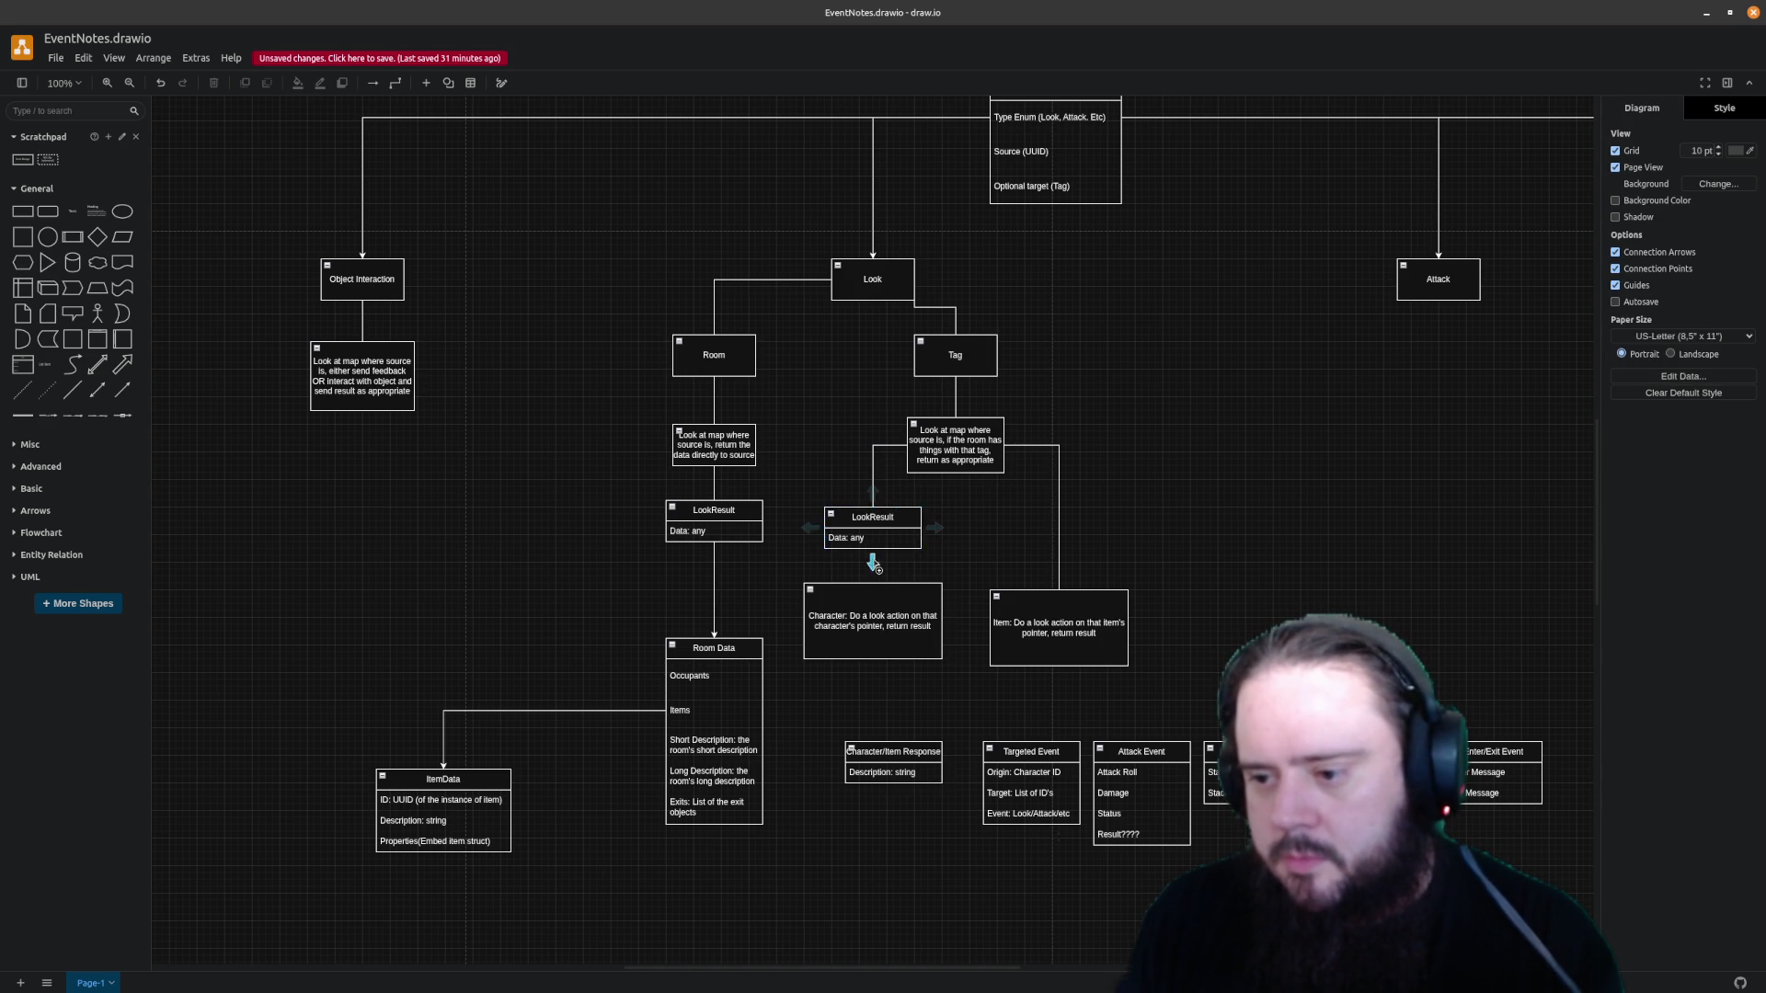
Move the Character box down below LookResult and copy-paste another LookResult
{"action": "left_click", "coordinate": [872, 569]}
{"action": "left_click", "coordinate": [960, 557]}
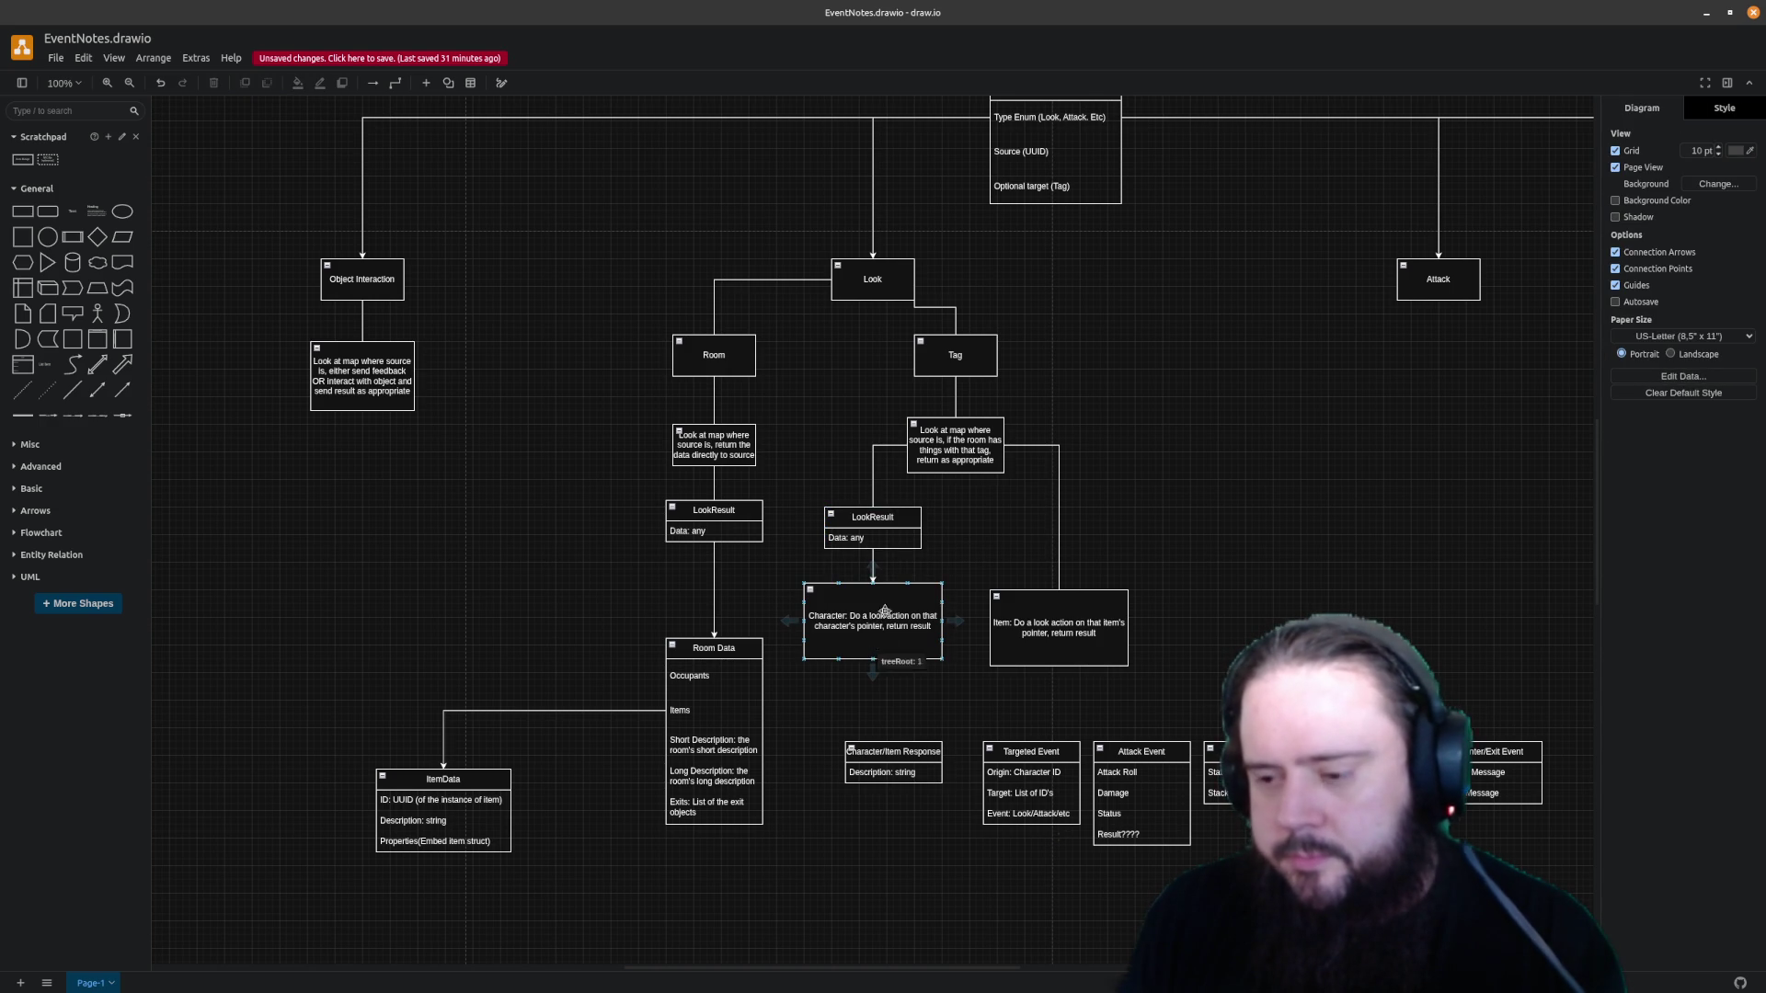
{"action": "left_click_drag", "start_coordinate": [878, 603], "coordinate": [877, 658]}
{"action": "left_click", "coordinate": [1101, 482]}
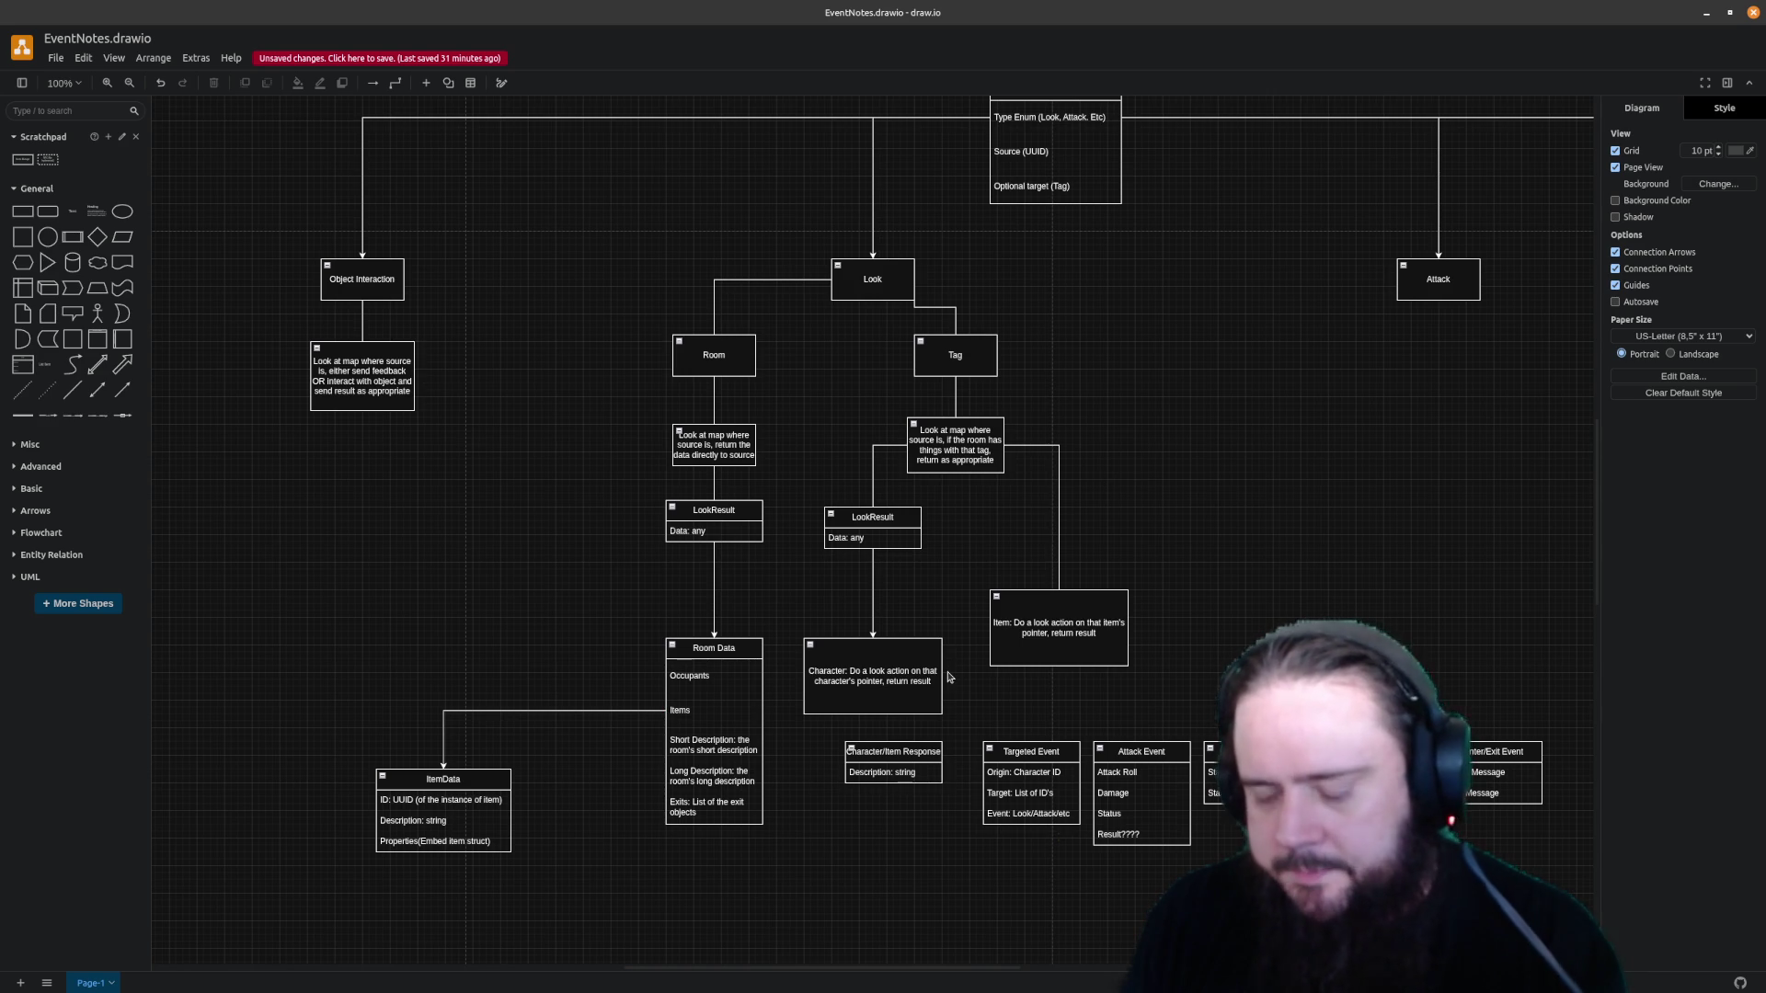
{"action": "left_click", "coordinate": [873, 522]}
{"action": "key", "text": "ctrl+c"}
{"action": "key", "text": "ctrl+v"}
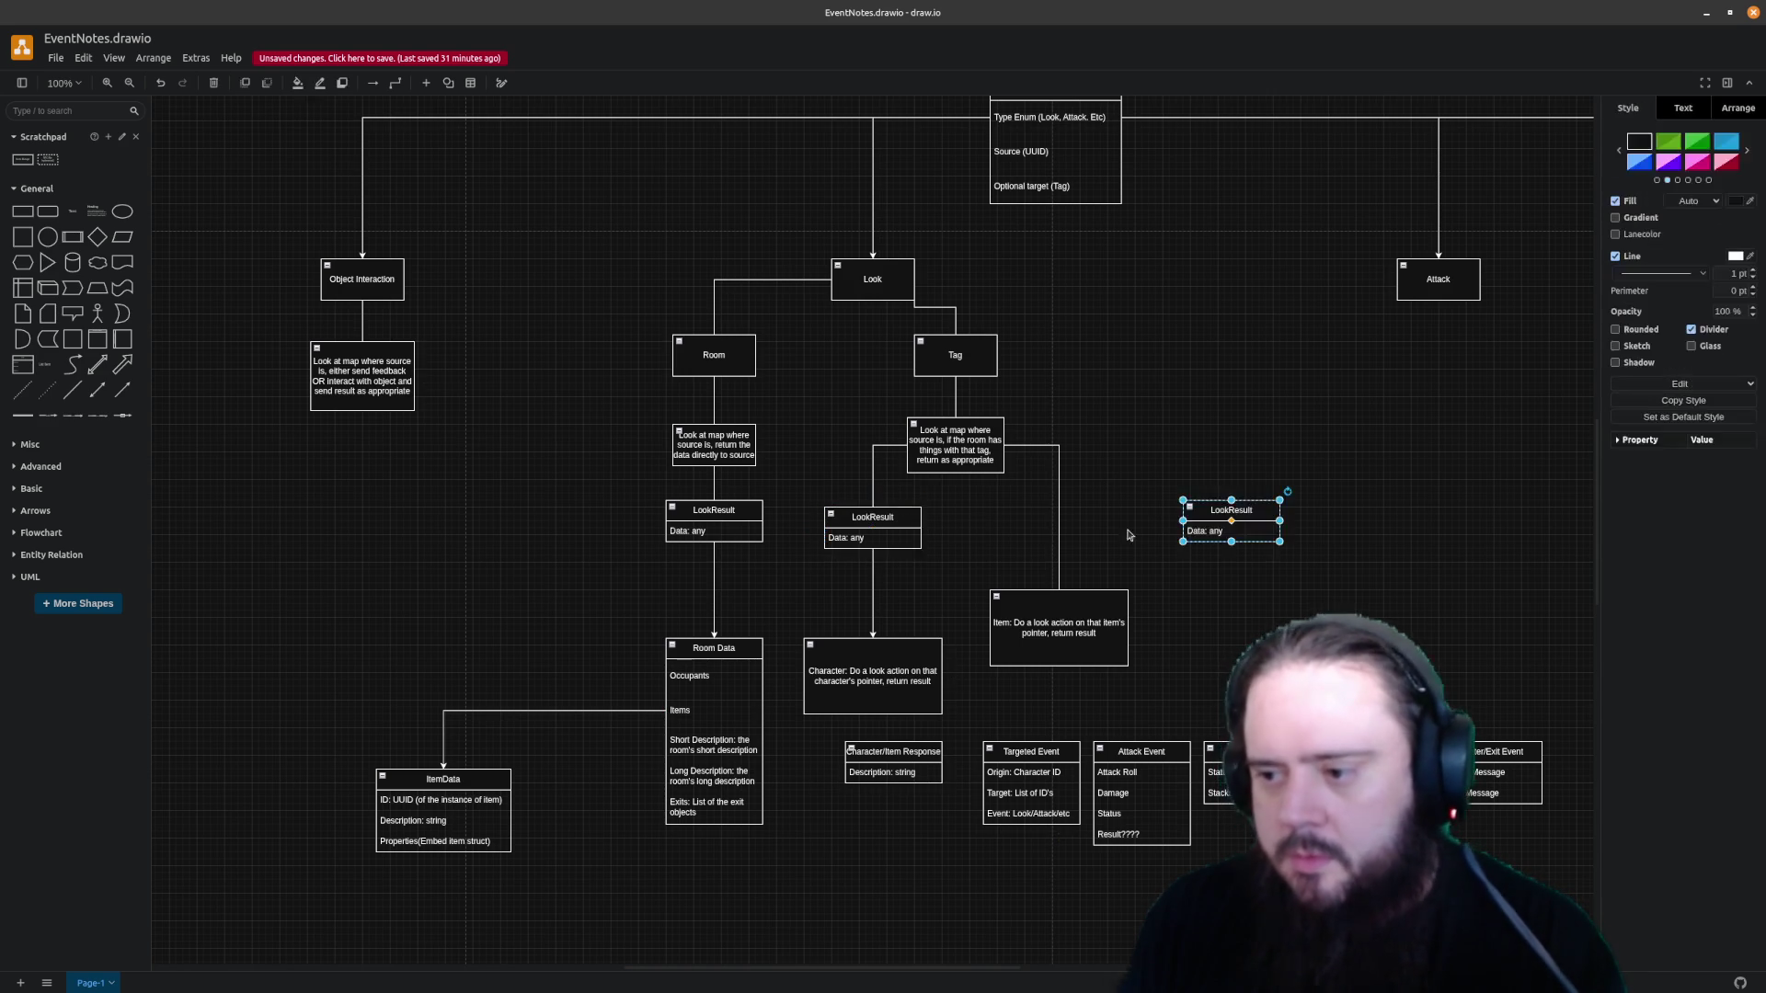
Move the pasted LookResult onto the Item branch and lower the Item box beneath it
{"action": "left_click", "coordinate": [1059, 506]}
{"action": "left_click", "coordinate": [1294, 521]}
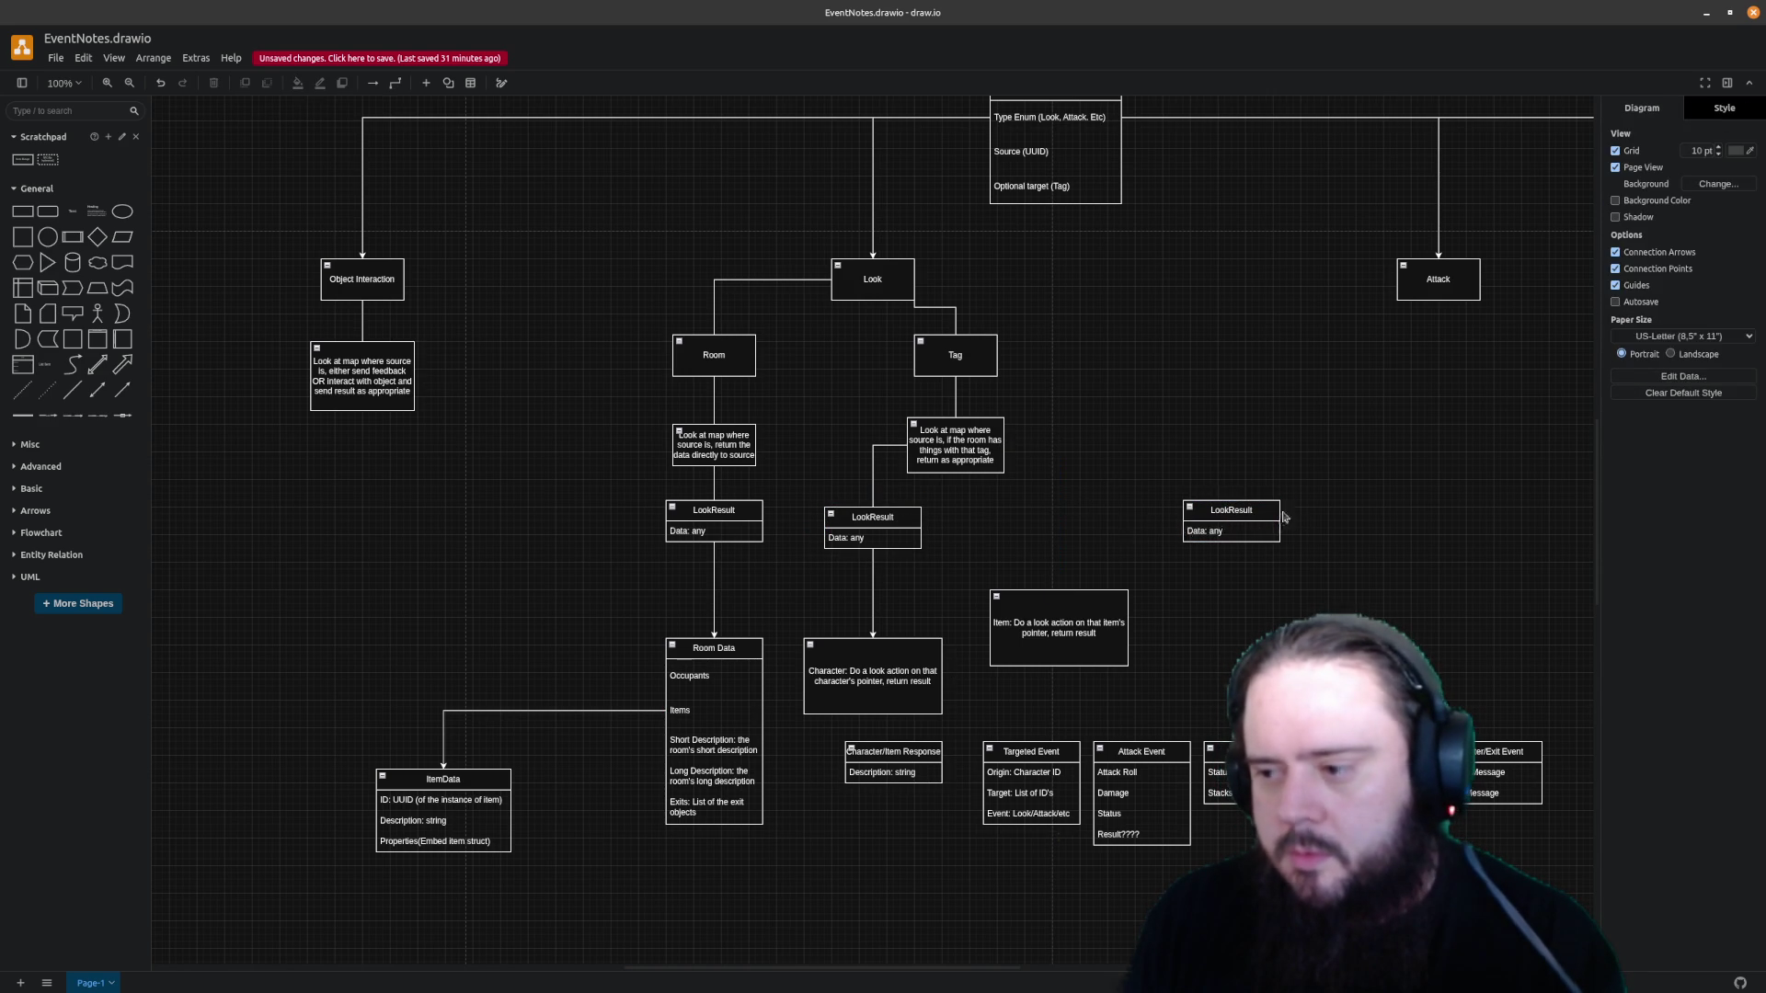
{"action": "left_click_drag", "start_coordinate": [1270, 520], "coordinate": [1094, 522]}
{"action": "left_click_drag", "start_coordinate": [1091, 615], "coordinate": [1099, 664]}
Connect the Tag description to the second LookResult and LookResult down to Item
{"action": "left_click_drag", "start_coordinate": [1061, 458], "coordinate": [1053, 510]}
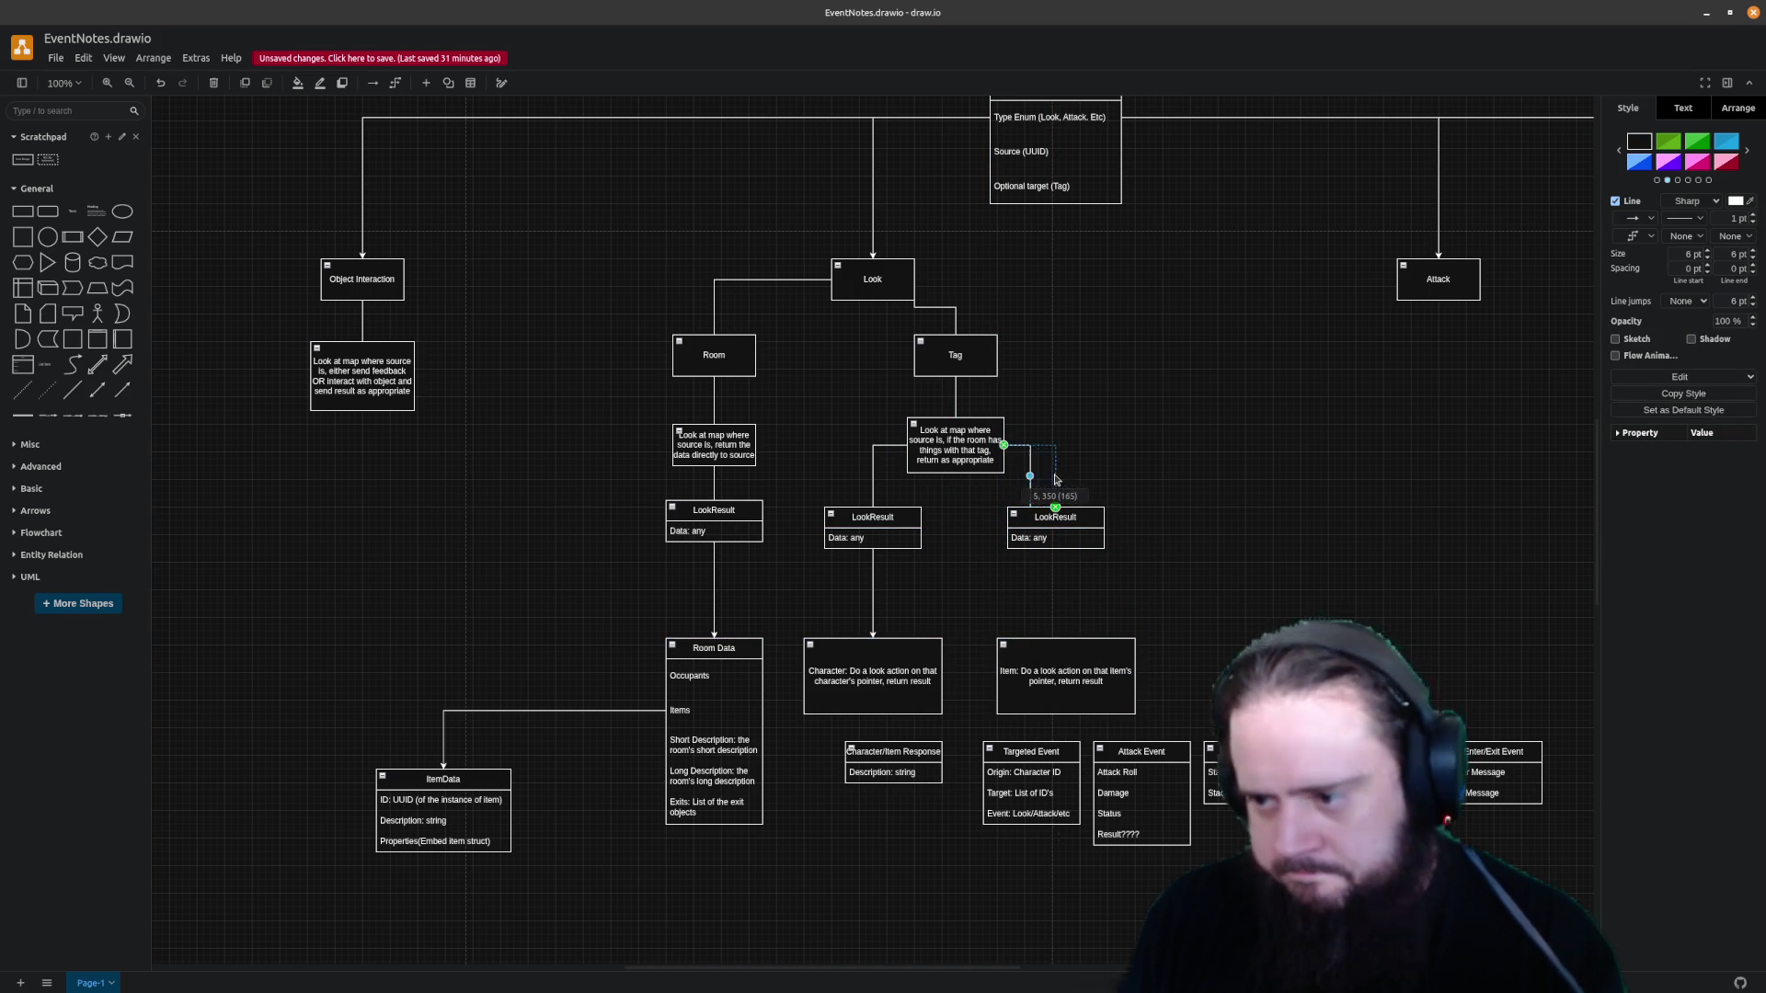
{"action": "left_click", "coordinate": [1173, 537]}
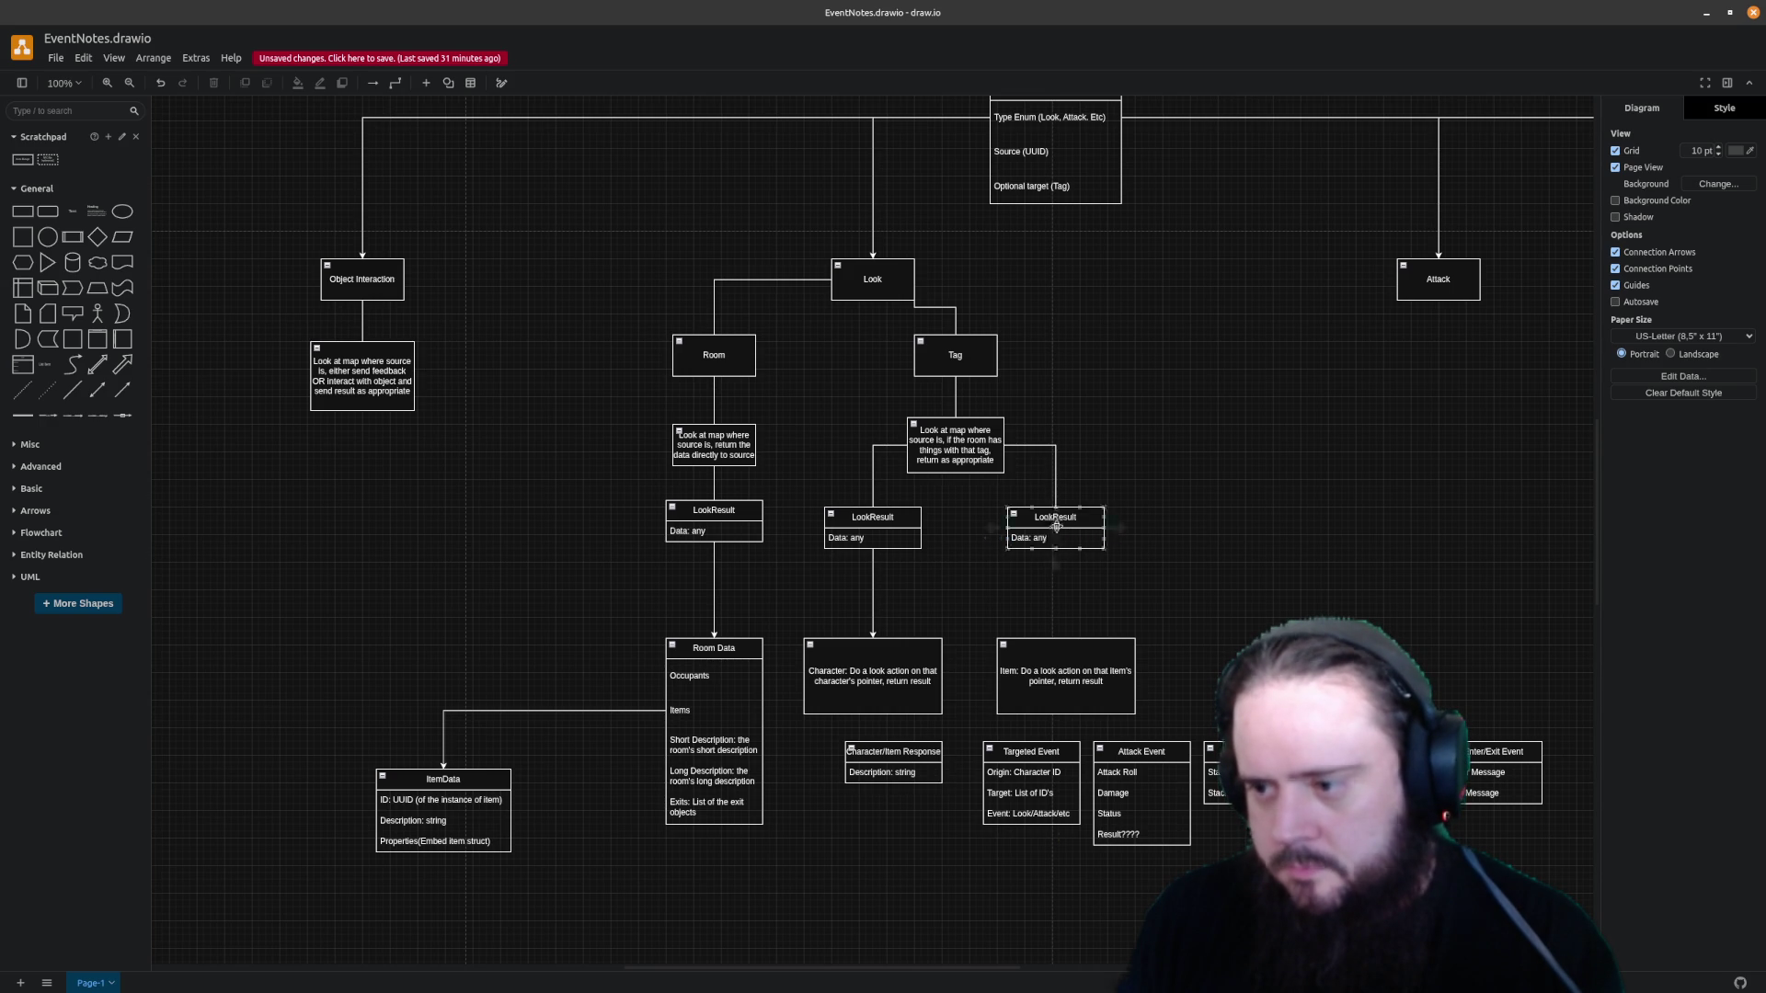
{"action": "mouse_move", "coordinate": [1055, 561]}
{"action": "left_mouse_down"}
{"action": "mouse_move", "coordinate": [1054, 634]}
{"action": "mouse_move", "coordinate": [1079, 656]}
{"action": "left_mouse_up"}
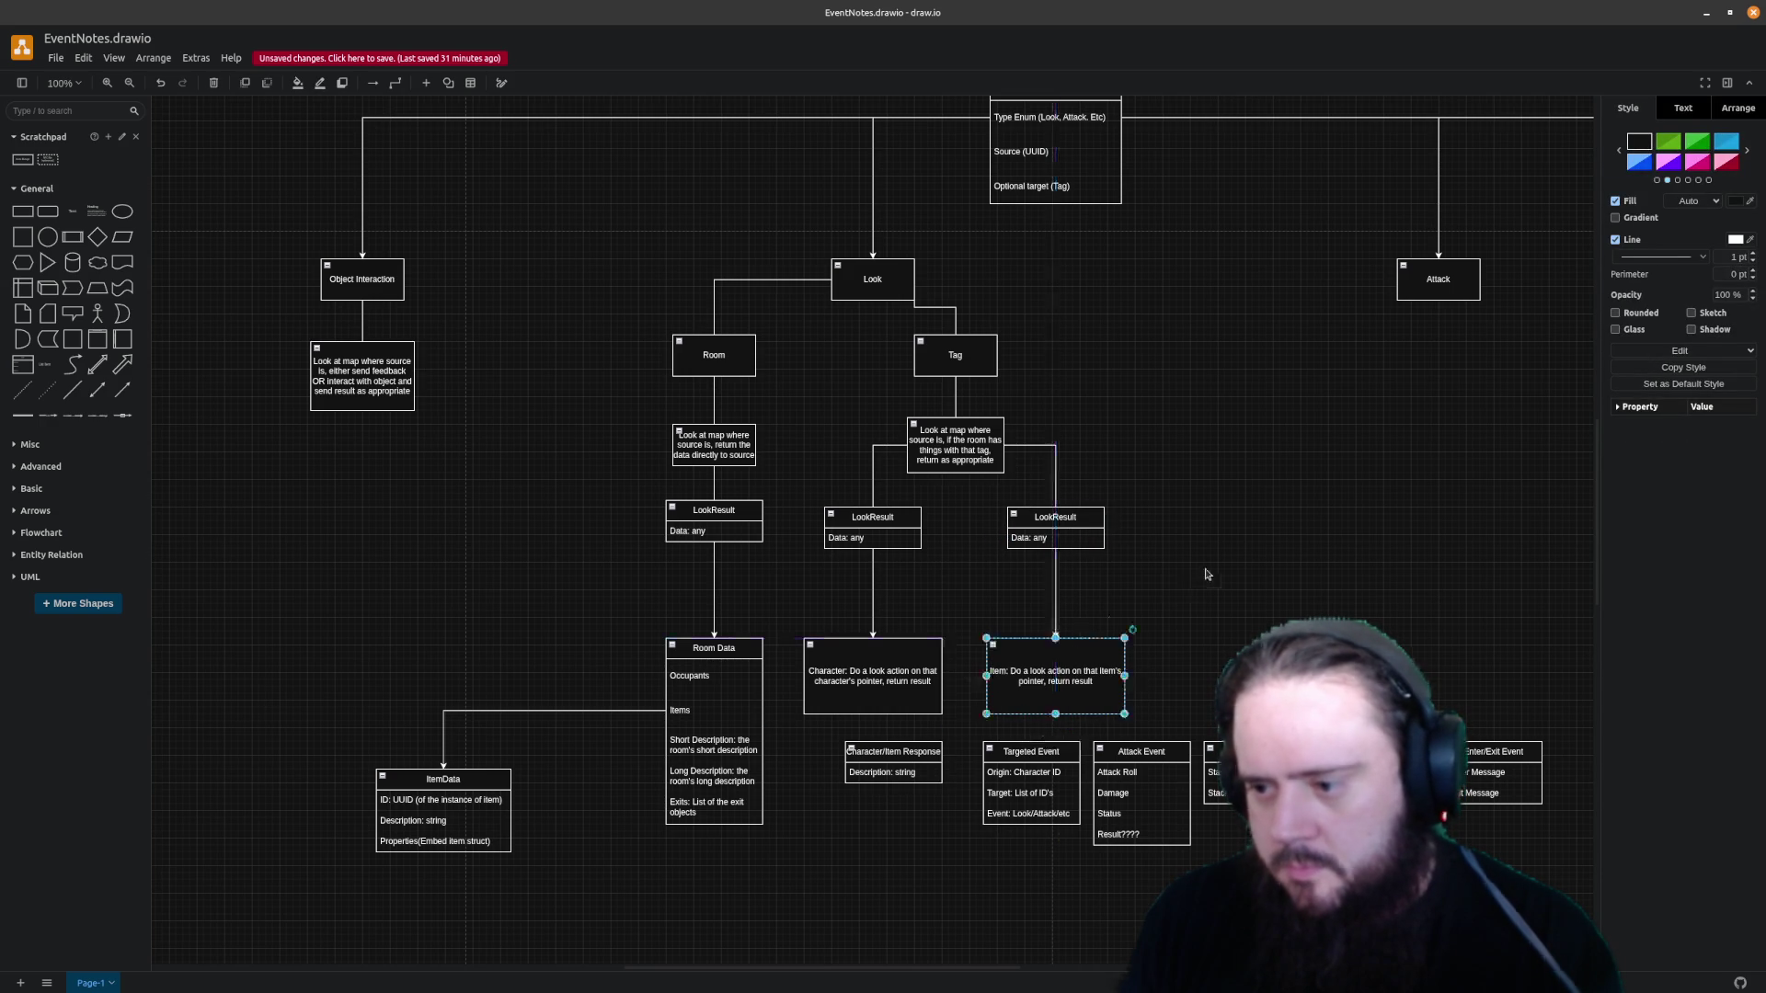
{"action": "left_click", "coordinate": [993, 607]}
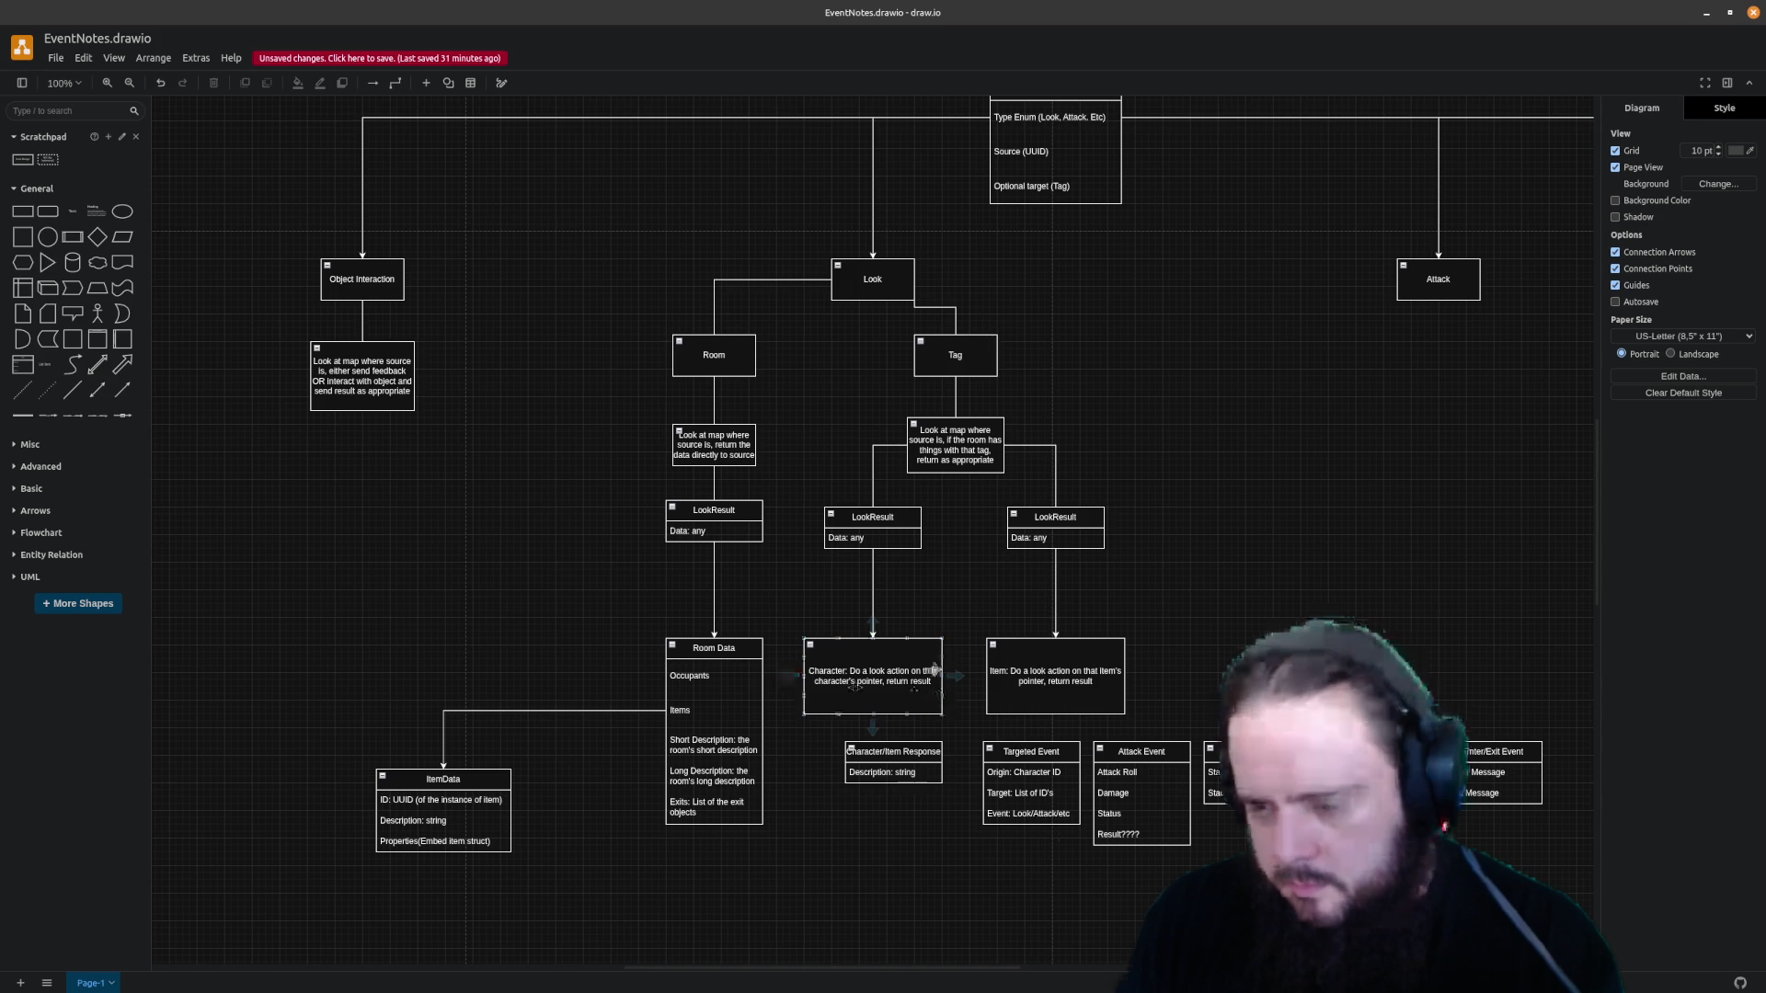
Label the two LookResult data rows 'any (char ptr)' and 'any (item ptr)'
{"action": "double_click", "coordinate": [894, 536]}
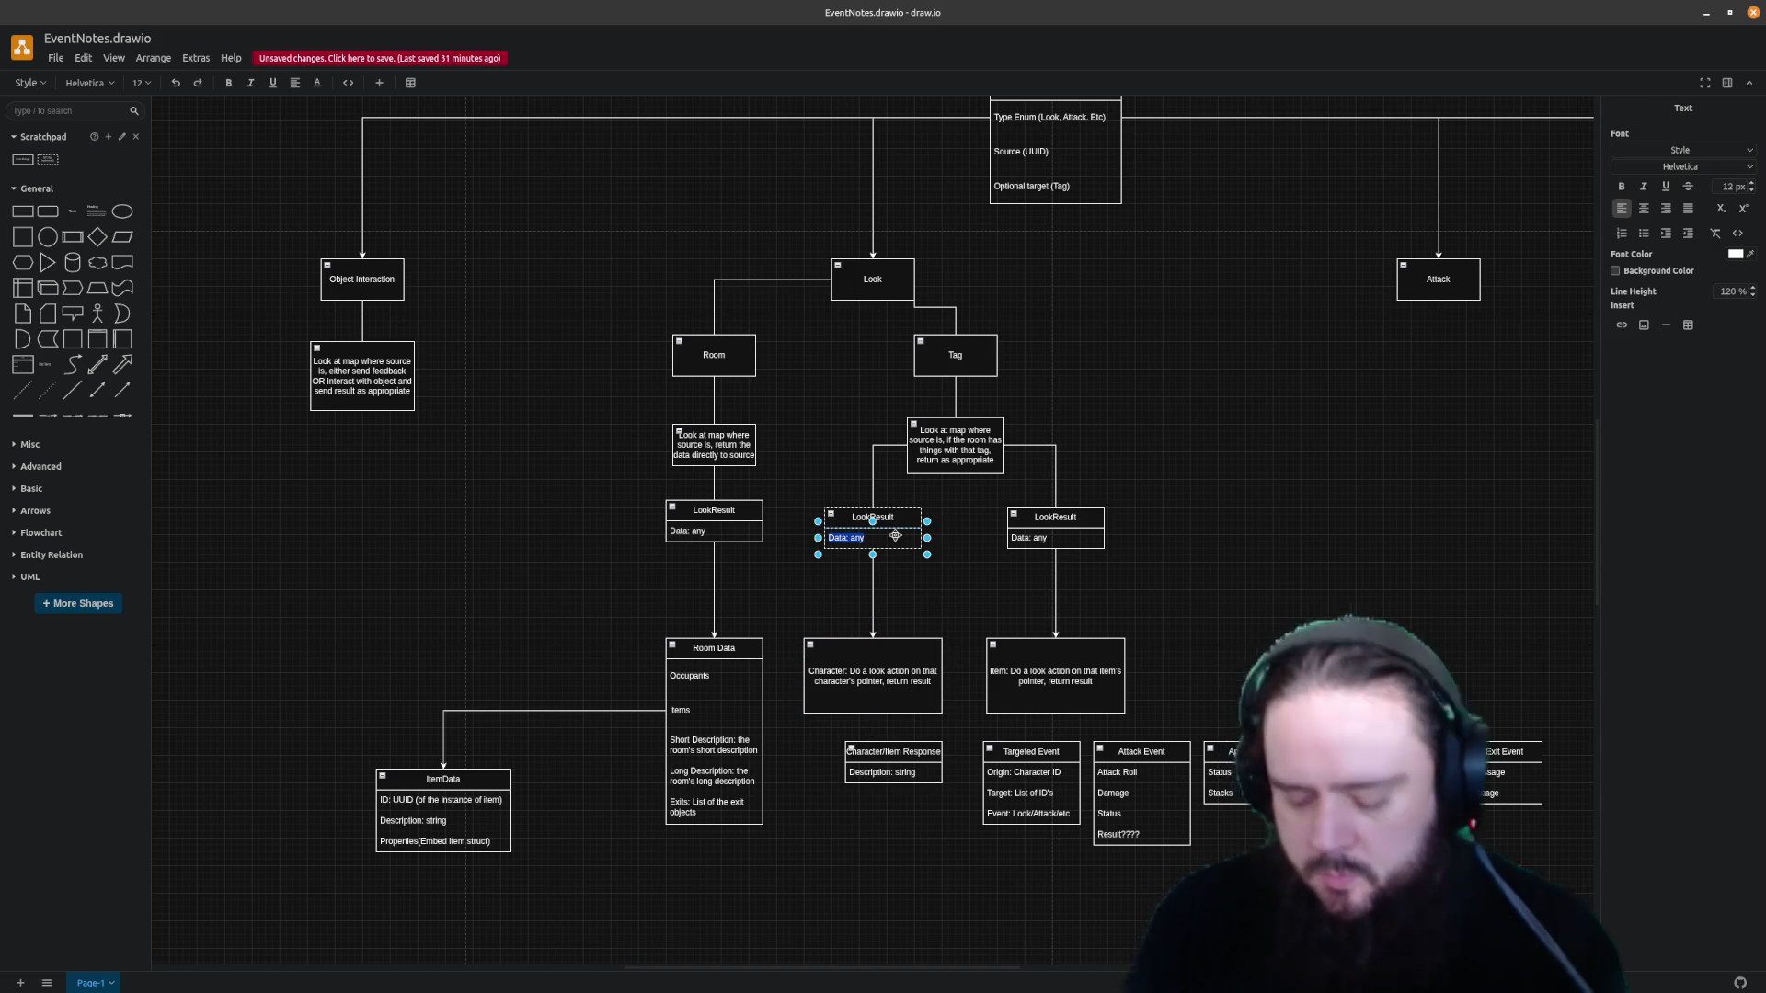
{"action": "type", "text": " (char"}
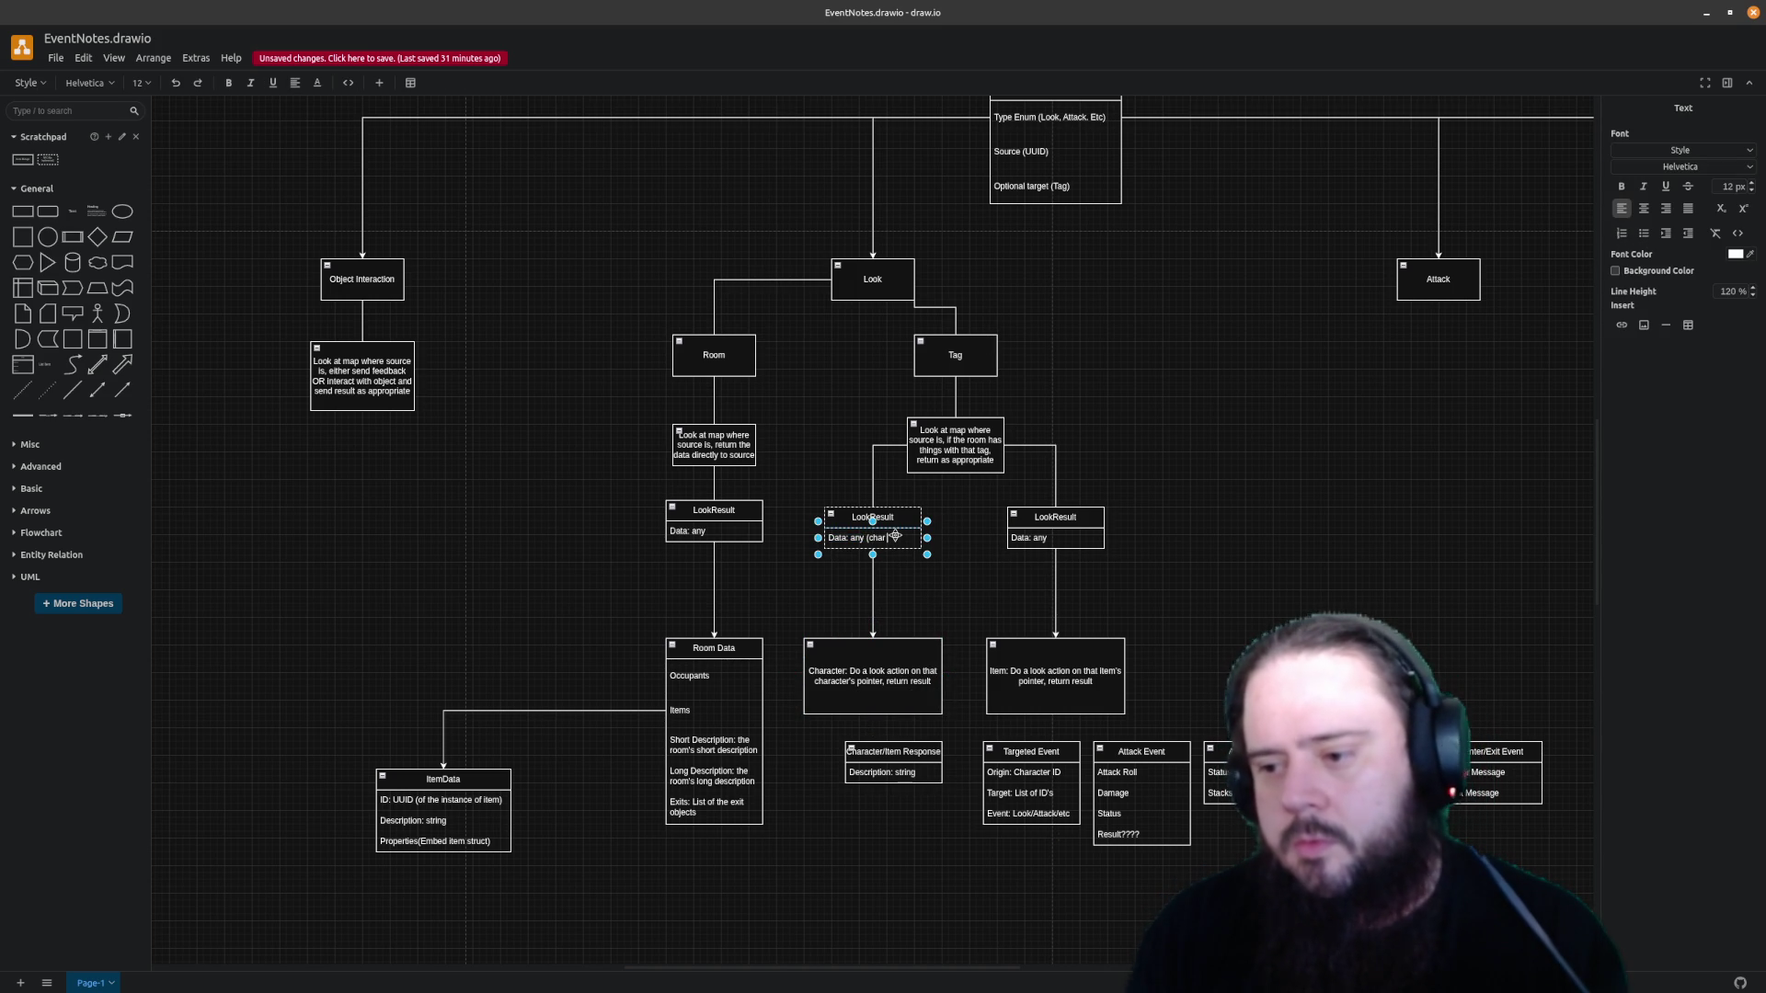
{"action": "type", "text": ")"}
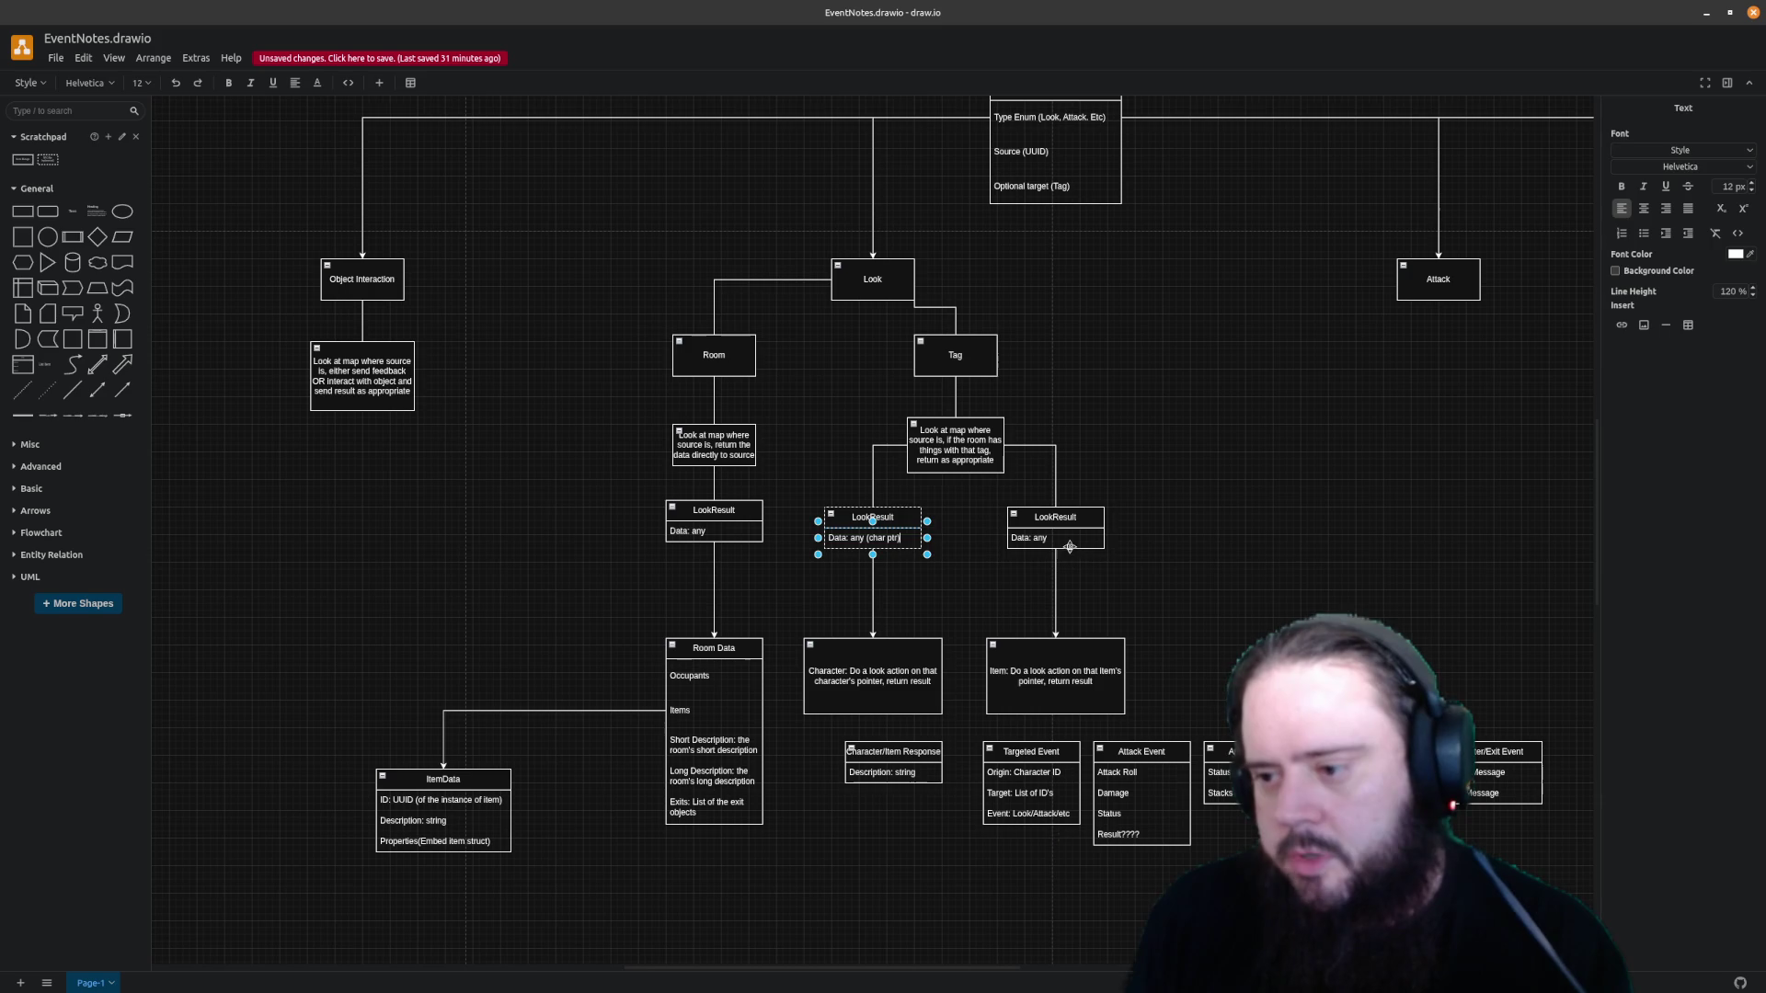
{"action": "double_click", "coordinate": [1069, 543]}
{"action": "type", "text": "(item ptr)"}
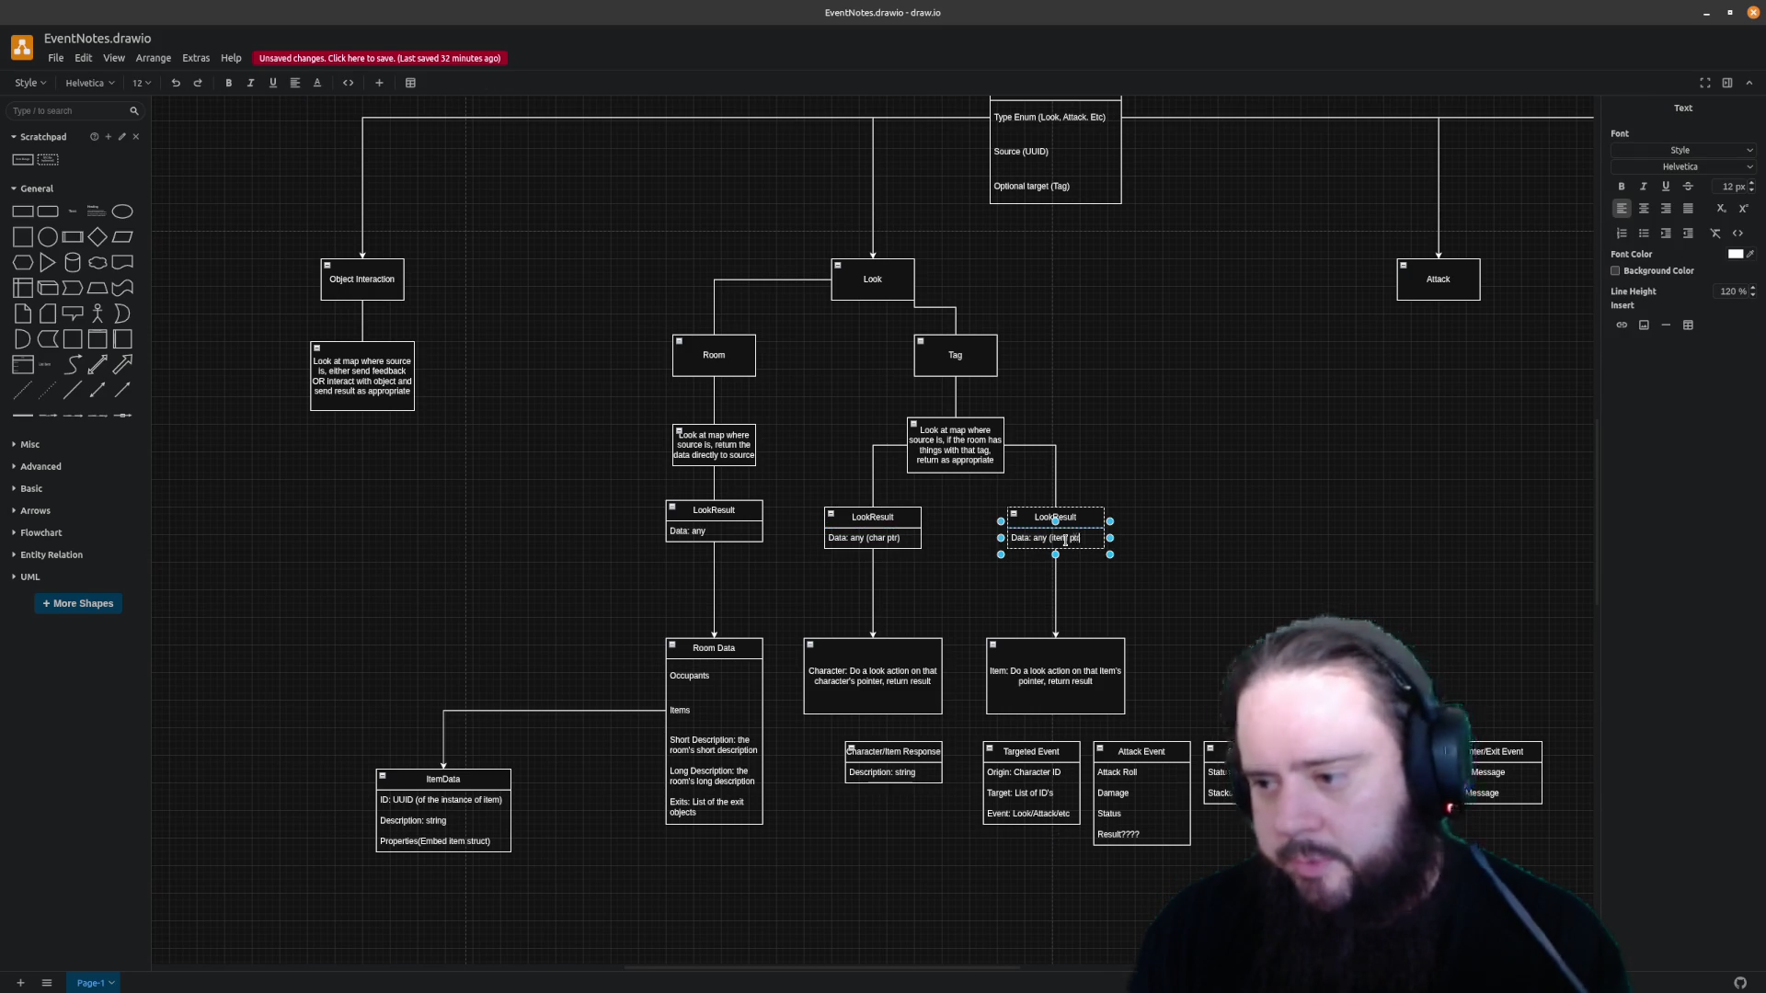
{"action": "left_click", "coordinate": [1352, 524]}
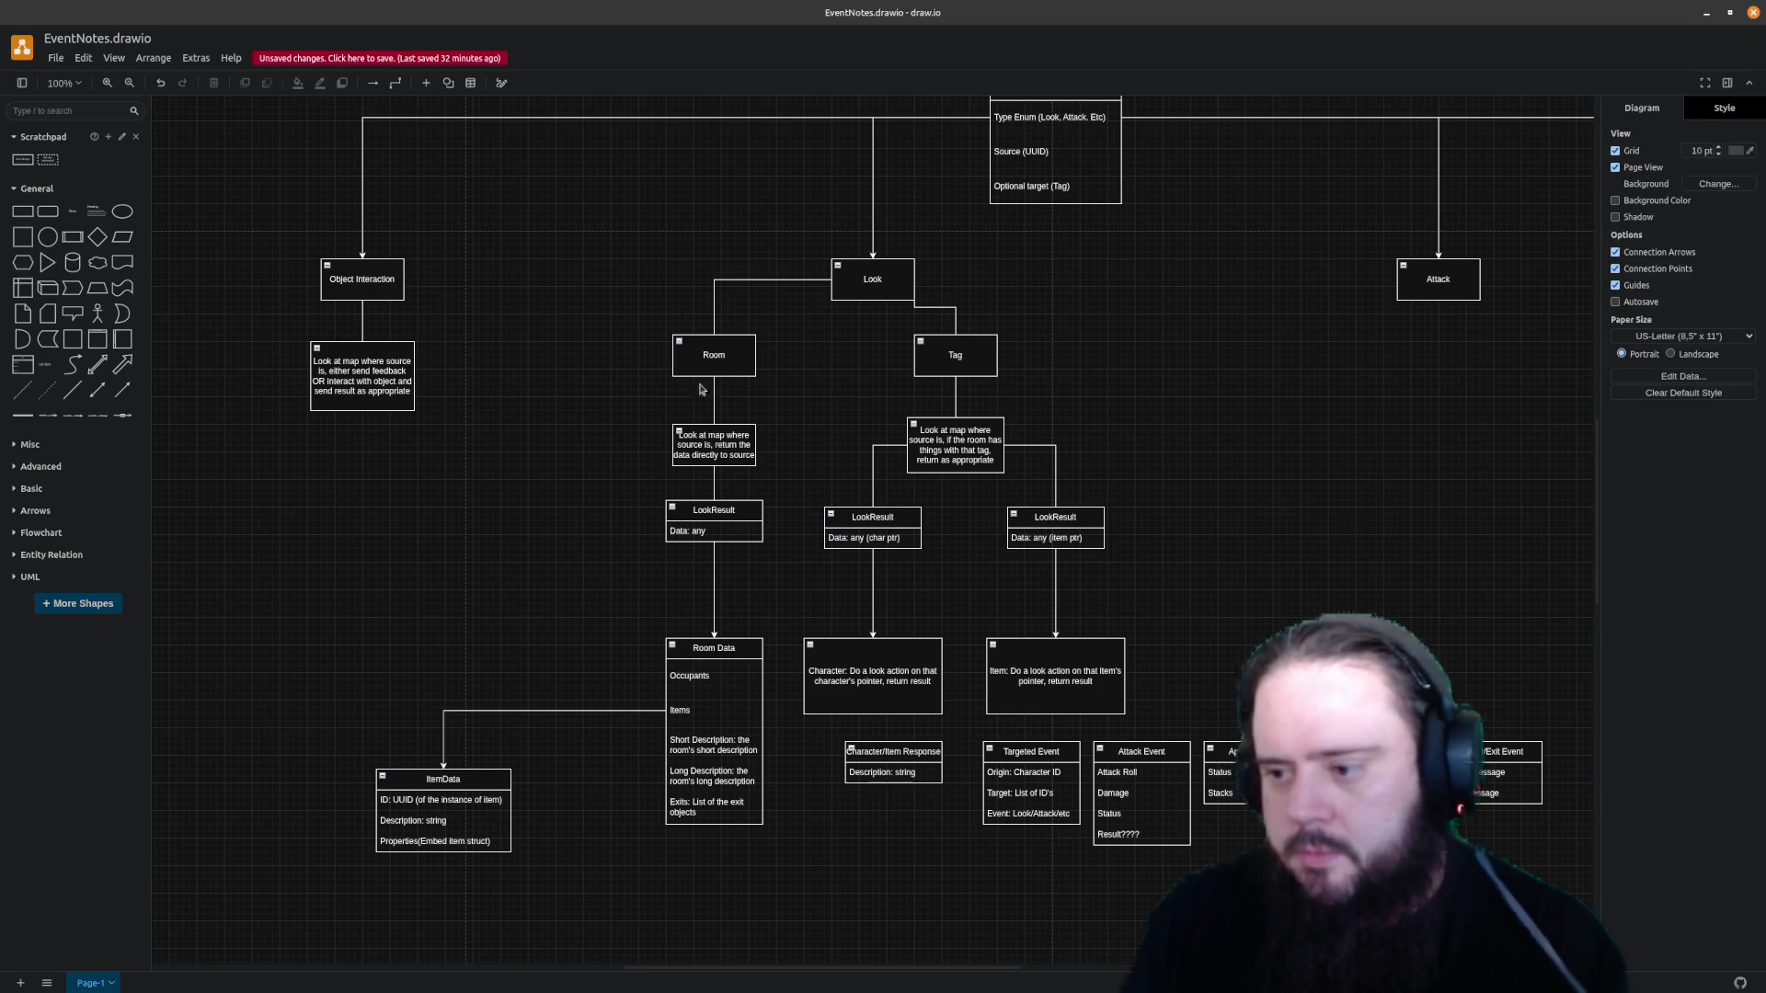
{"action": "left_click", "coordinate": [694, 532]}
Set the Room LookResult data to 'any (Room Data)' and delete the Character/Item Response box
{"action": "double_click", "coordinate": [703, 532]}
{"action": "type", "text": "(Room Data)"}
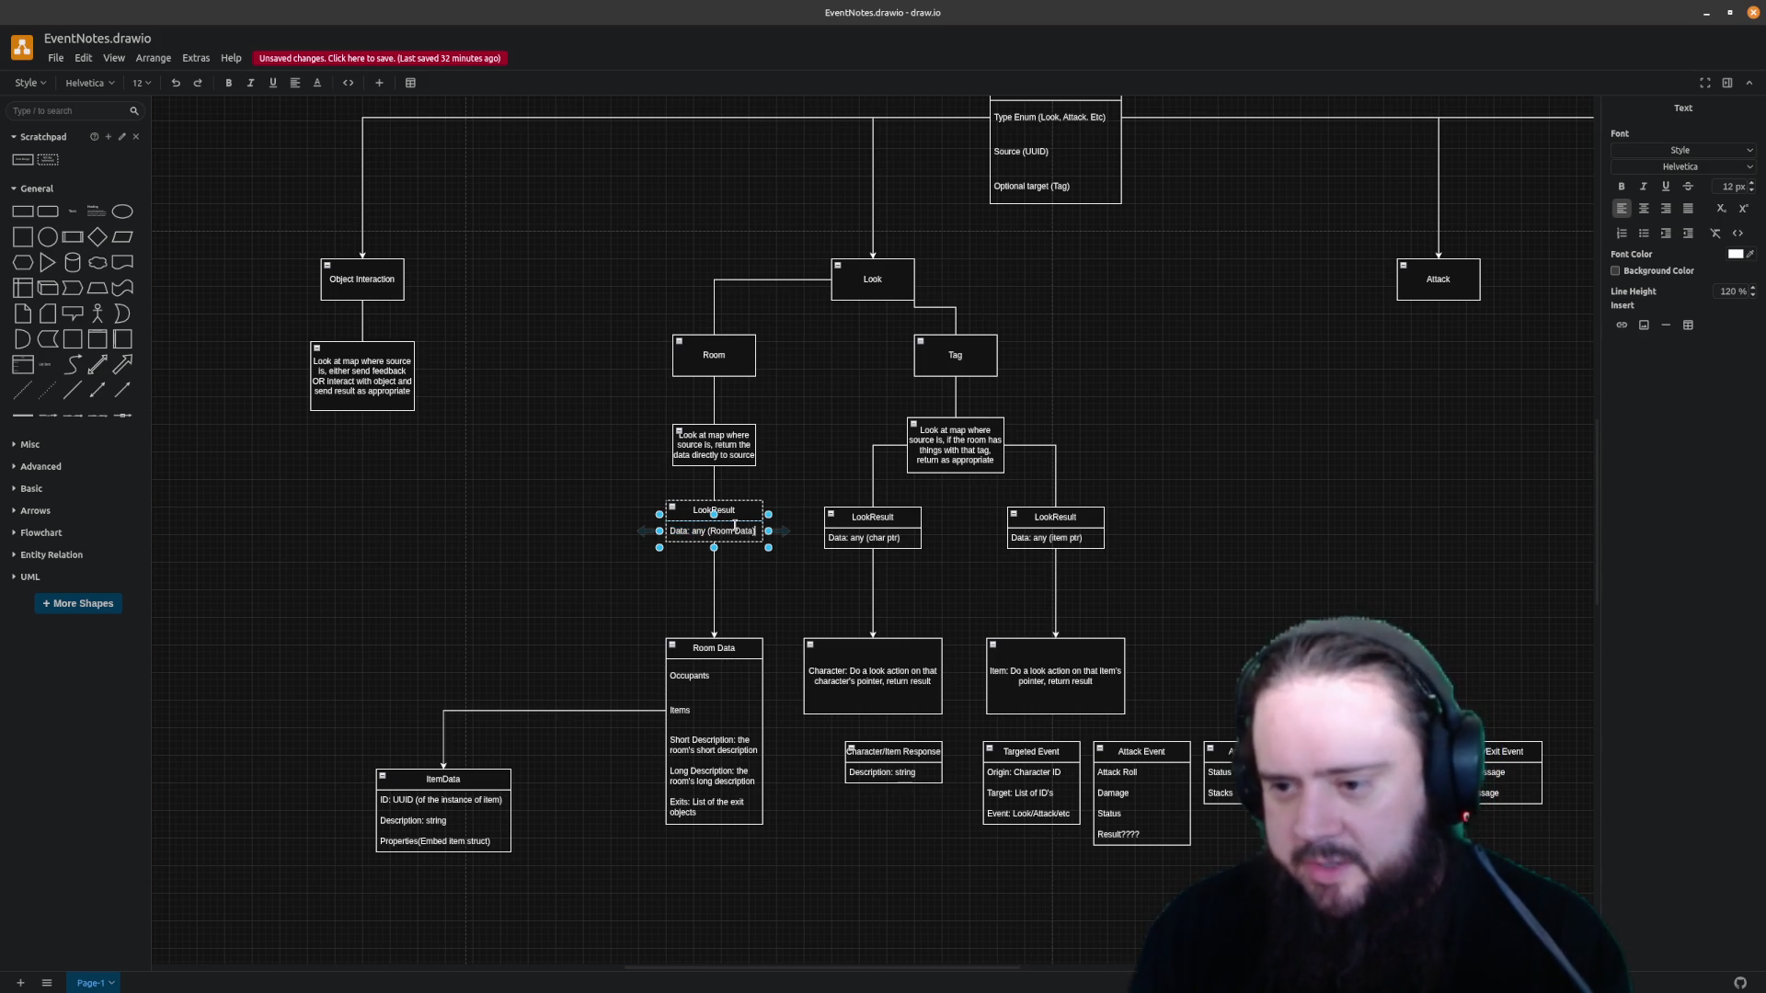
{"action": "left_click", "coordinate": [1173, 437]}
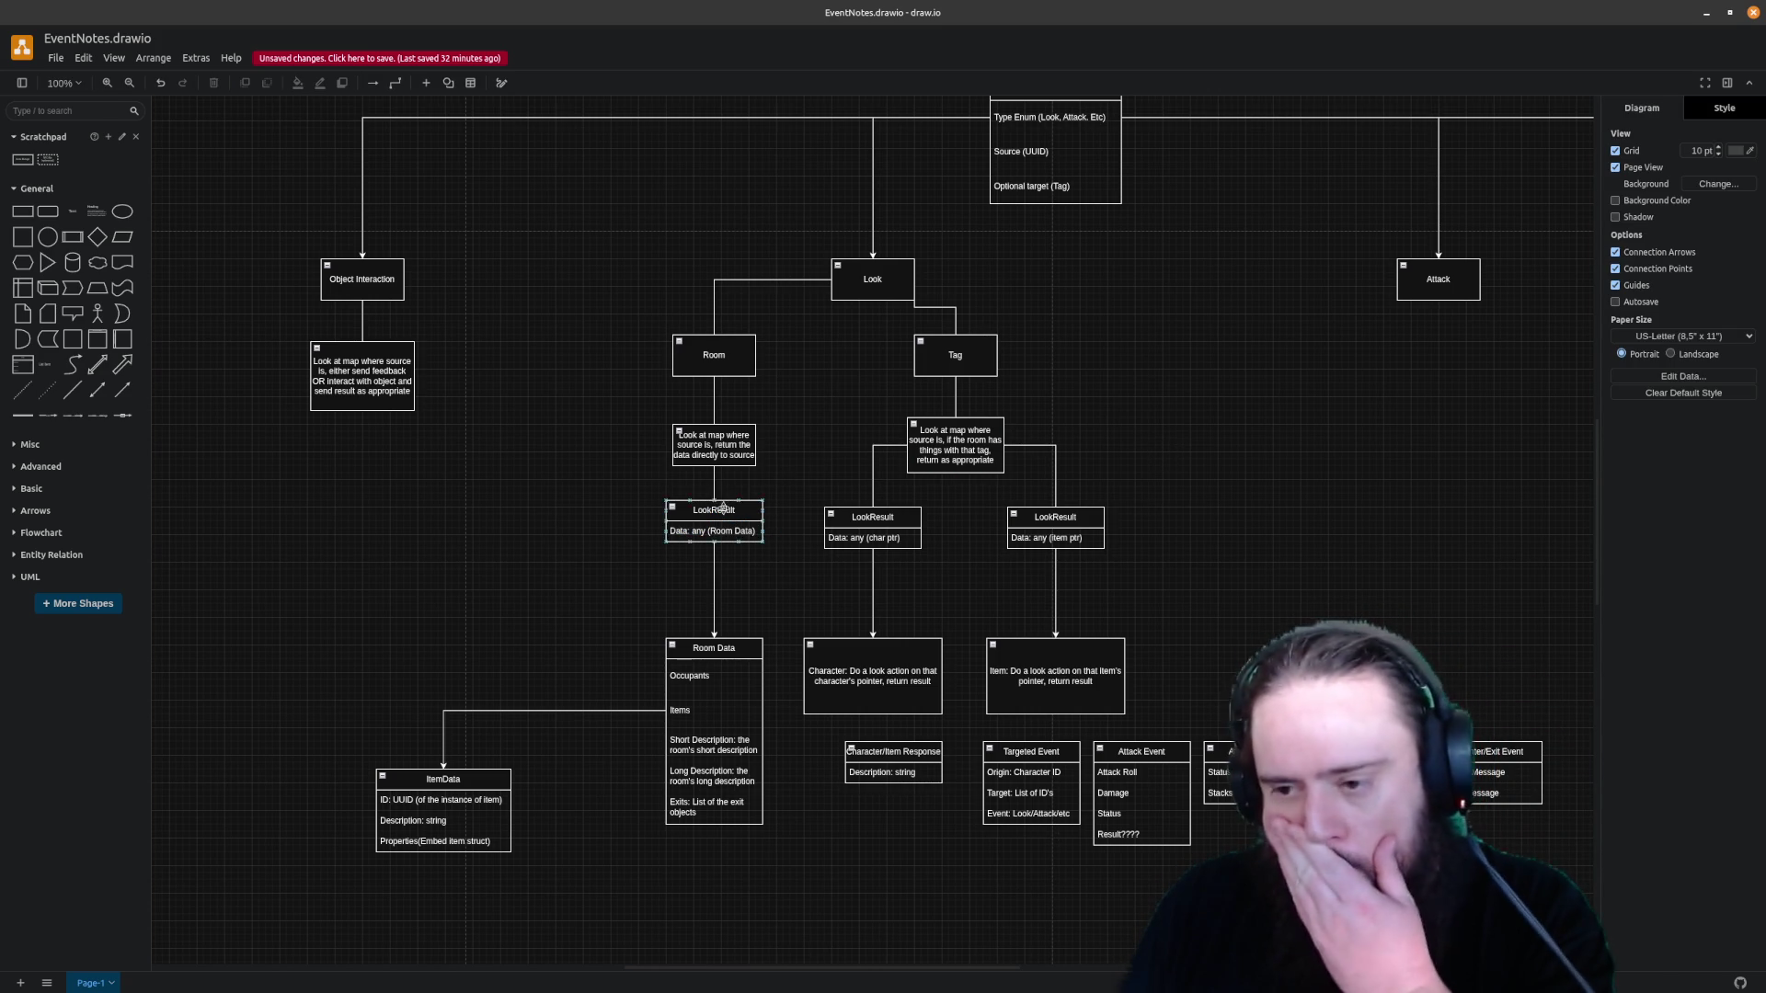
{"action": "left_click_drag", "start_coordinate": [728, 509], "coordinate": [728, 517]}
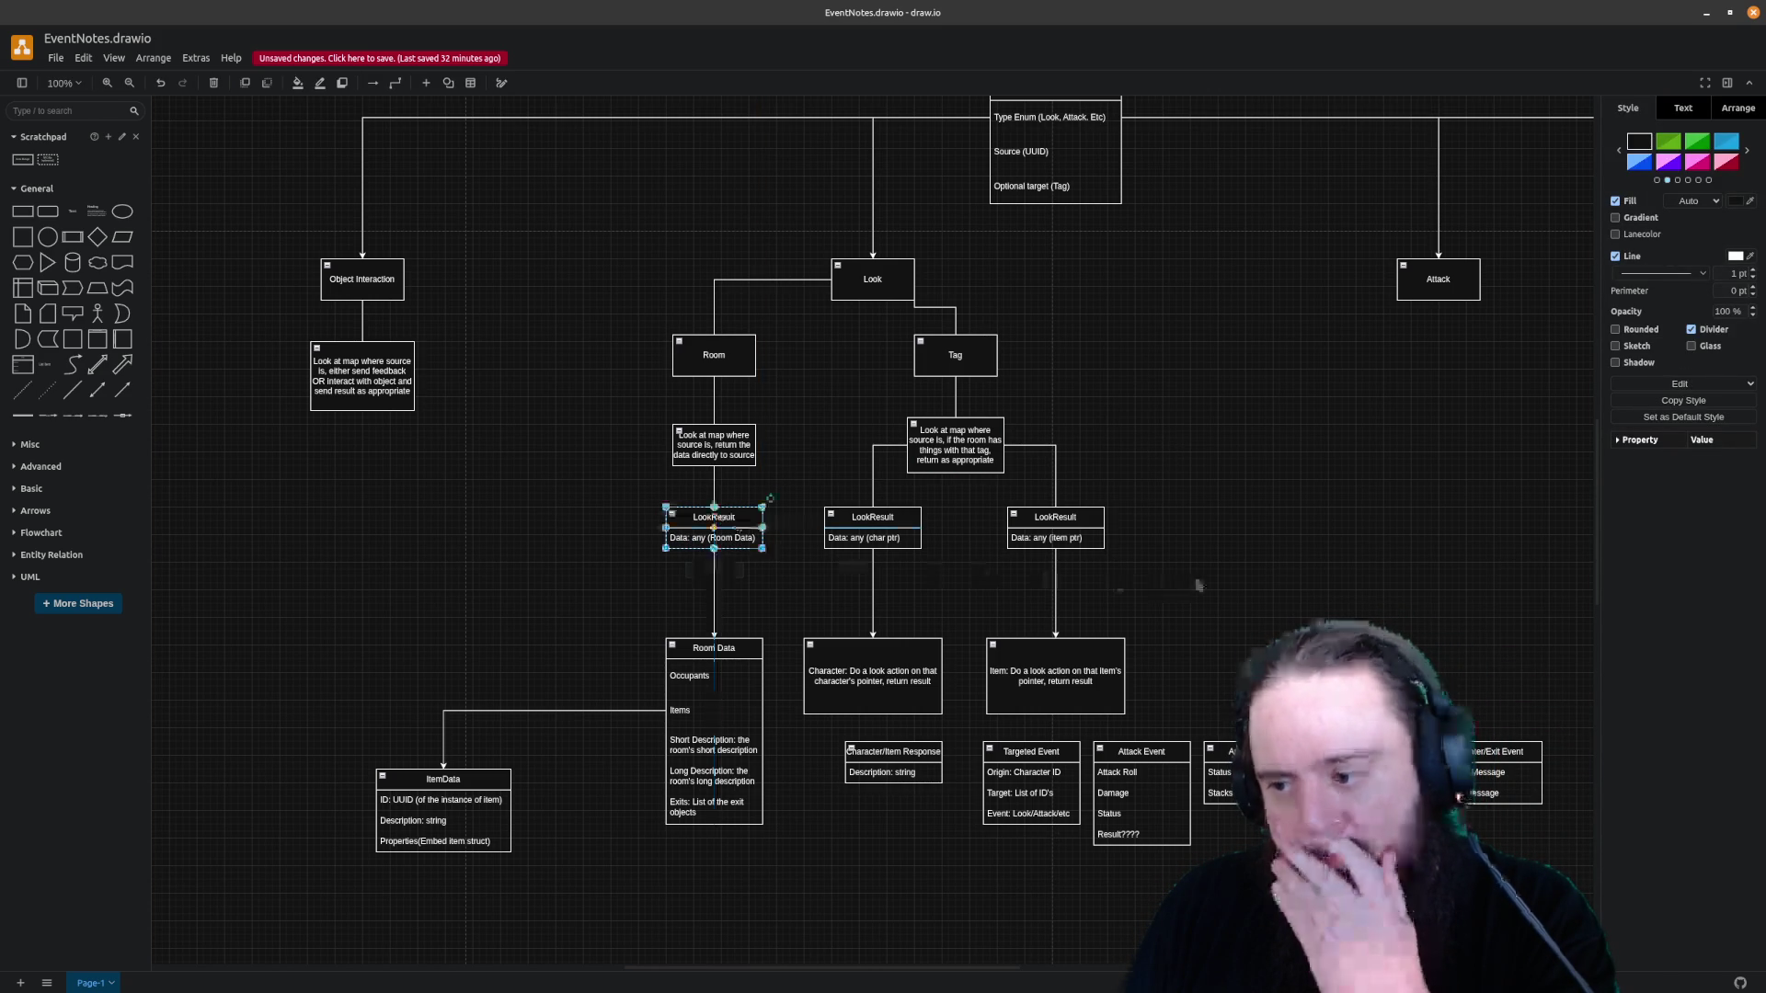
{"action": "mouse_move", "coordinate": [905, 755]}
{"action": "left_mouse_down"}
{"action": "mouse_move", "coordinate": [934, 823]}
{"action": "mouse_move", "coordinate": [907, 789]}
{"action": "left_mouse_up"}
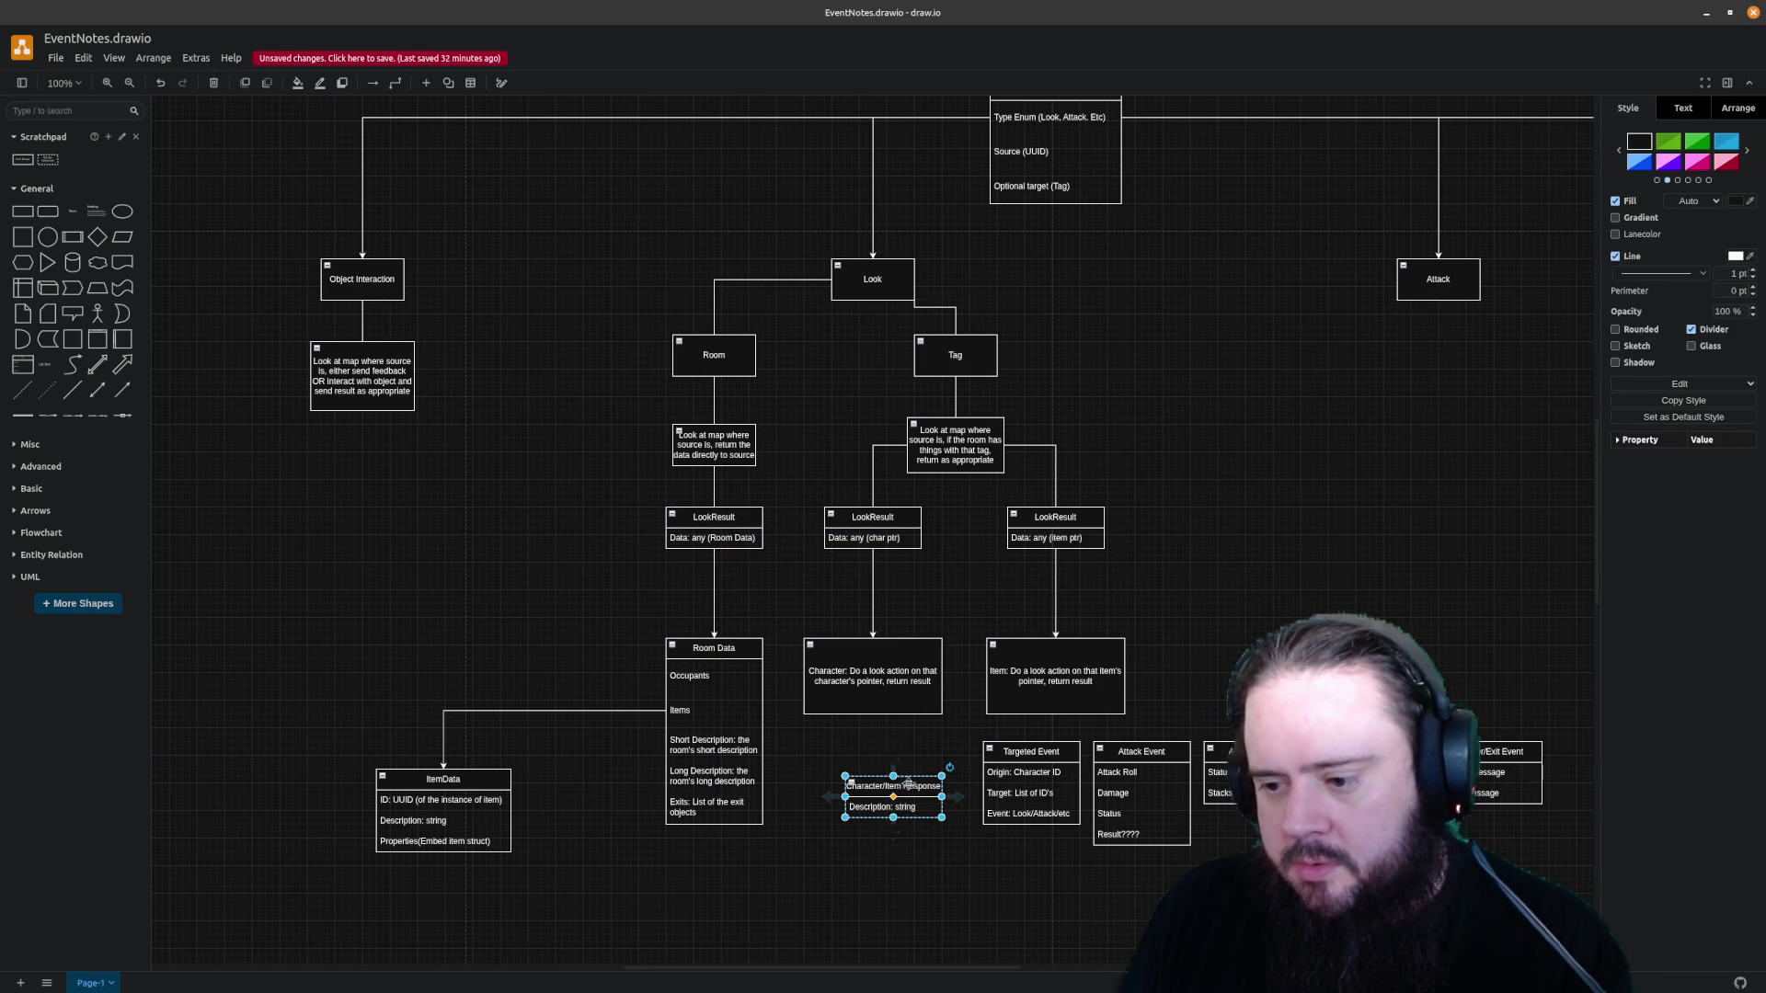
{"action": "key", "text": "Delete"}
{"action": "left_click_drag", "start_coordinate": [986, 974], "coordinate": [1003, 974]}
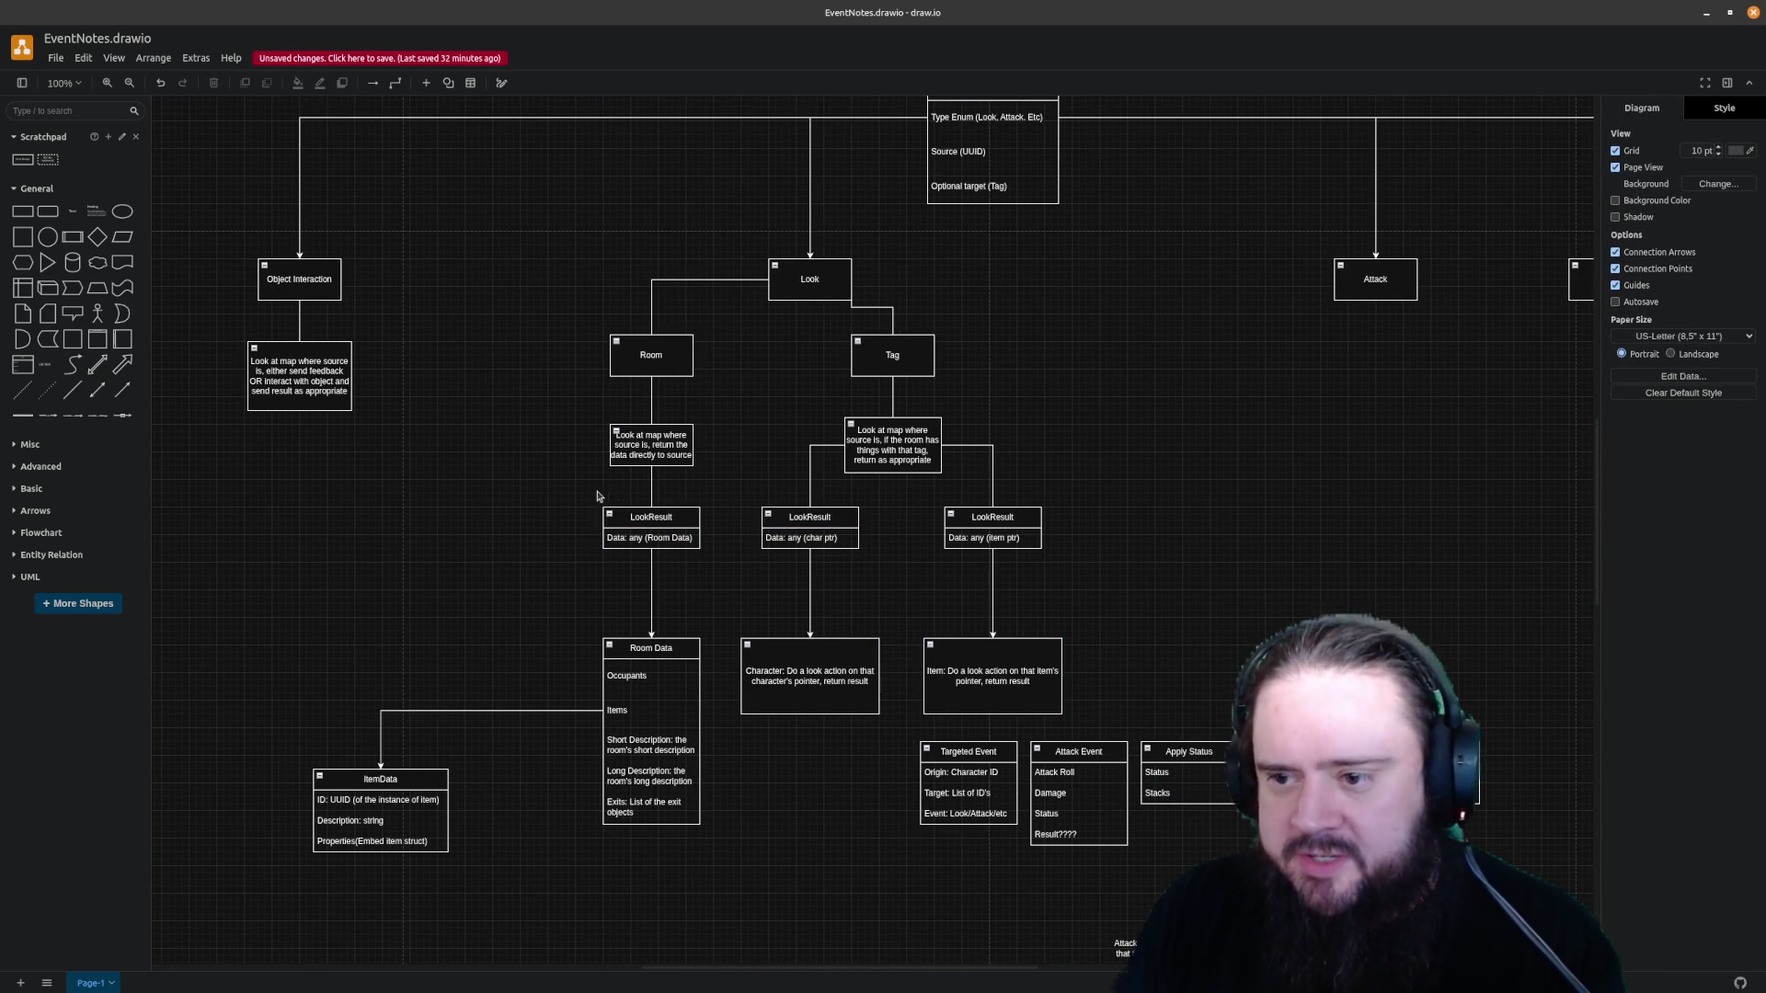
Delete the Look-to-Tag connector and redraw it from Look to Tag
{"action": "left_click", "coordinate": [859, 306]}
{"action": "key", "text": "Delete"}
{"action": "mouse_move", "coordinate": [851, 278]}
{"action": "left_mouse_down"}
{"action": "mouse_move", "coordinate": [898, 341]}
{"action": "mouse_move", "coordinate": [889, 282]}
{"action": "left_mouse_up"}
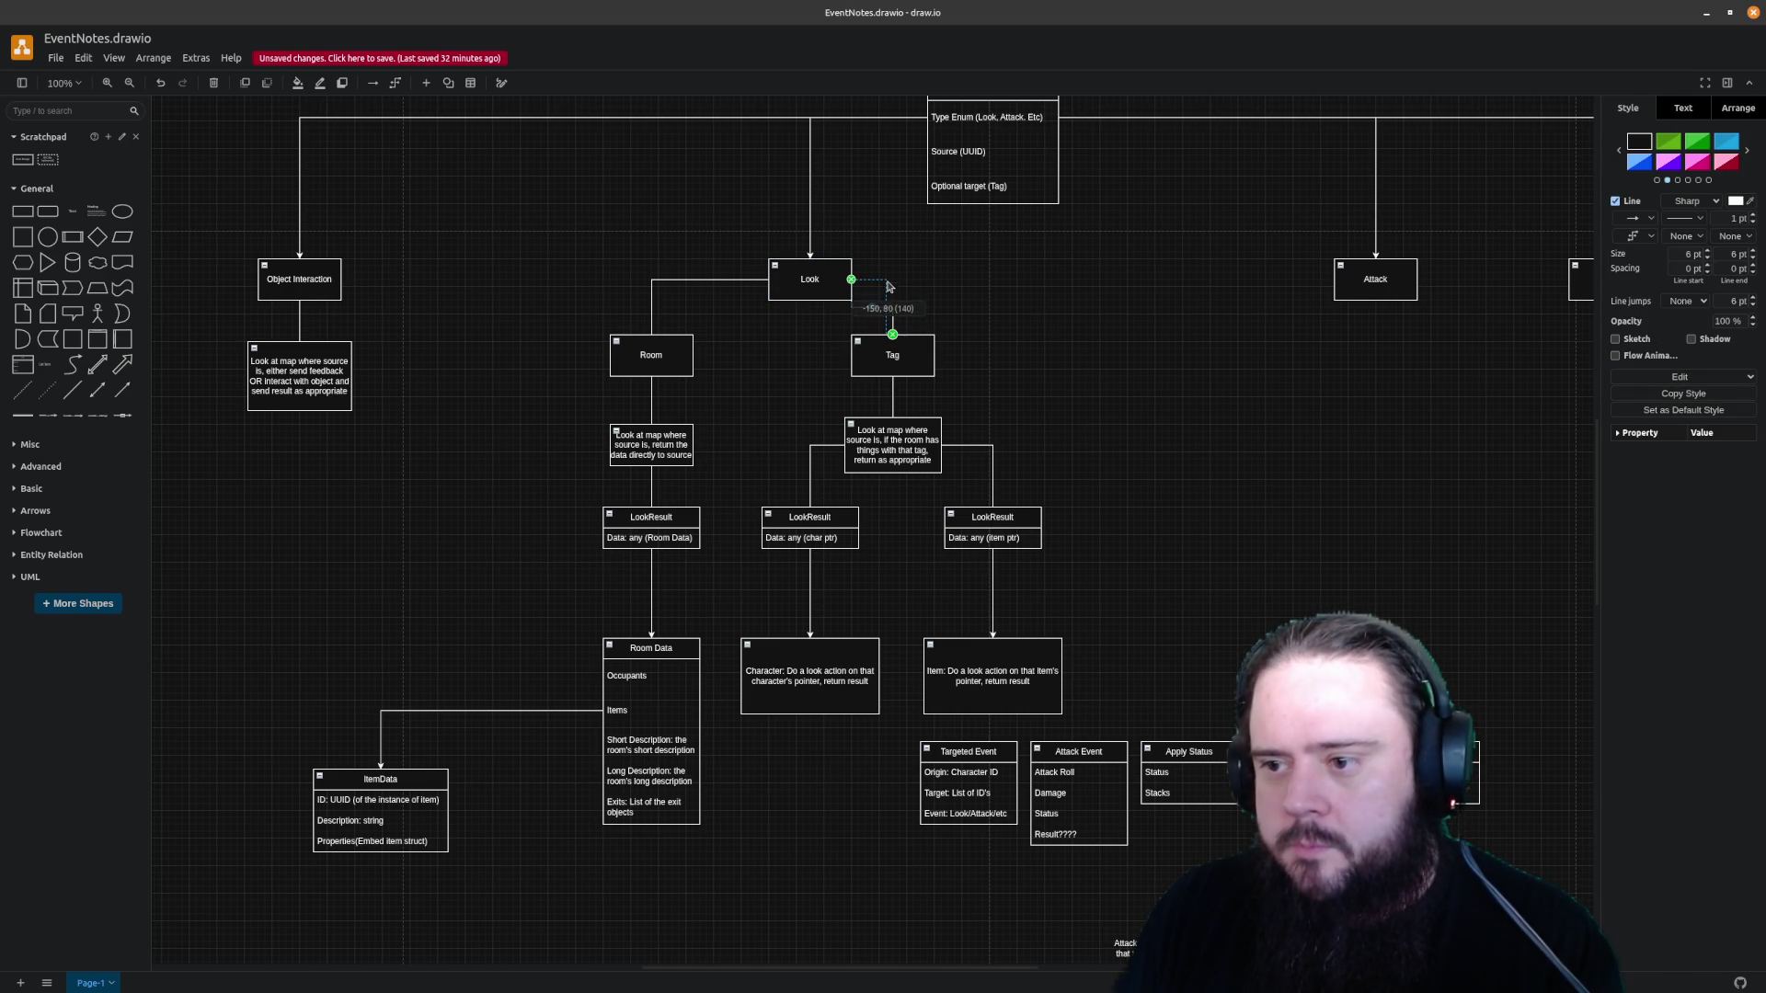
{"action": "left_click", "coordinate": [969, 309]}
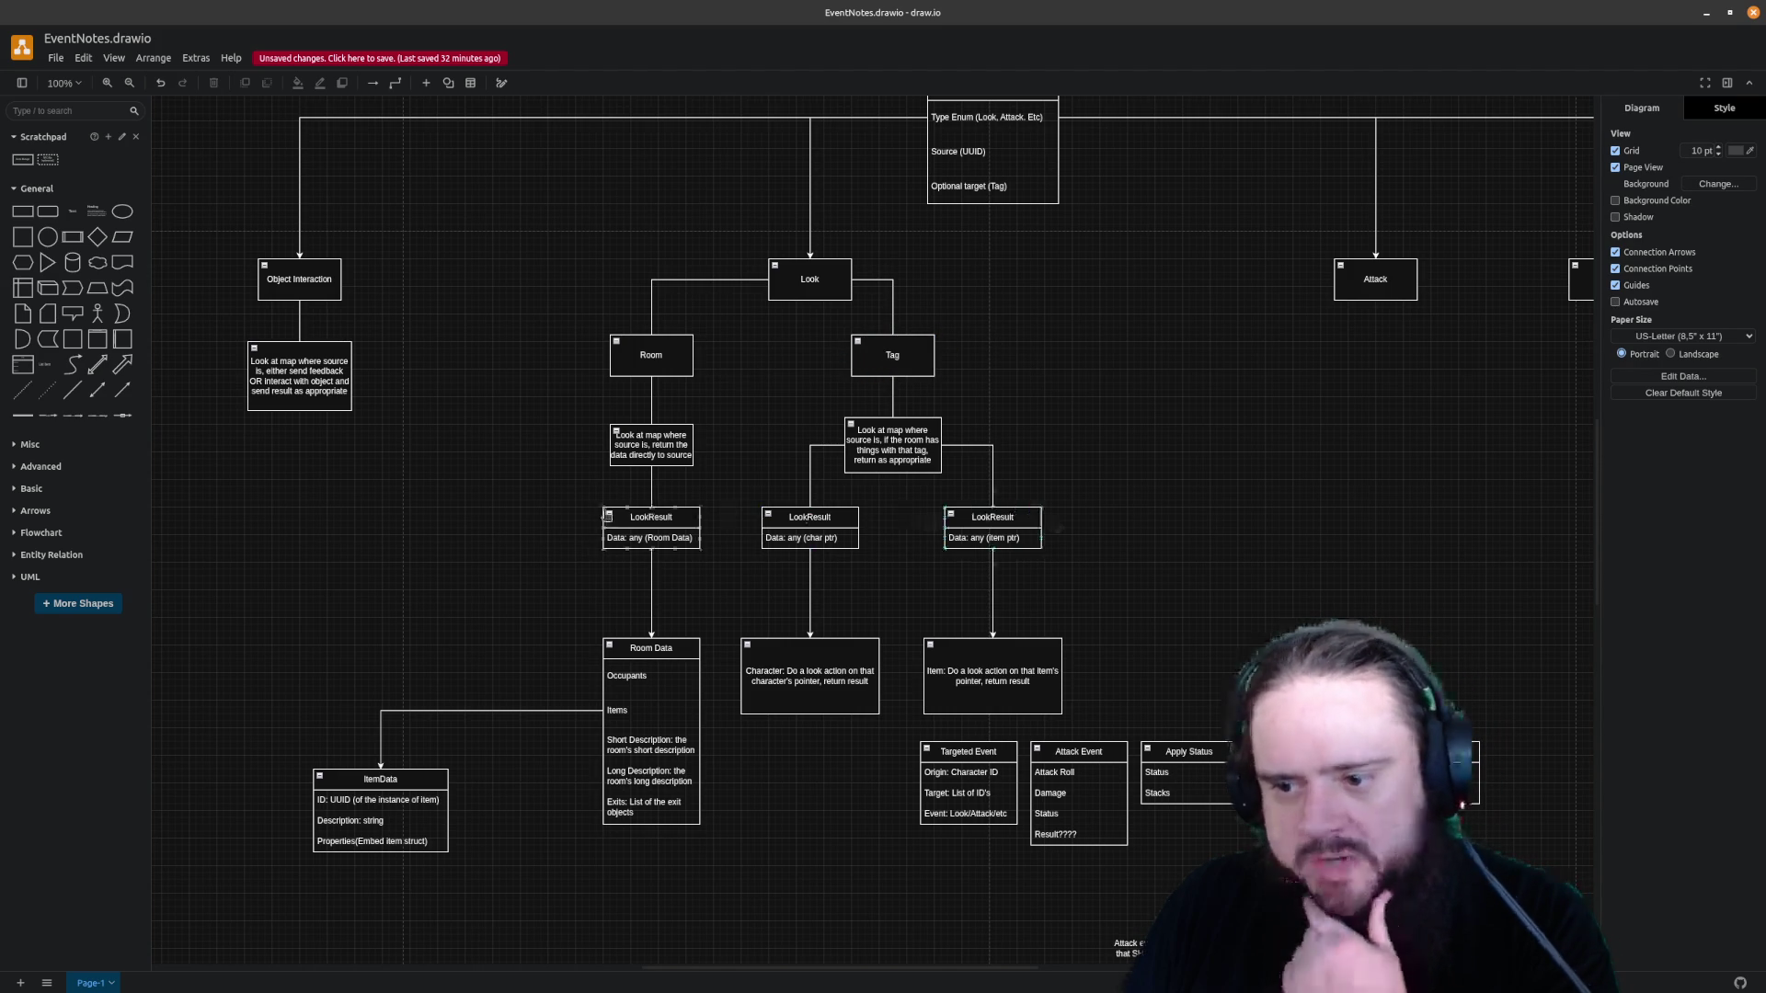
{"action": "scroll", "coordinate": [320, 476], "scroll_direction": "up", "scroll_amount": 1}
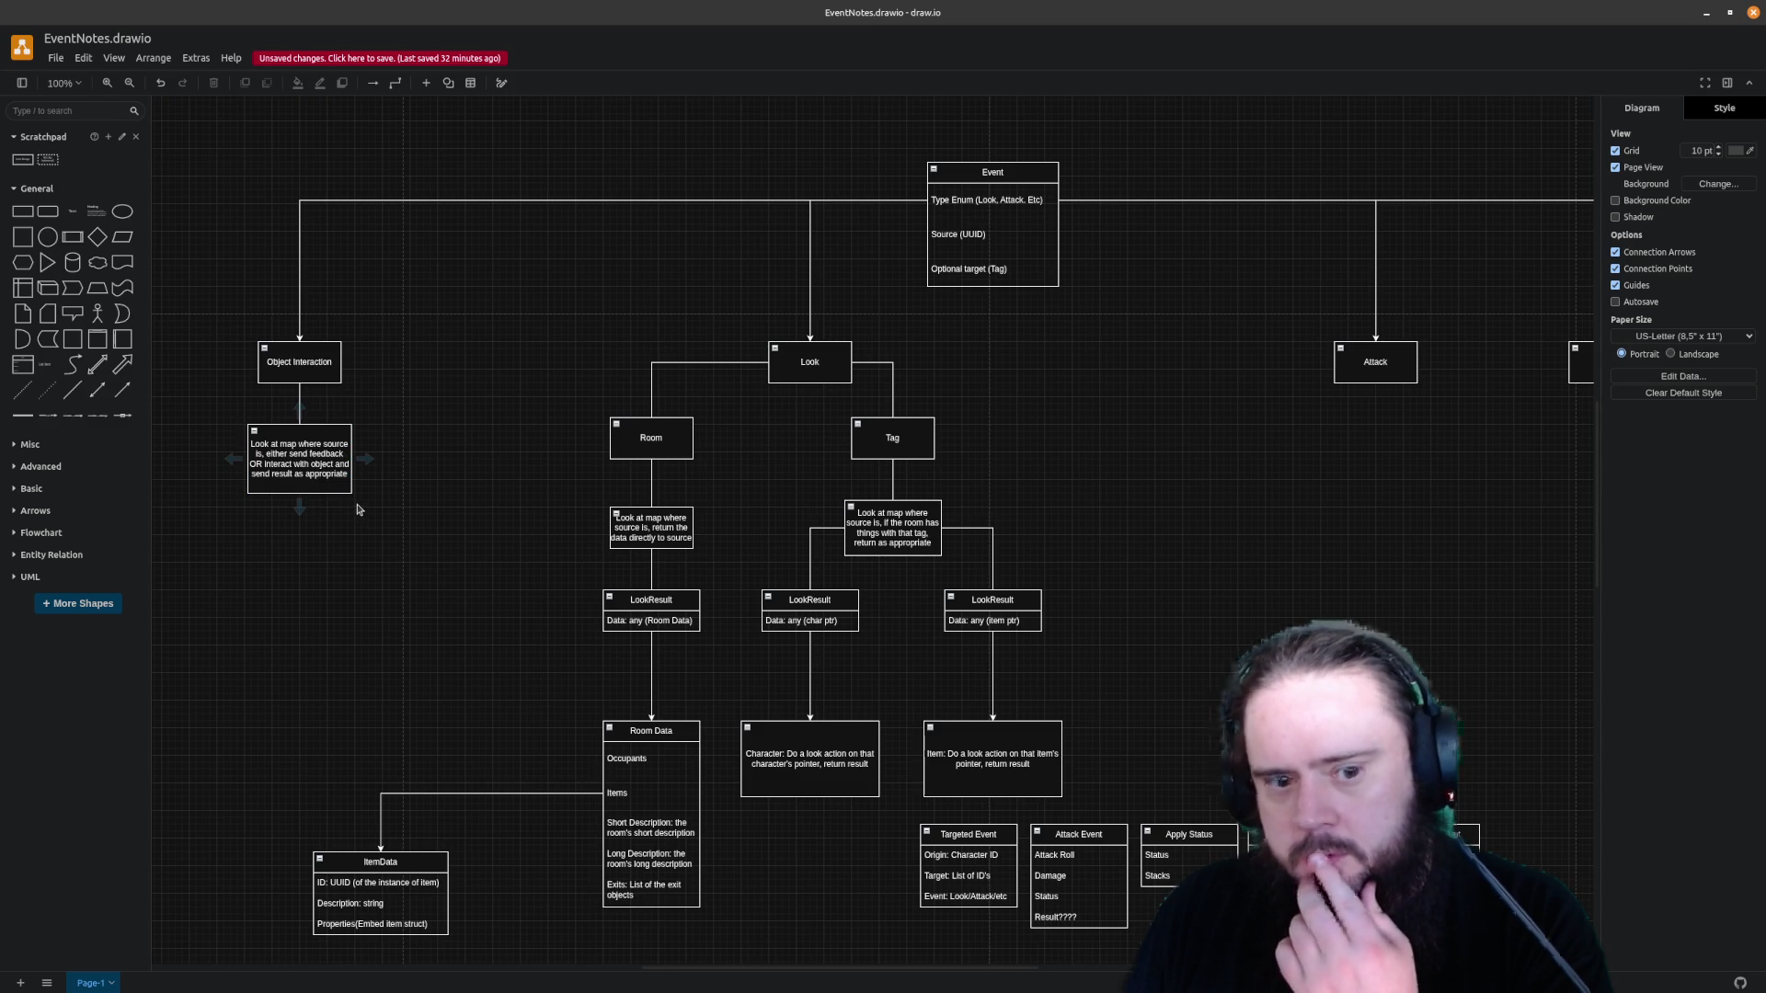
Drag the Object Interaction description box down level with the LookResult row
{"action": "left_click", "coordinate": [315, 361]}
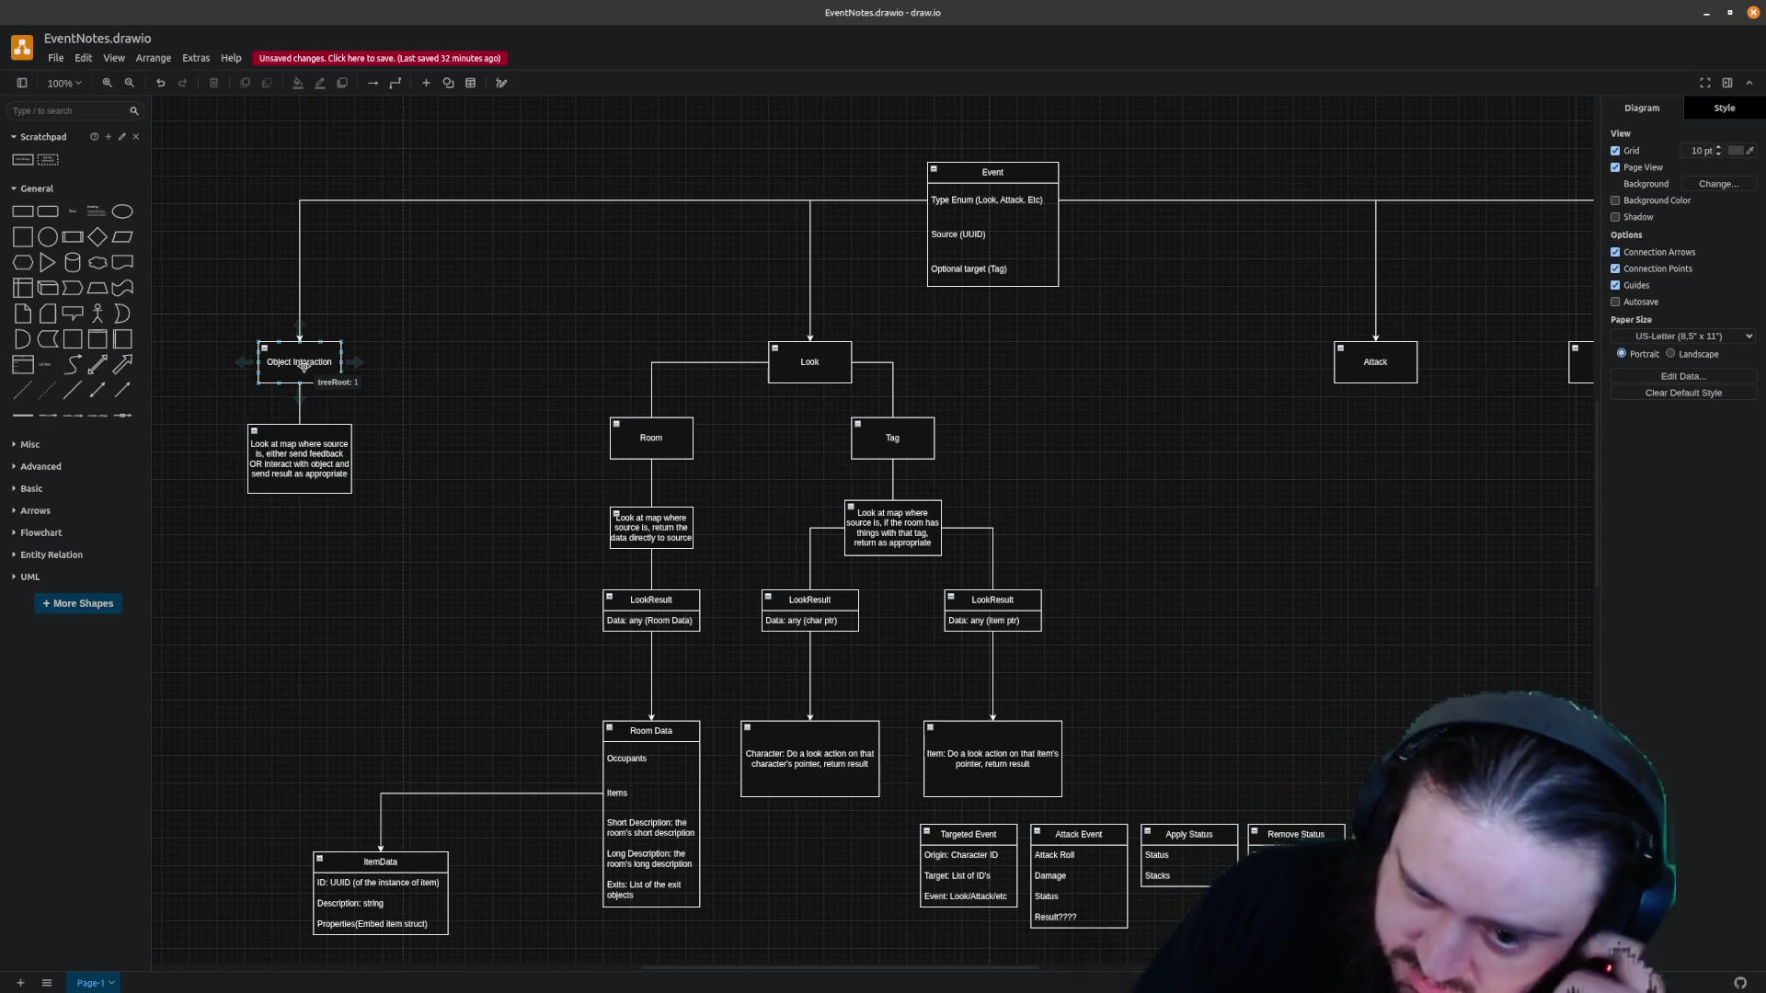
{"action": "left_click", "coordinate": [331, 455]}
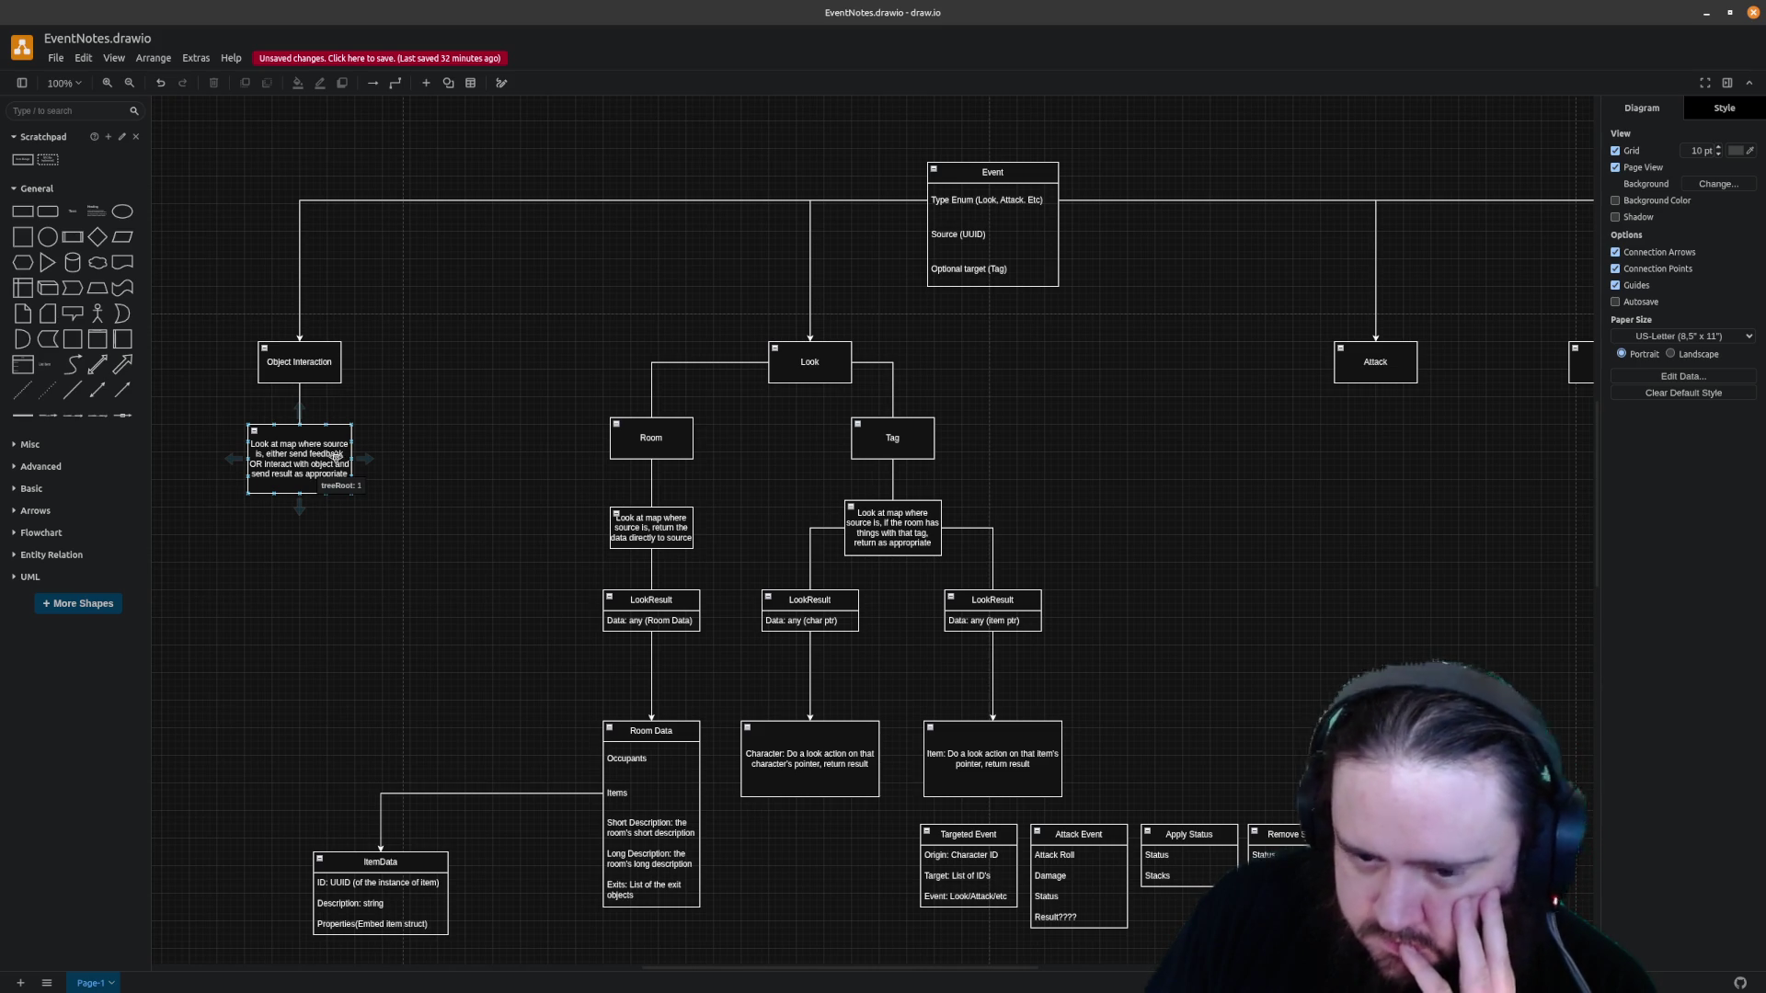
{"action": "left_click_drag", "start_coordinate": [313, 448], "coordinate": [316, 608]}
{"action": "left_click", "coordinate": [403, 490]}
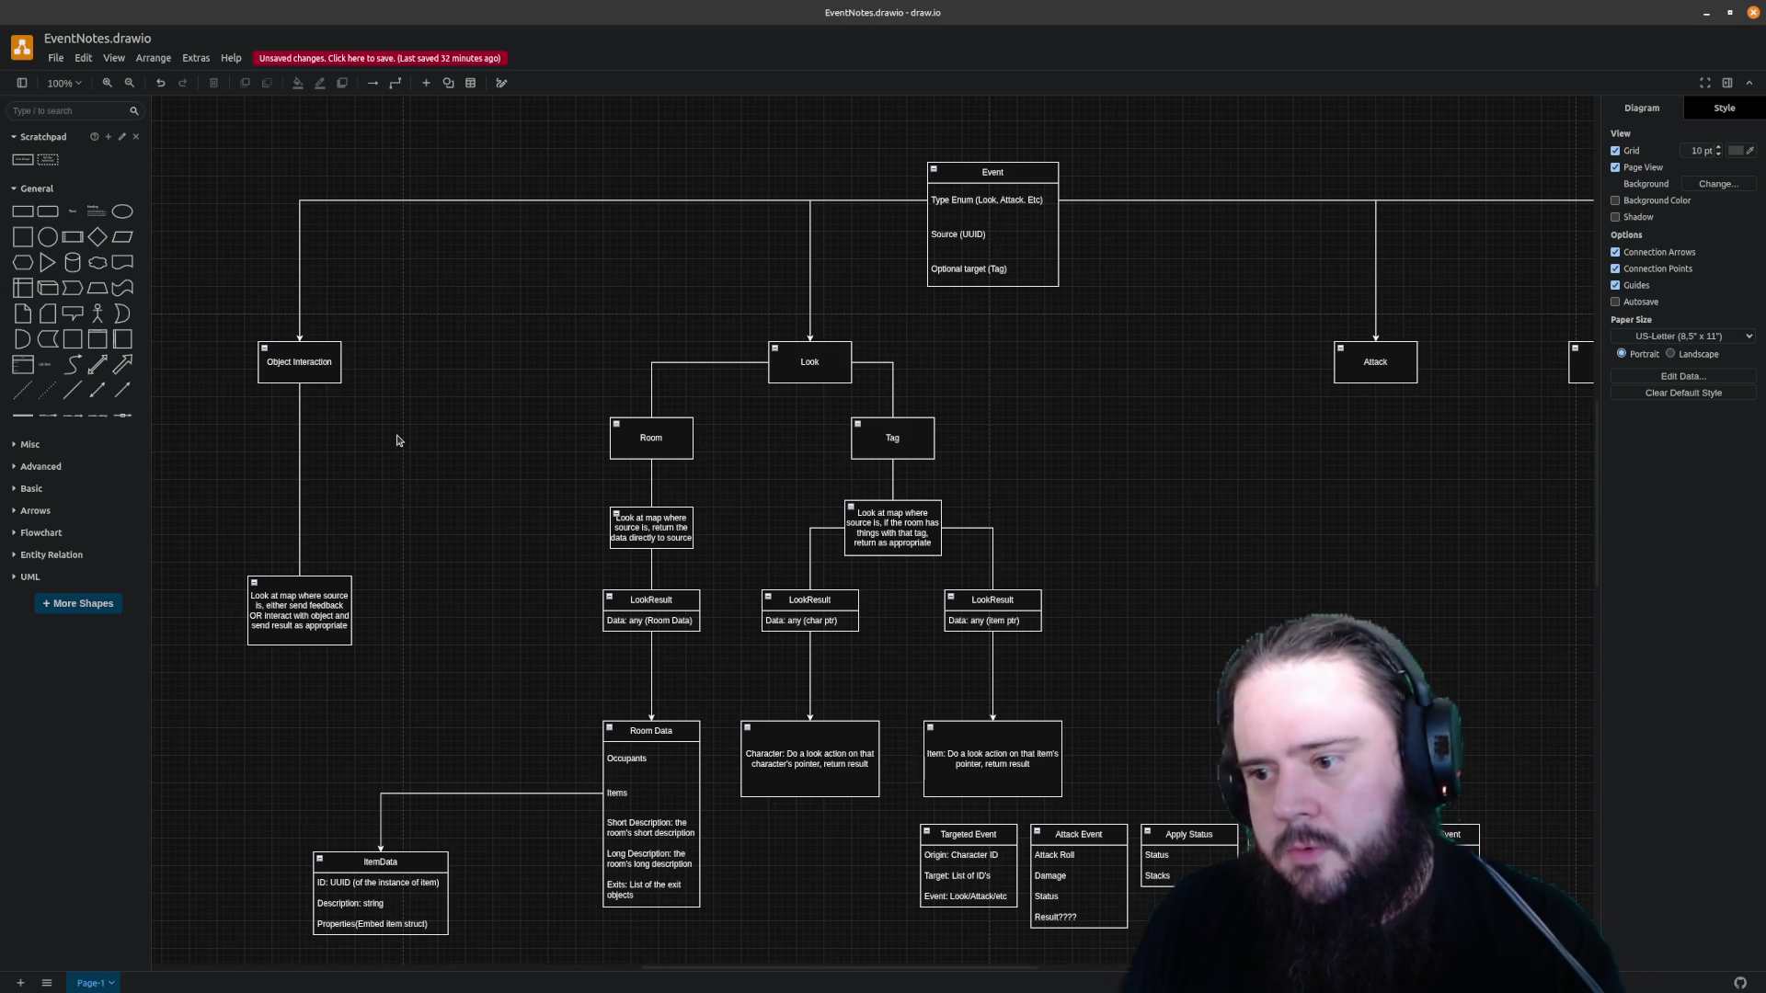
{"action": "left_click", "coordinate": [646, 610]}
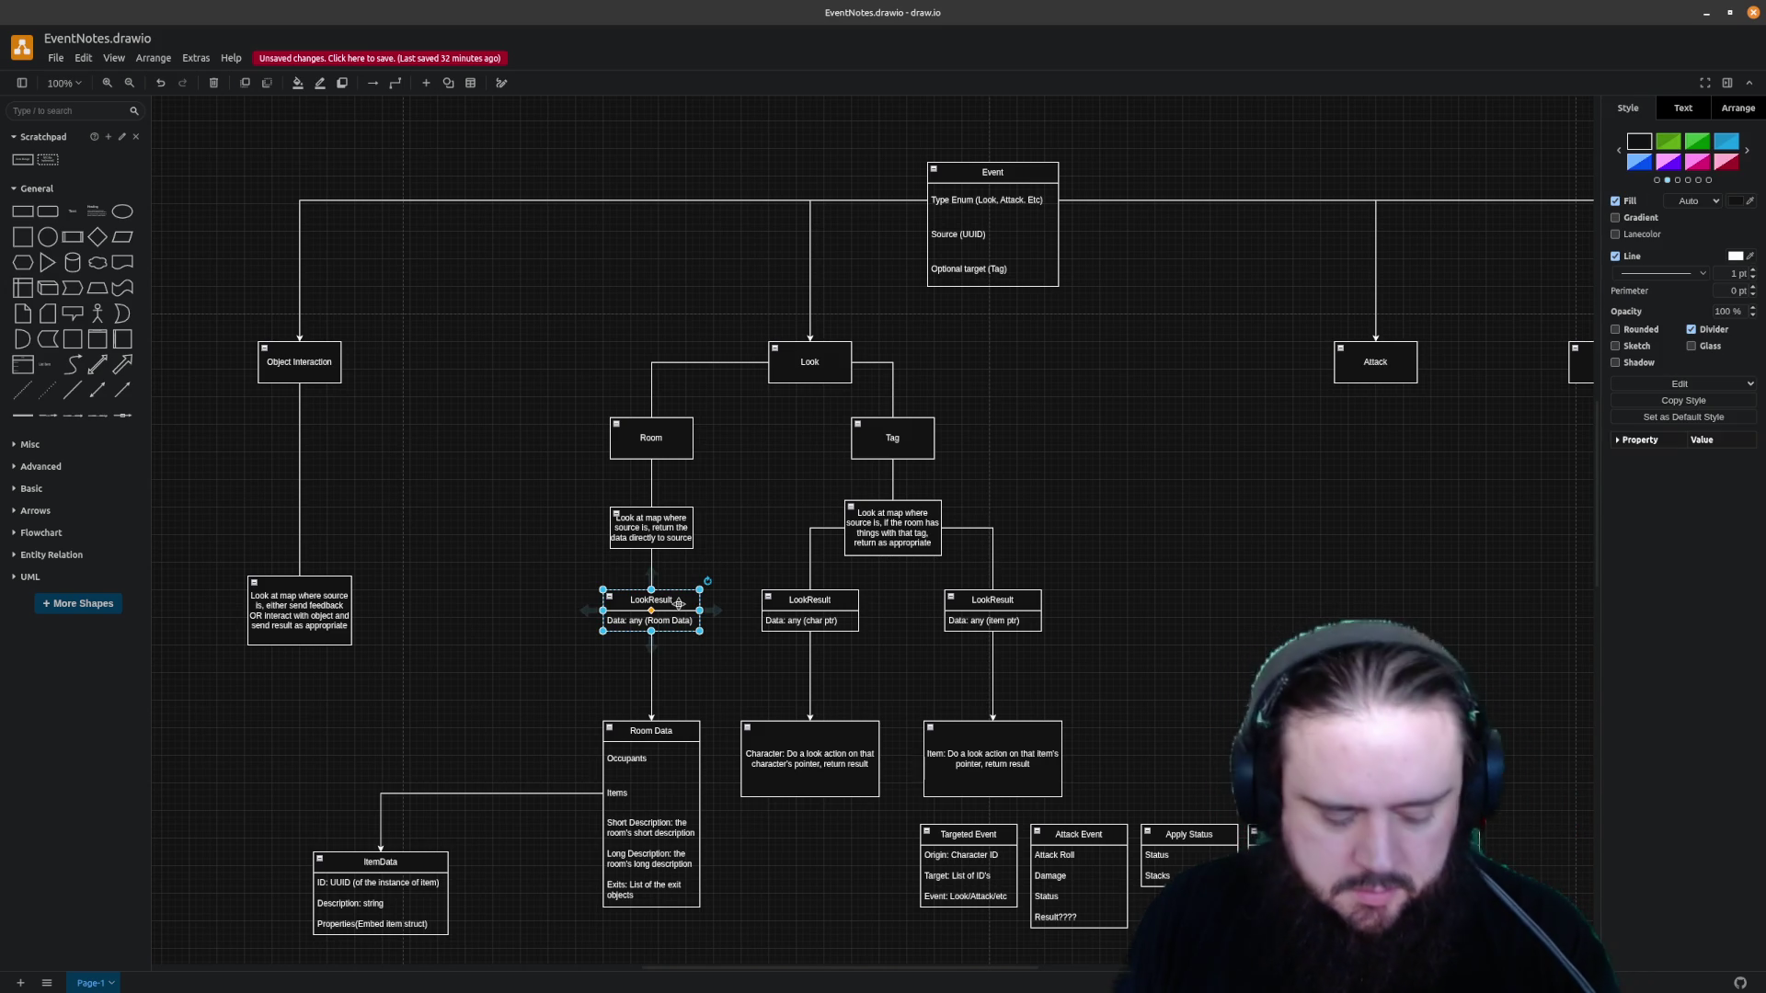
Paste a LookResult copy under Object Interaction and remove the old connector below it
{"action": "key", "text": "ctrl+c"}
{"action": "key", "text": "ctrl+v"}
{"action": "left_click_drag", "start_coordinate": [451, 439], "coordinate": [300, 456]}
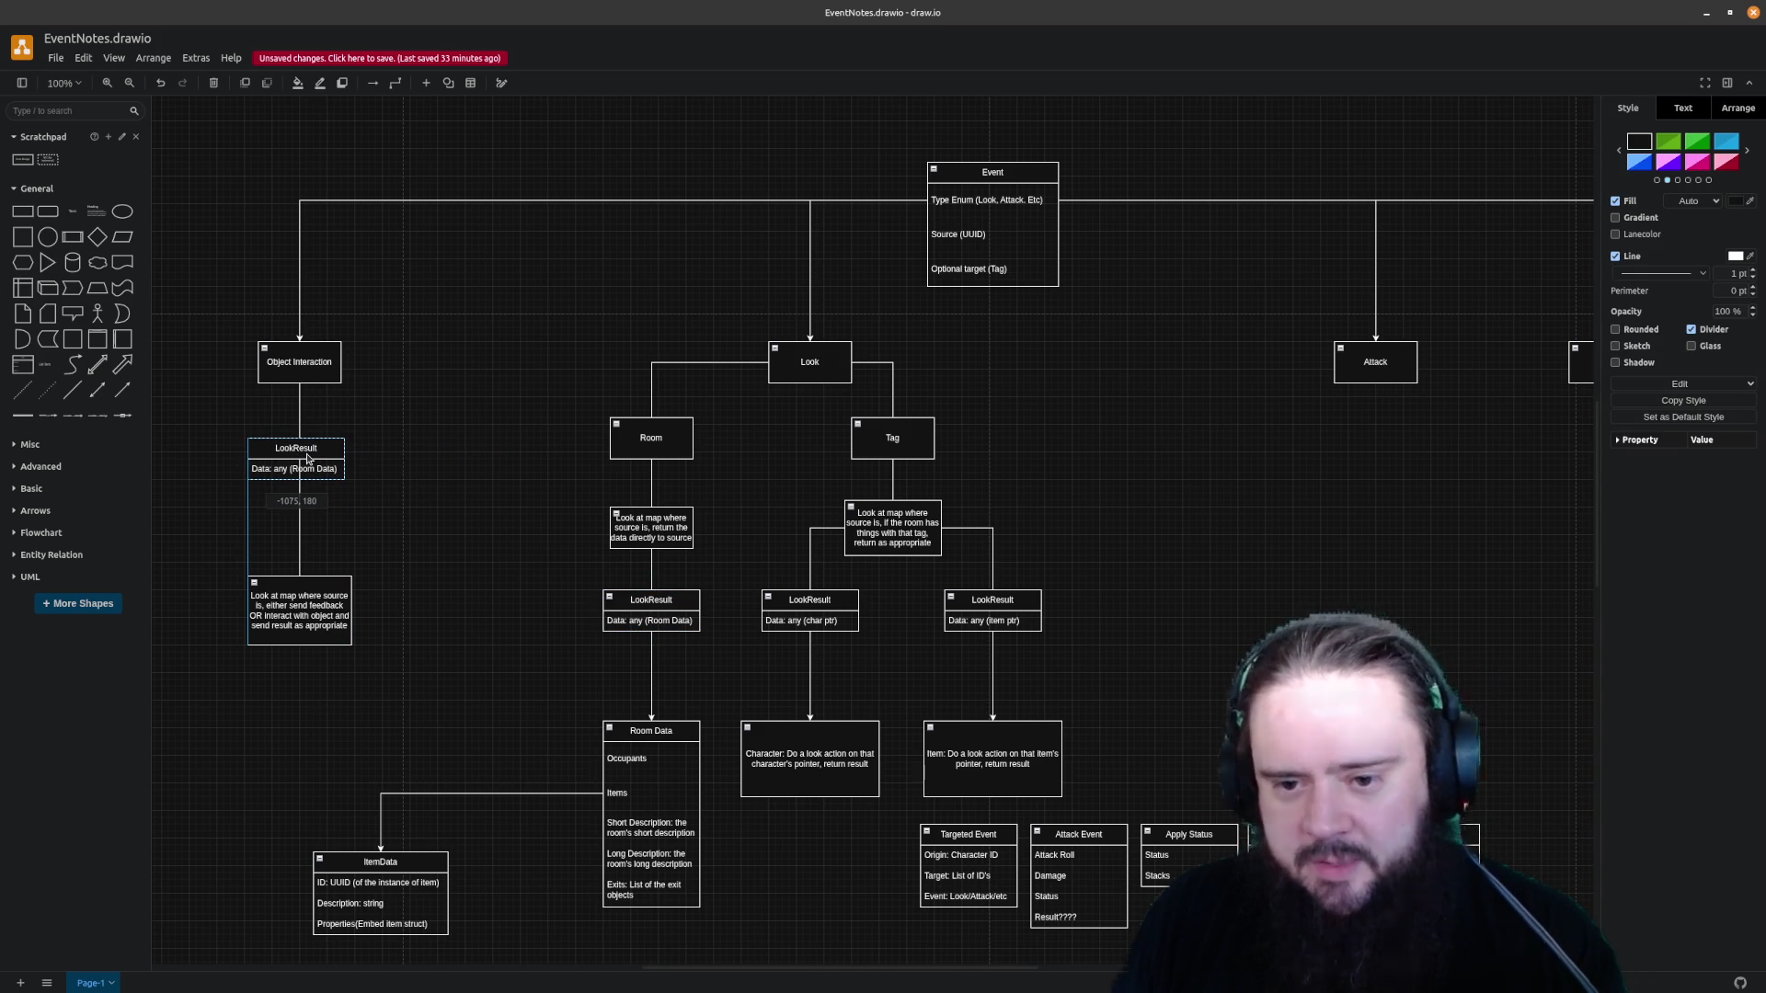
{"action": "left_click", "coordinate": [307, 505]}
{"action": "key", "text": "Delete"}
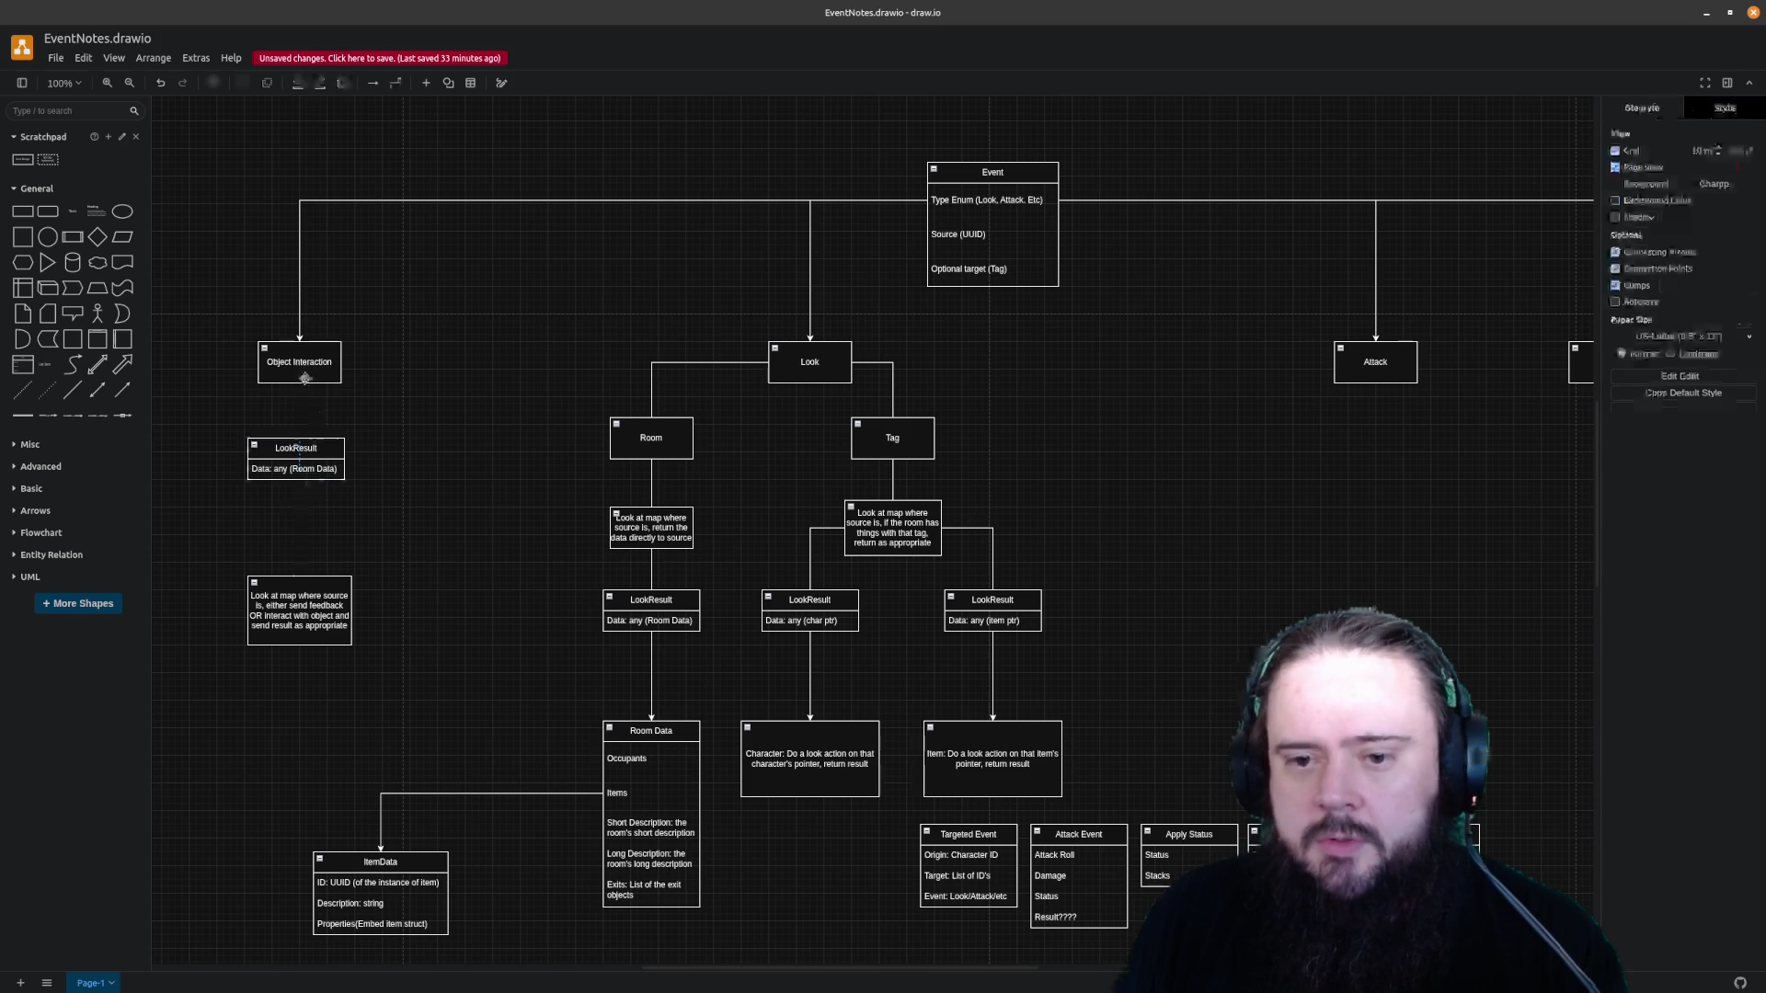
Connect LookResult down to the look-at-map note and align the note under it
{"action": "left_click", "coordinate": [296, 438]}
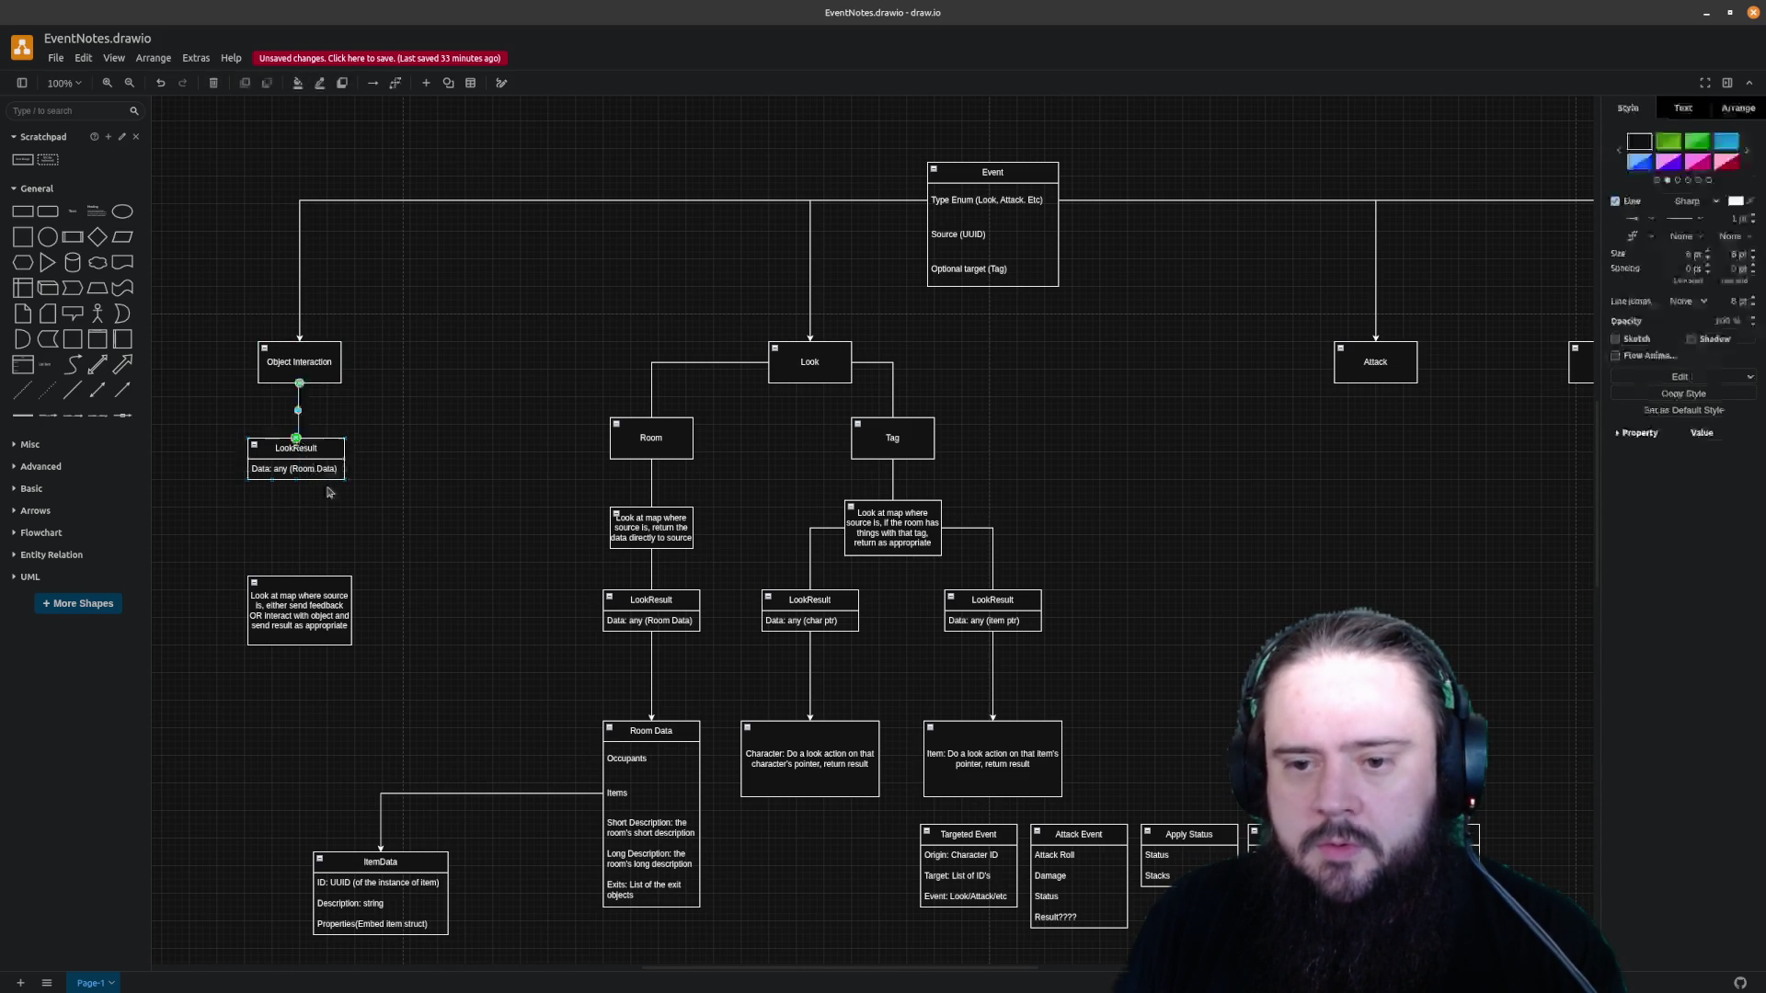
{"action": "left_click", "coordinate": [310, 542]}
{"action": "left_click", "coordinate": [295, 478]}
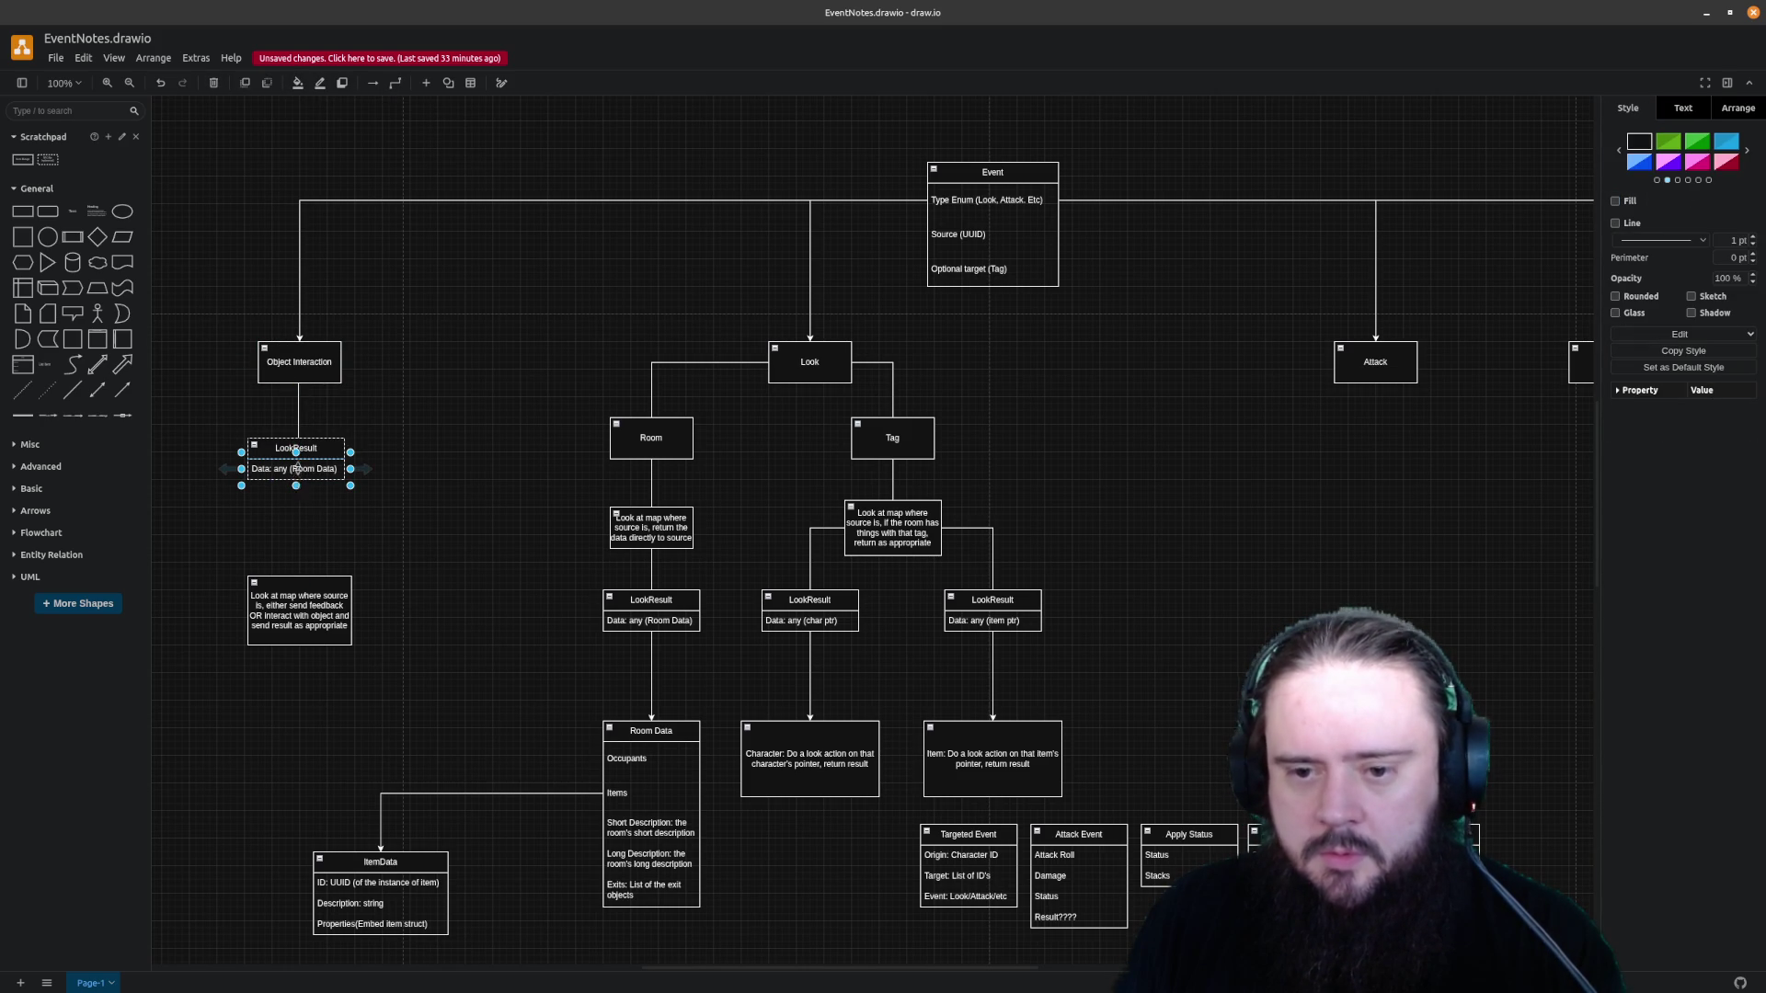
{"action": "left_click", "coordinate": [307, 459]}
{"action": "left_click_drag", "start_coordinate": [295, 494], "coordinate": [295, 573]}
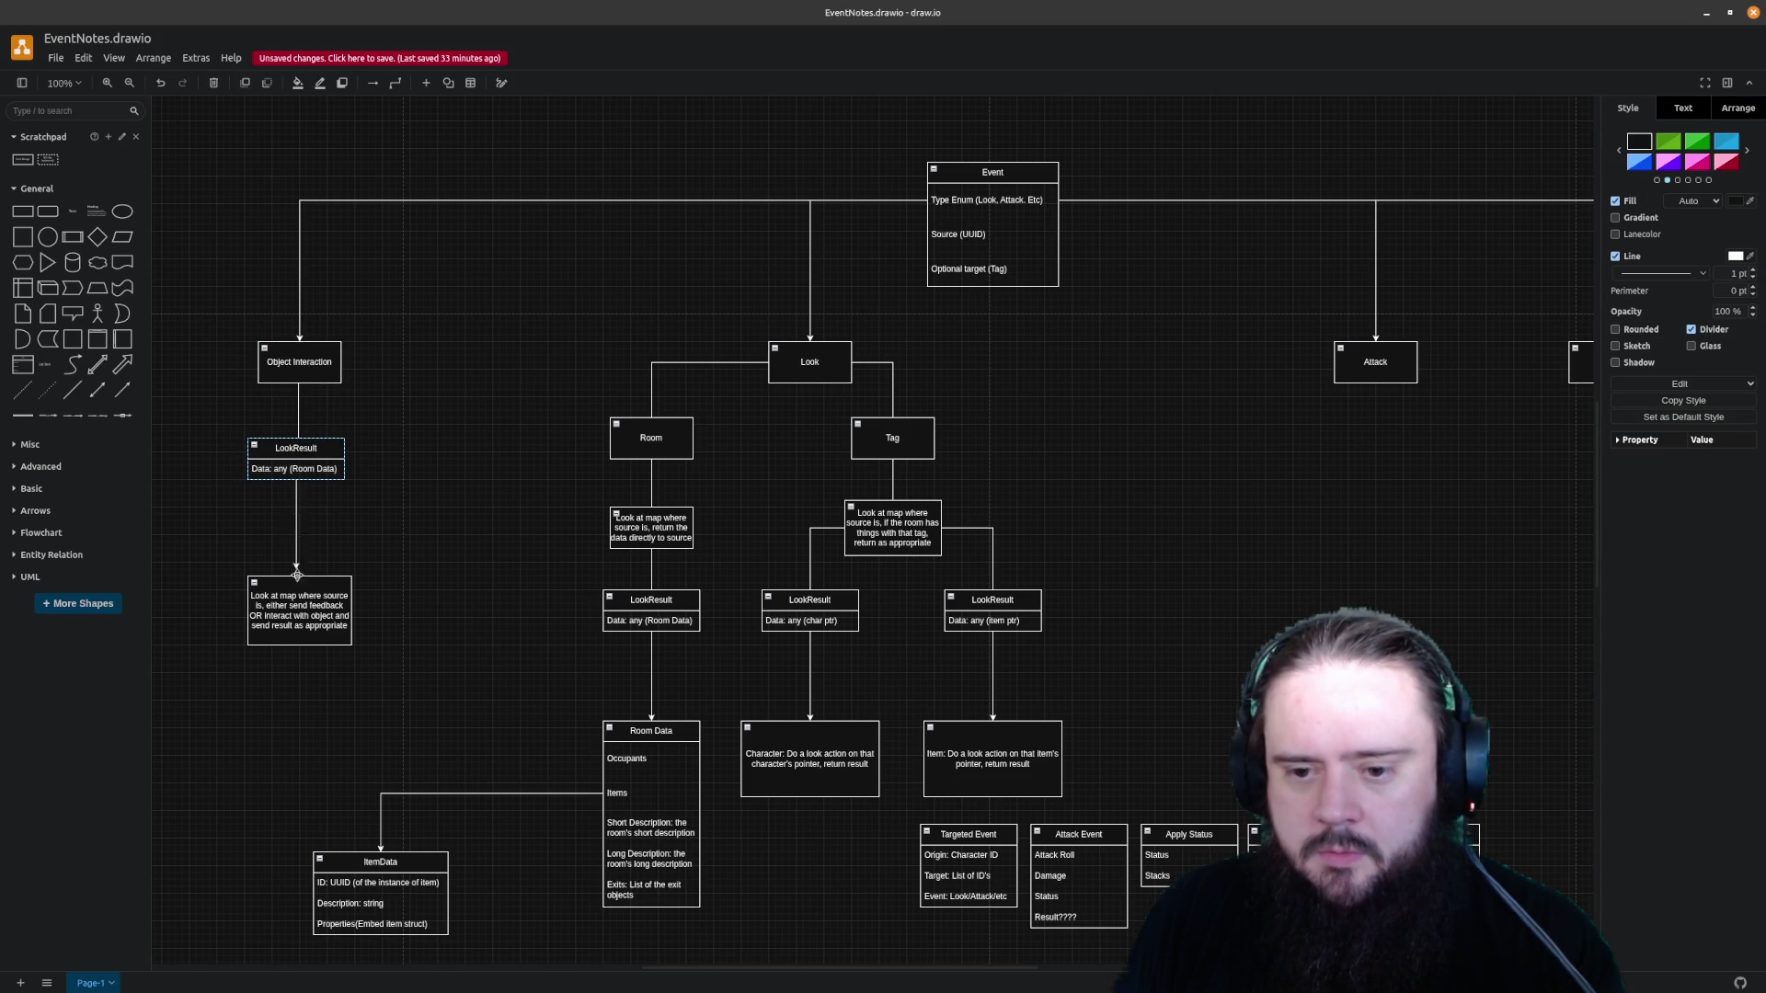
{"action": "key", "text": "Delete"}
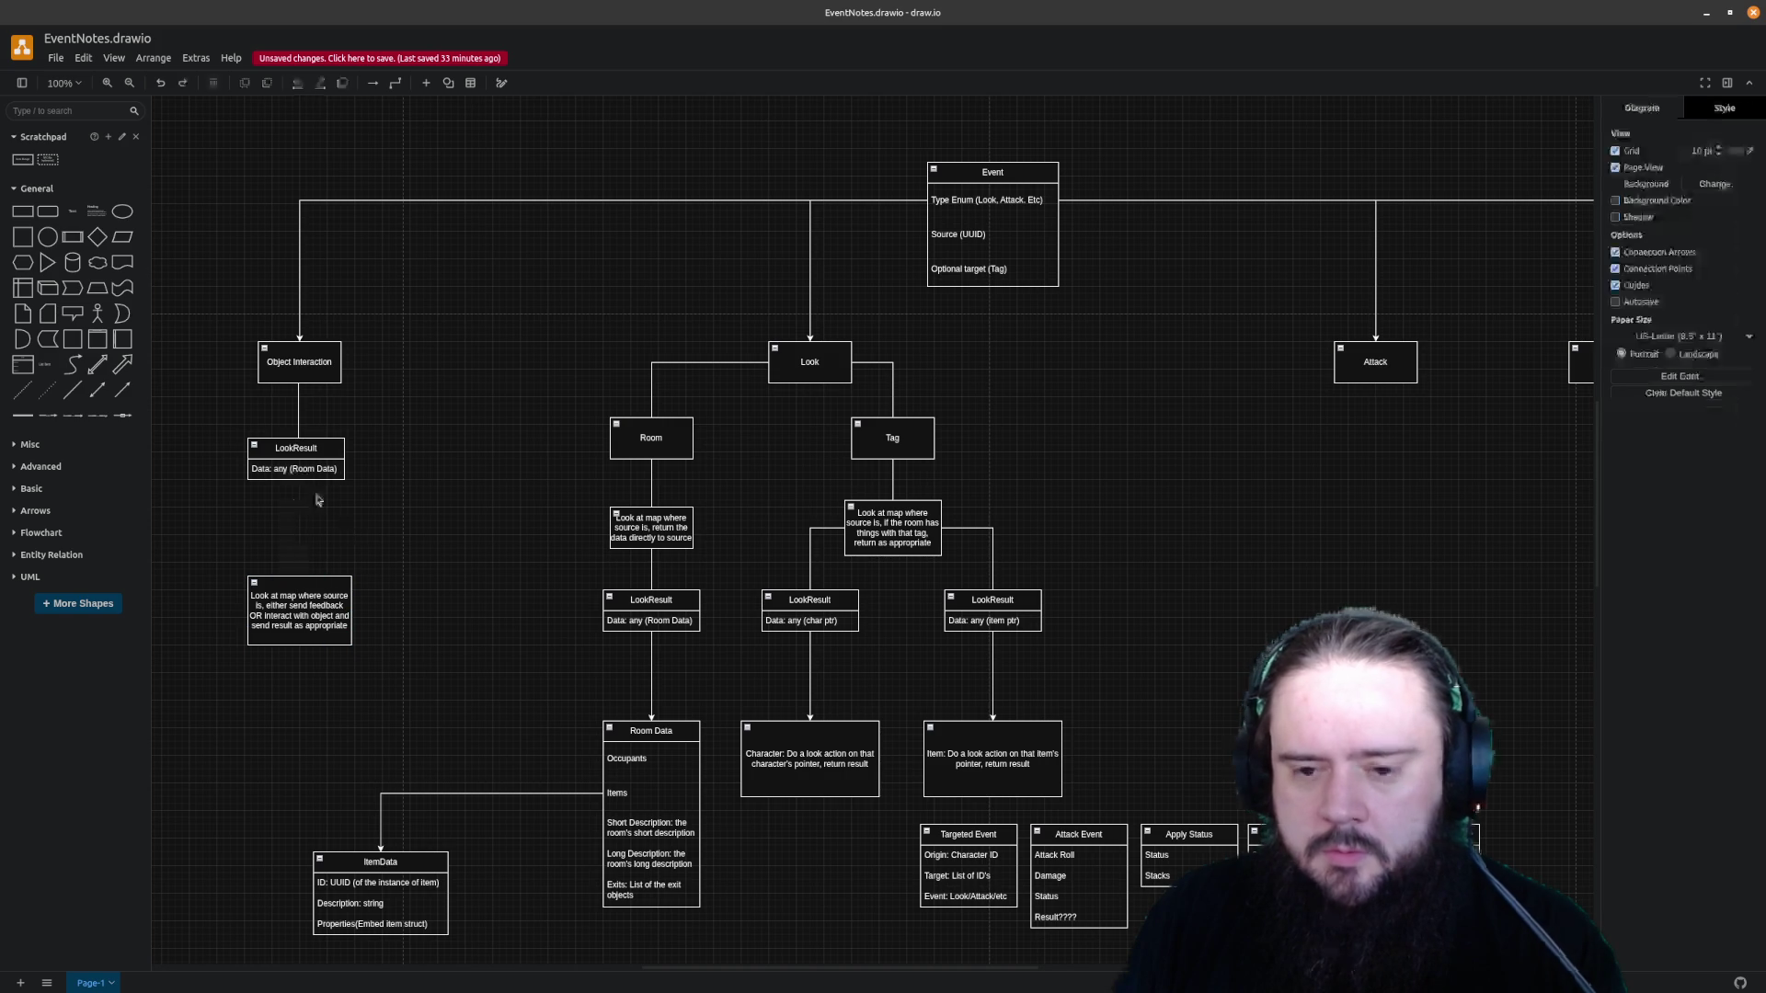
{"action": "left_click", "coordinate": [305, 454]}
{"action": "left_click_drag", "start_coordinate": [299, 507], "coordinate": [300, 578]}
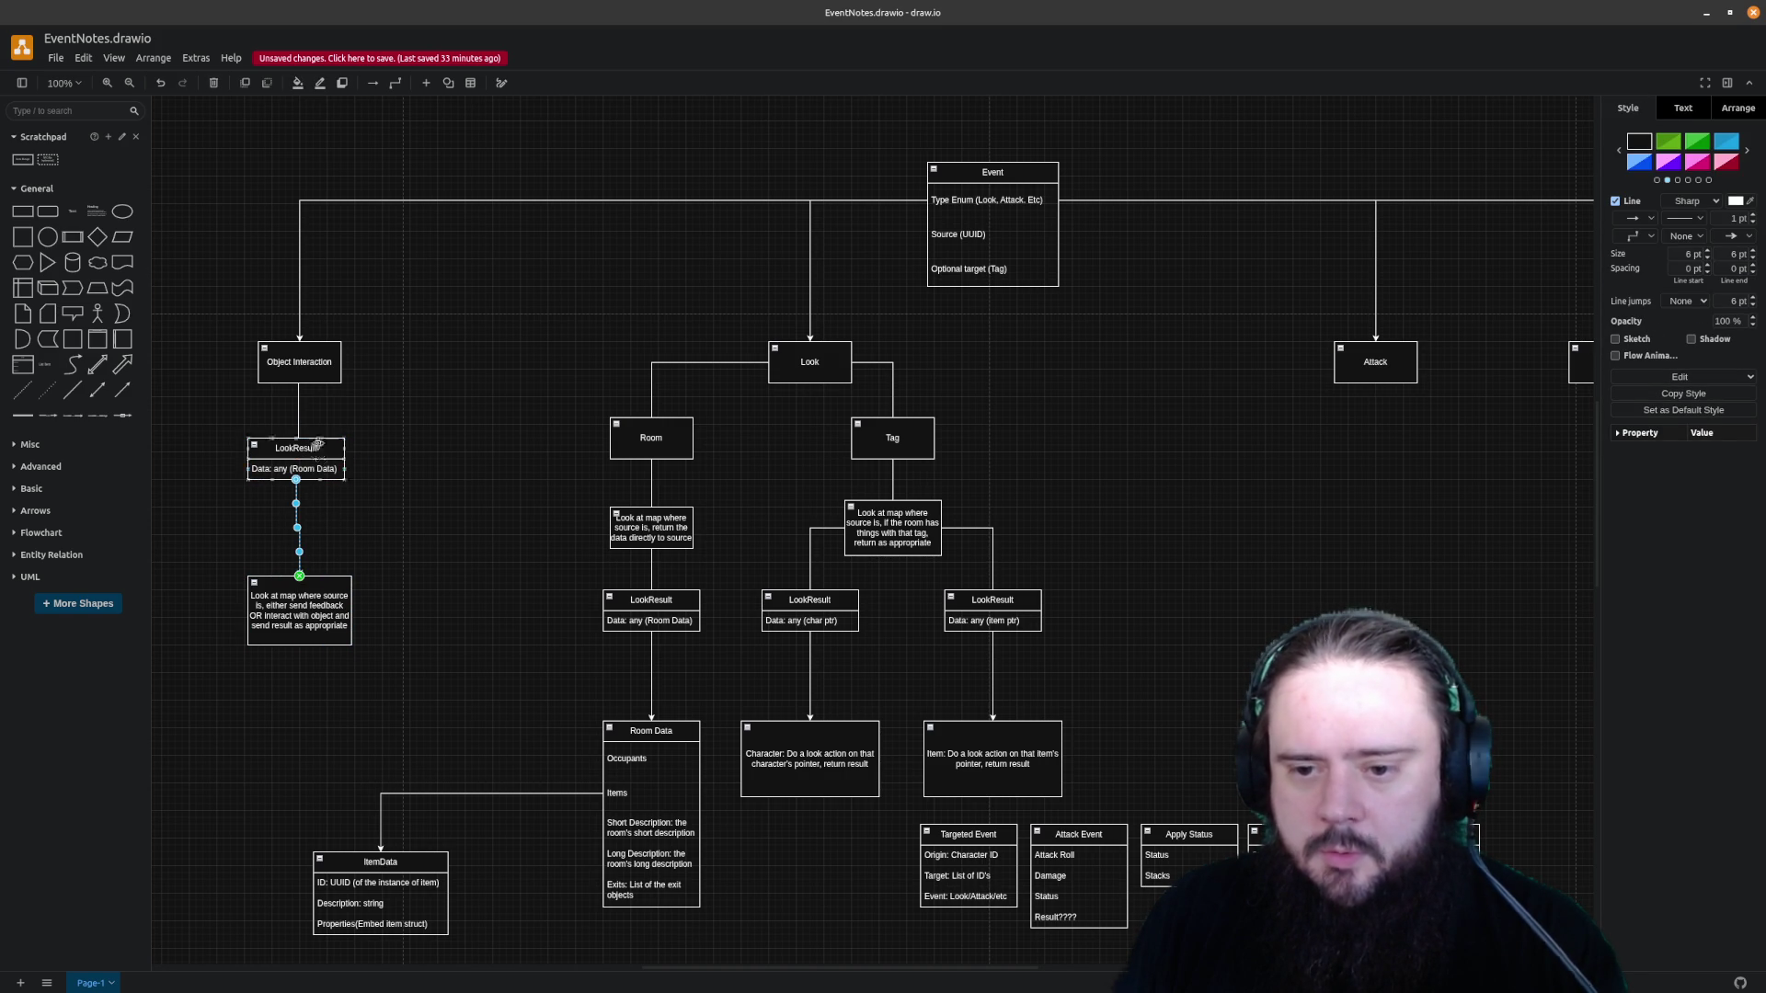
{"action": "left_click", "coordinate": [326, 583]}
{"action": "left_click_drag", "start_coordinate": [325, 583], "coordinate": [323, 583]}
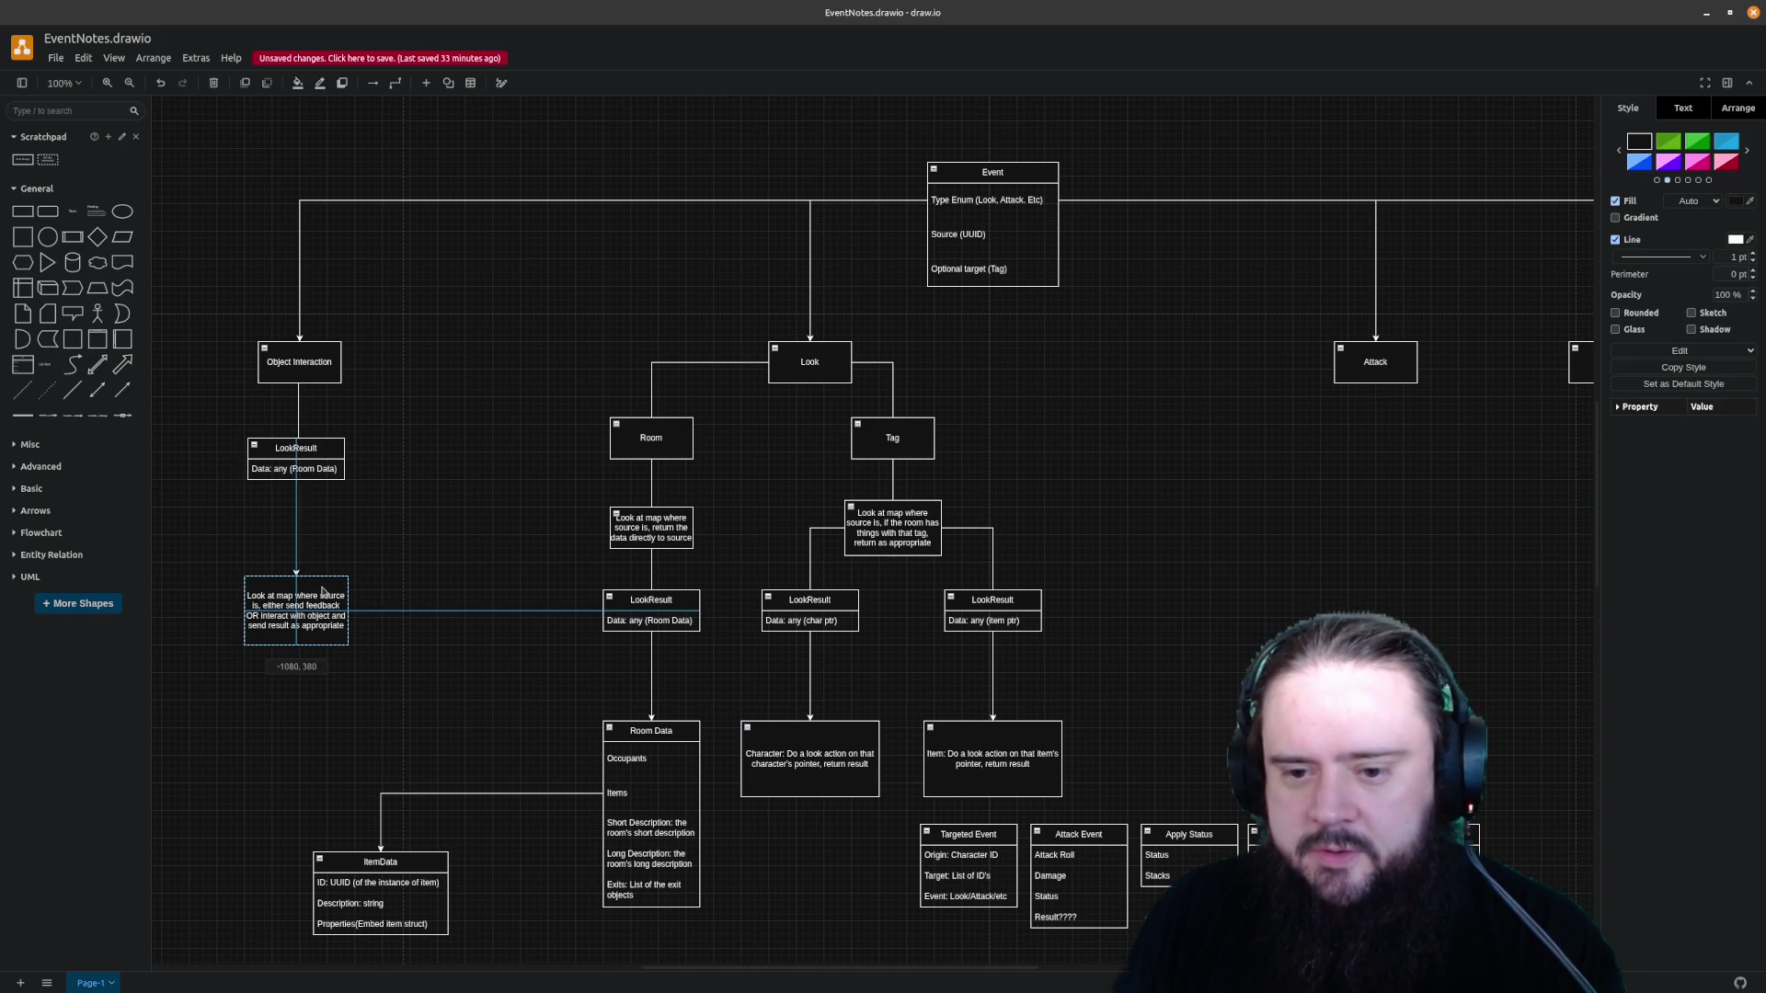
{"action": "left_click", "coordinate": [461, 489]}
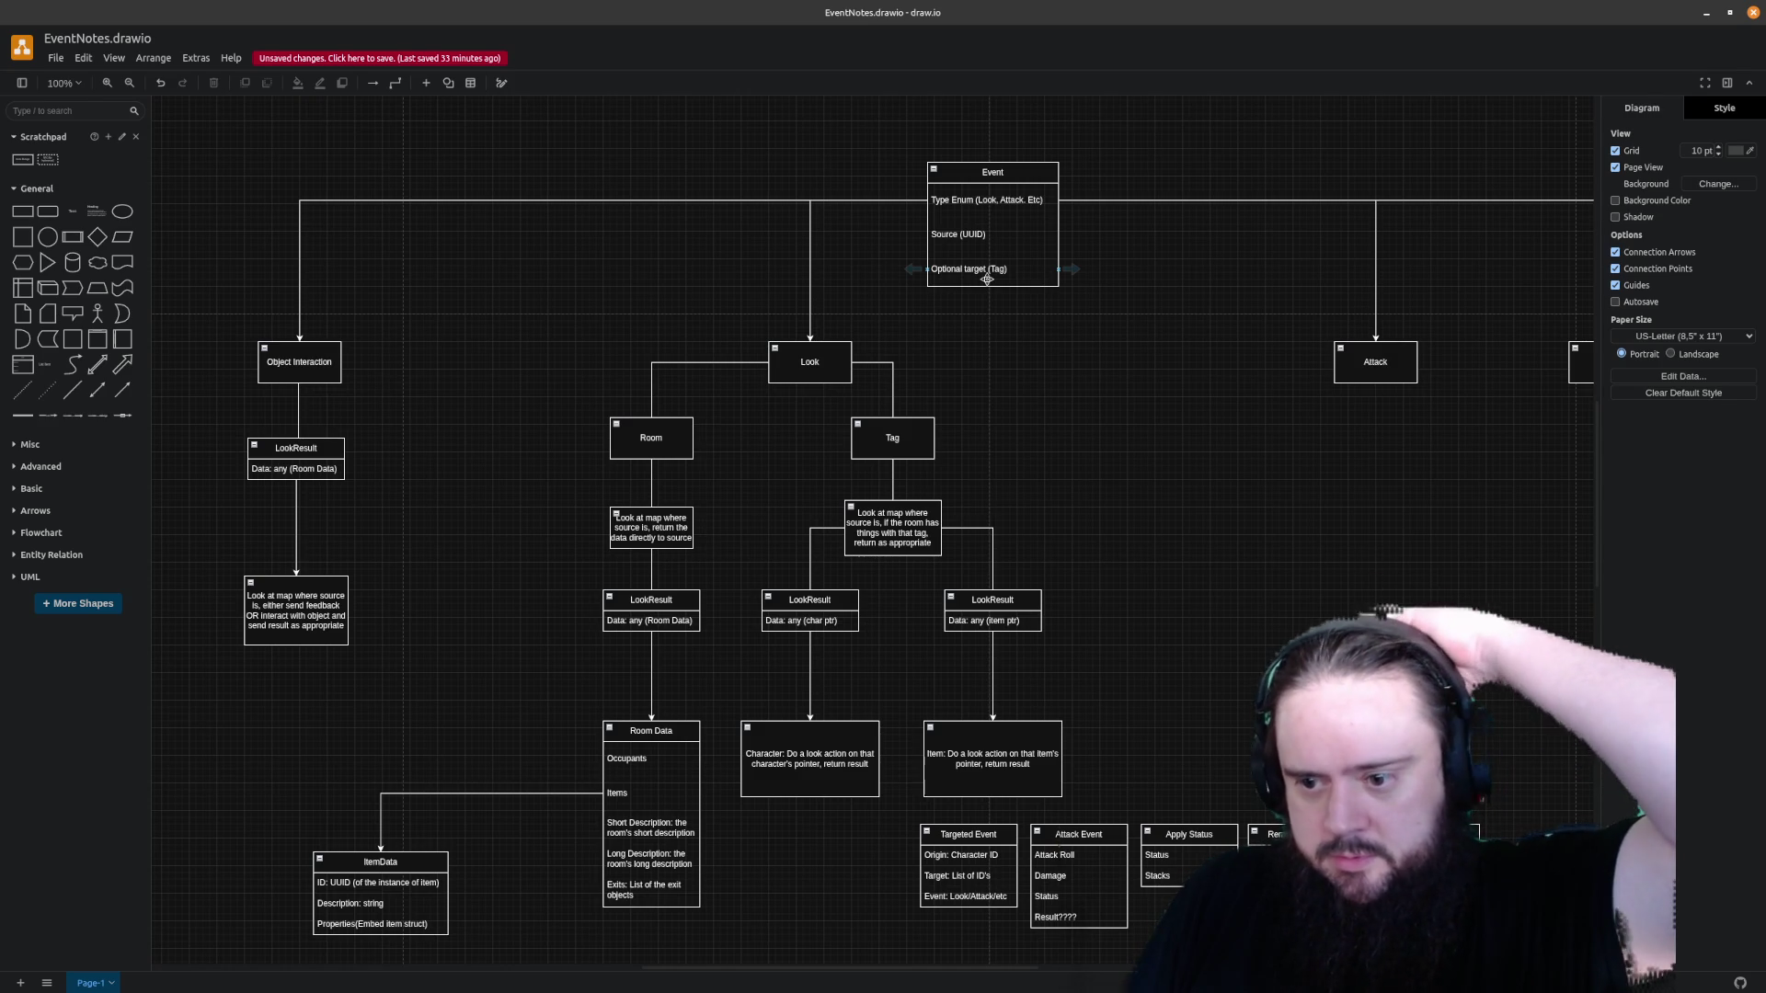
Replace the data row with 'Data: Item Pointer, if nil, failure'
{"action": "left_click", "coordinate": [293, 467]}
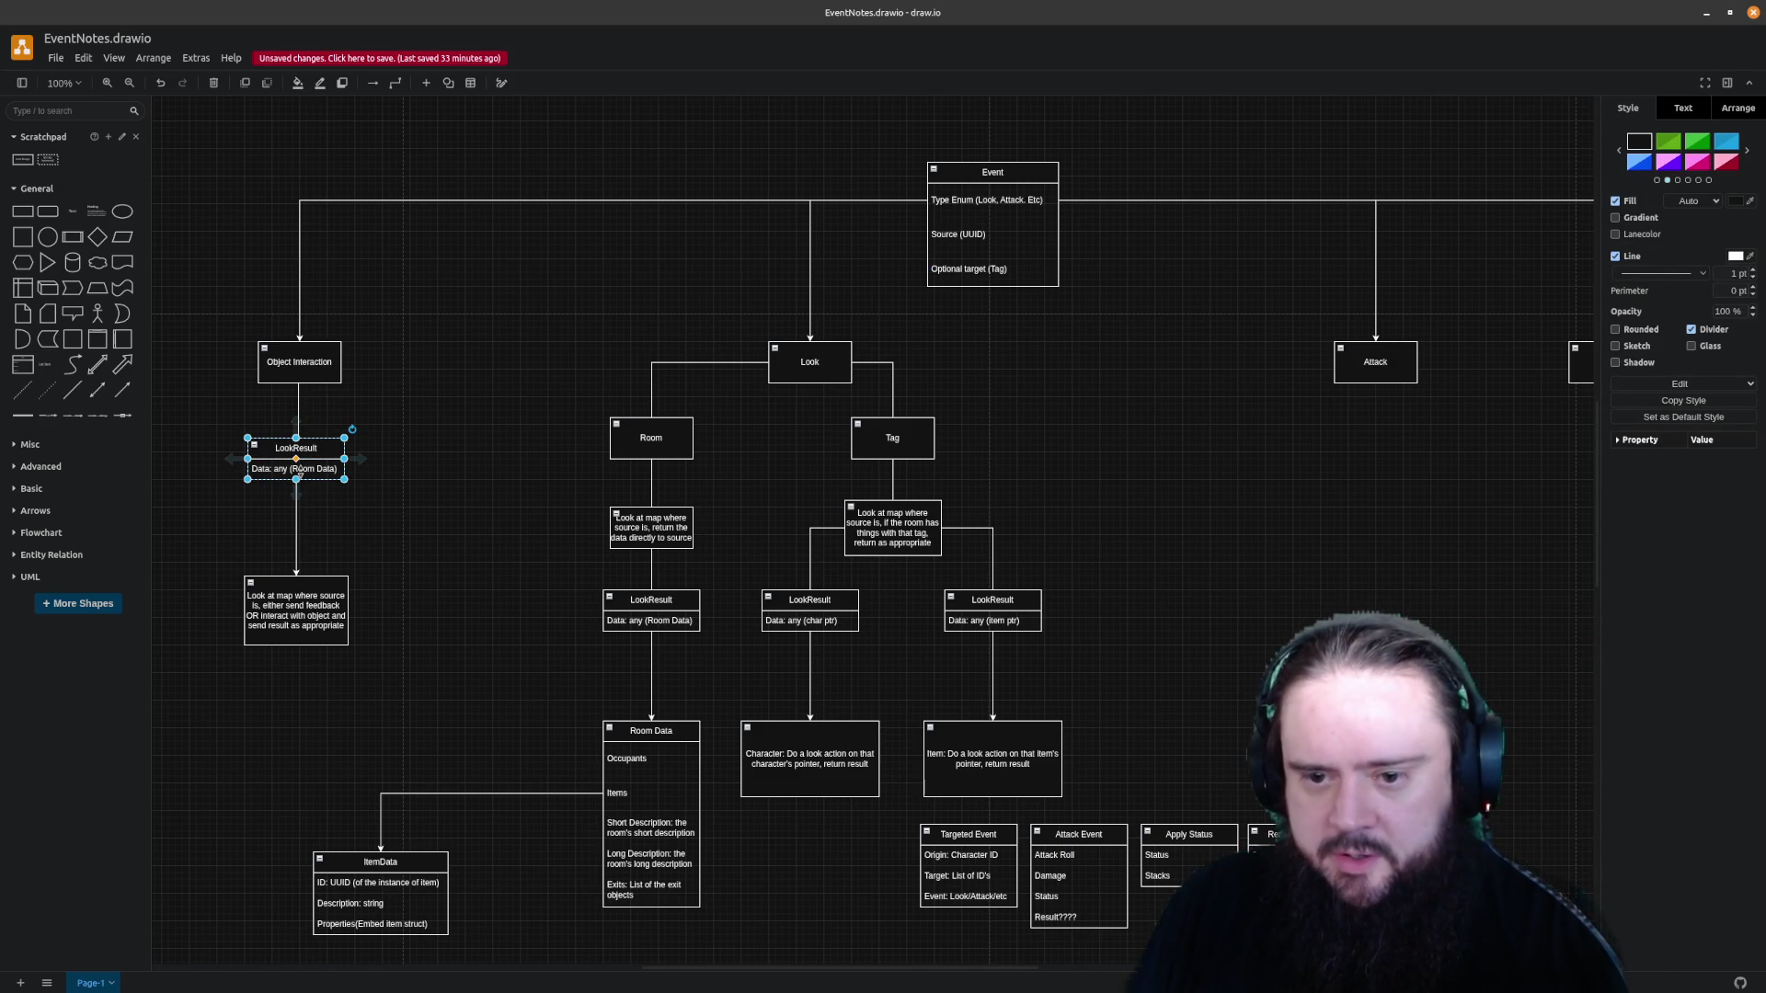
{"action": "left_click", "coordinate": [315, 473]}
{"action": "double_click", "coordinate": [315, 470]}
{"action": "key", "text": "BackSpace"}
{"action": "key", "text": "BackSpace"}
{"action": "key", "text": "BackSpace"}
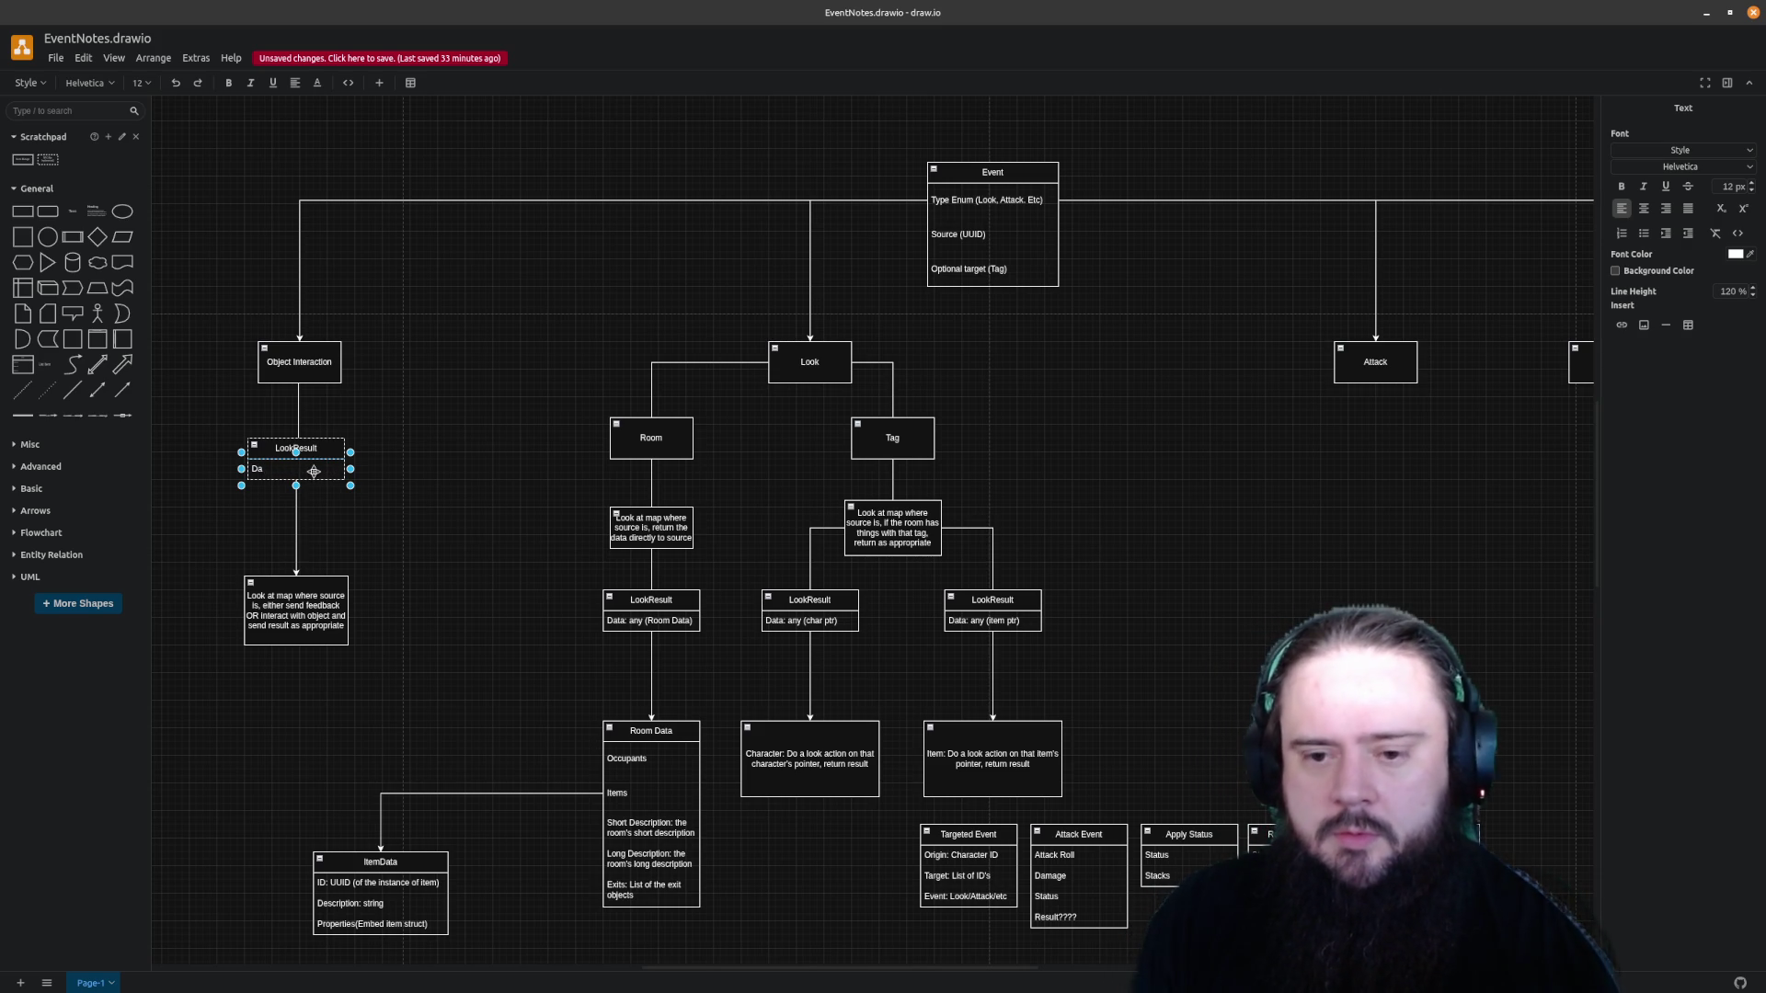
{"action": "key", "text": "BackSpace"}
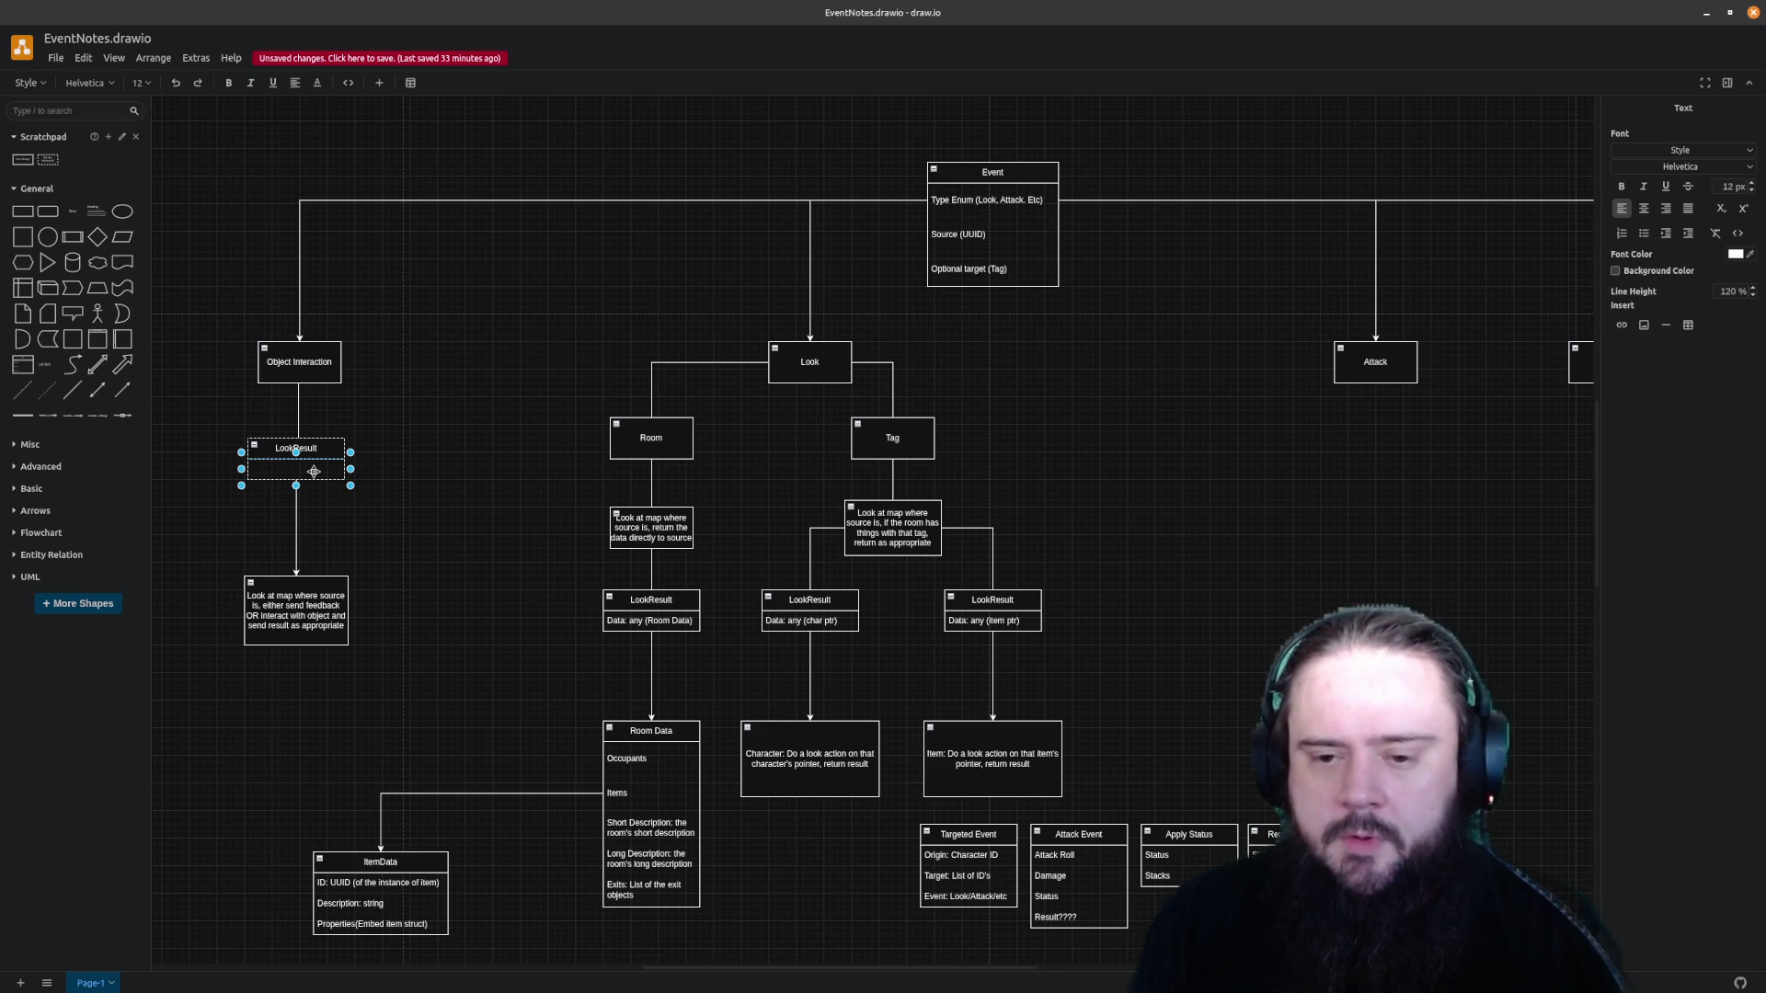
{"action": "type", "text": "ItemBa"}
{"action": "type", "text": "ta: Item Pointer"}
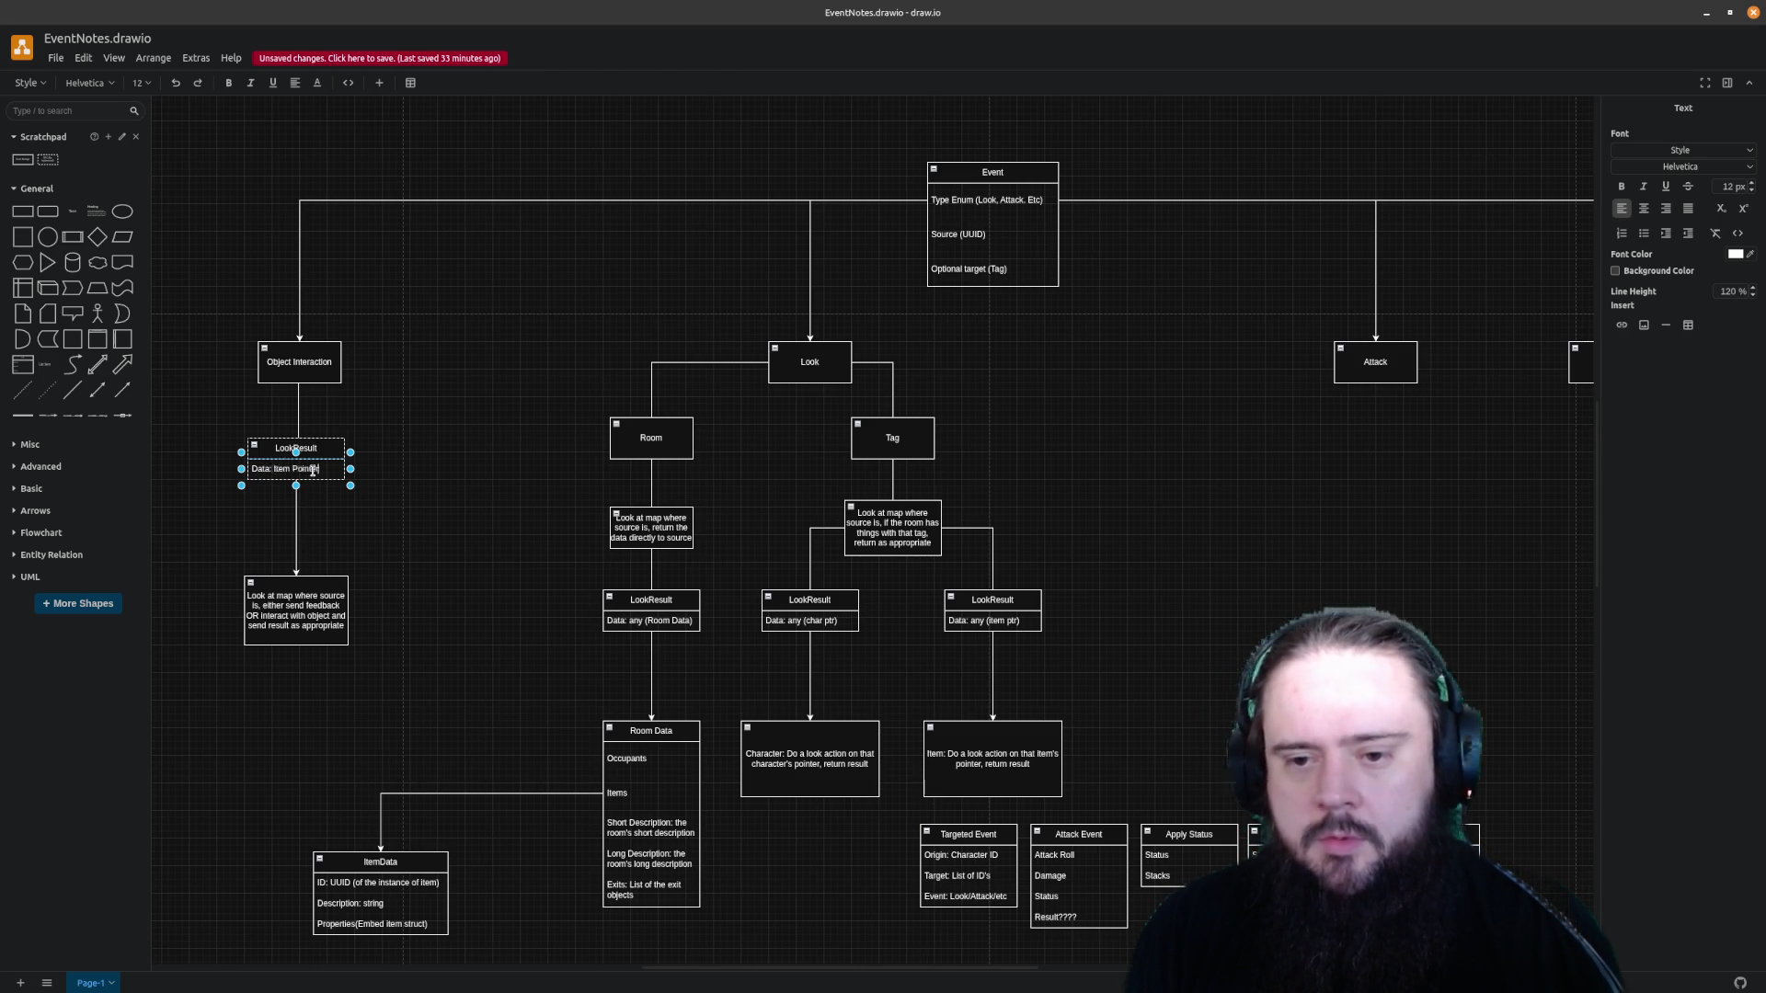
{"action": "type", "text": "l, failure"}
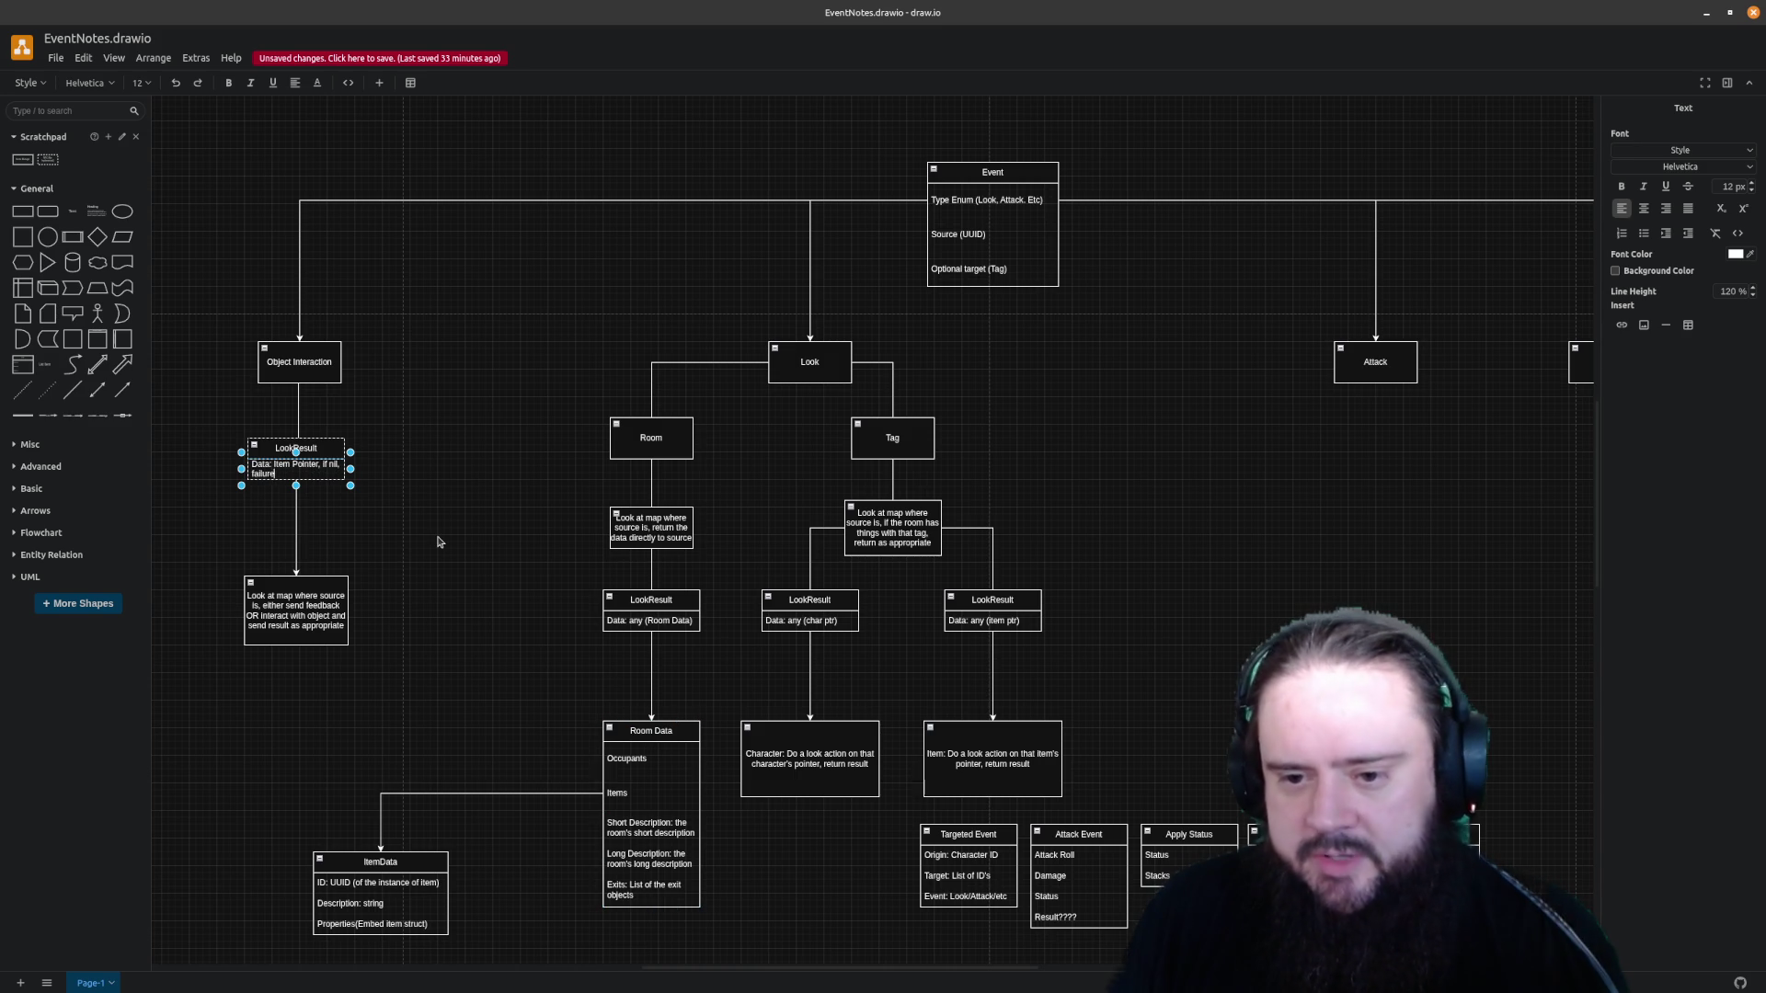
{"action": "key", "text": "Escape"}
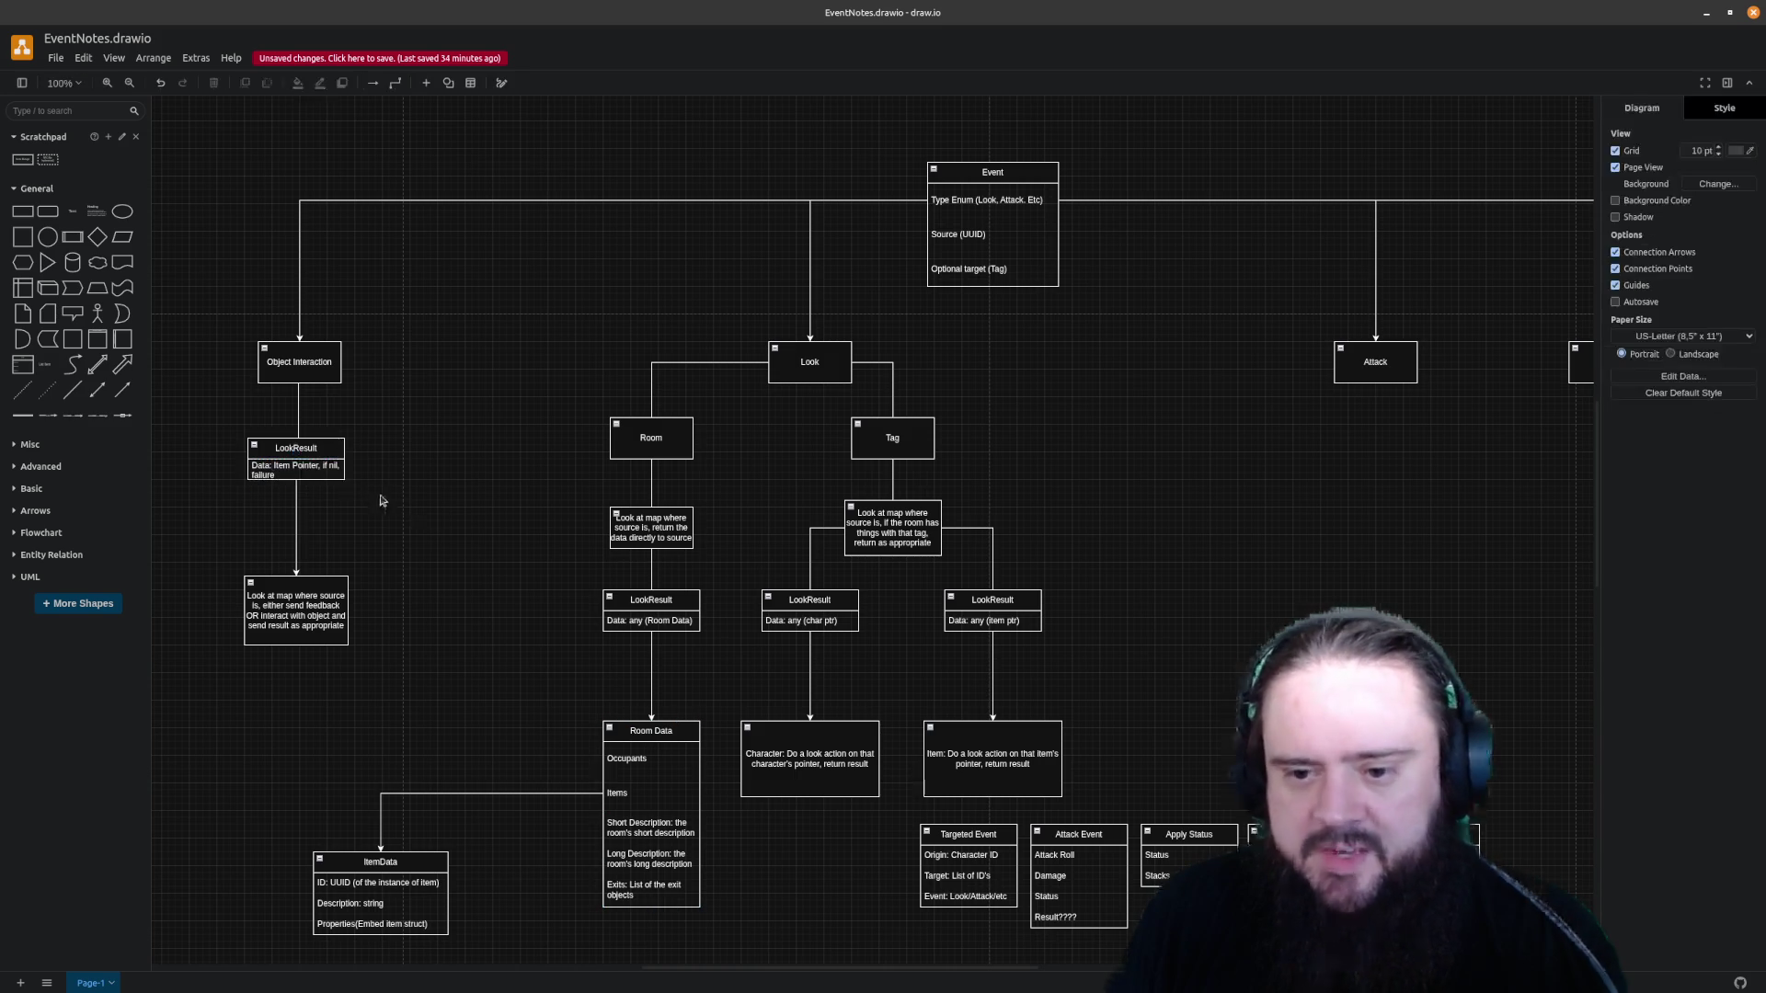
Widen the LookResult box to fit its new text
{"action": "left_click_drag", "start_coordinate": [351, 486], "coordinate": [373, 515]}
{"action": "key", "text": "Escape"}
{"action": "left_click", "coordinate": [327, 444]}
{"action": "mouse_move", "coordinate": [343, 474]}
{"action": "left_mouse_down"}
{"action": "mouse_move", "coordinate": [369, 508]}
{"action": "mouse_move", "coordinate": [330, 460]}
{"action": "left_mouse_up"}
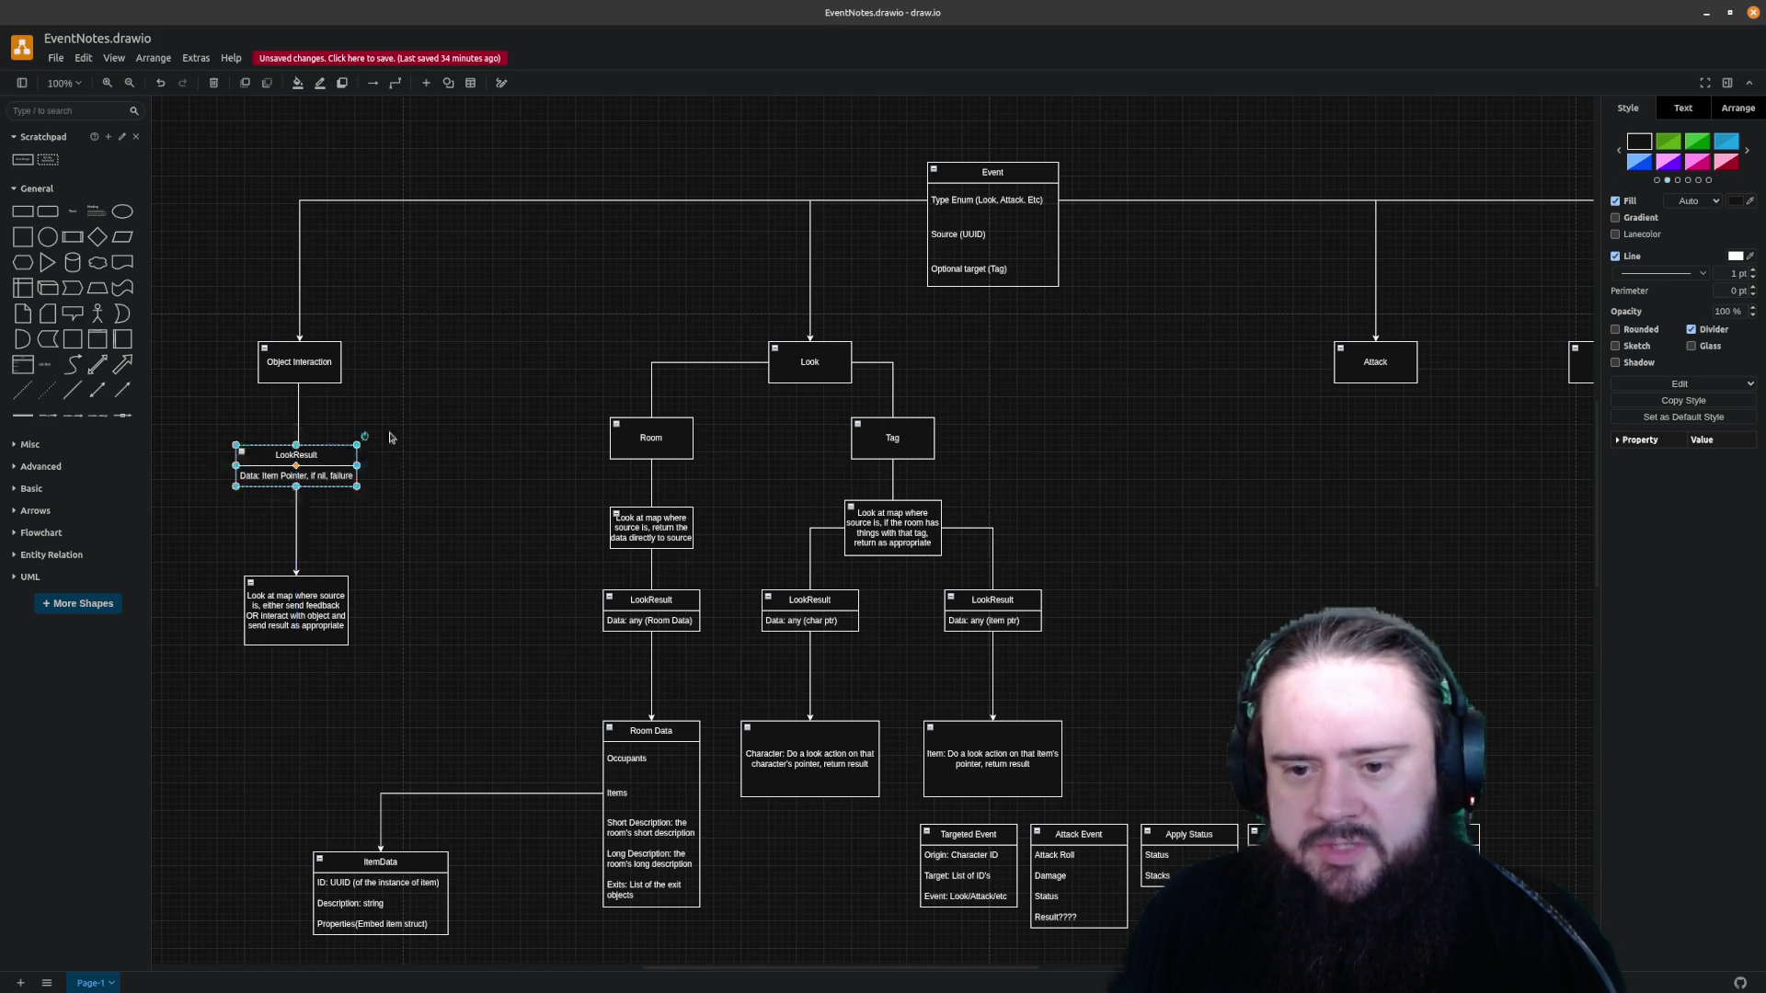
{"action": "left_click", "coordinate": [347, 455]}
{"action": "mouse_move", "coordinate": [357, 492]}
{"action": "left_mouse_down"}
{"action": "mouse_move", "coordinate": [362, 506]}
{"action": "mouse_move", "coordinate": [361, 486]}
{"action": "left_mouse_up"}
{"action": "key", "text": "Escape"}
Recentre the look-at-map note under LookResult and adjust the box size
{"action": "left_click", "coordinate": [321, 587]}
{"action": "left_click_drag", "start_coordinate": [322, 587], "coordinate": [328, 590]}
{"action": "key", "text": "Escape"}
{"action": "left_click", "coordinate": [362, 477]}
{"action": "left_click_drag", "start_coordinate": [362, 486], "coordinate": [360, 500]}
{"action": "left_click", "coordinate": [472, 529]}
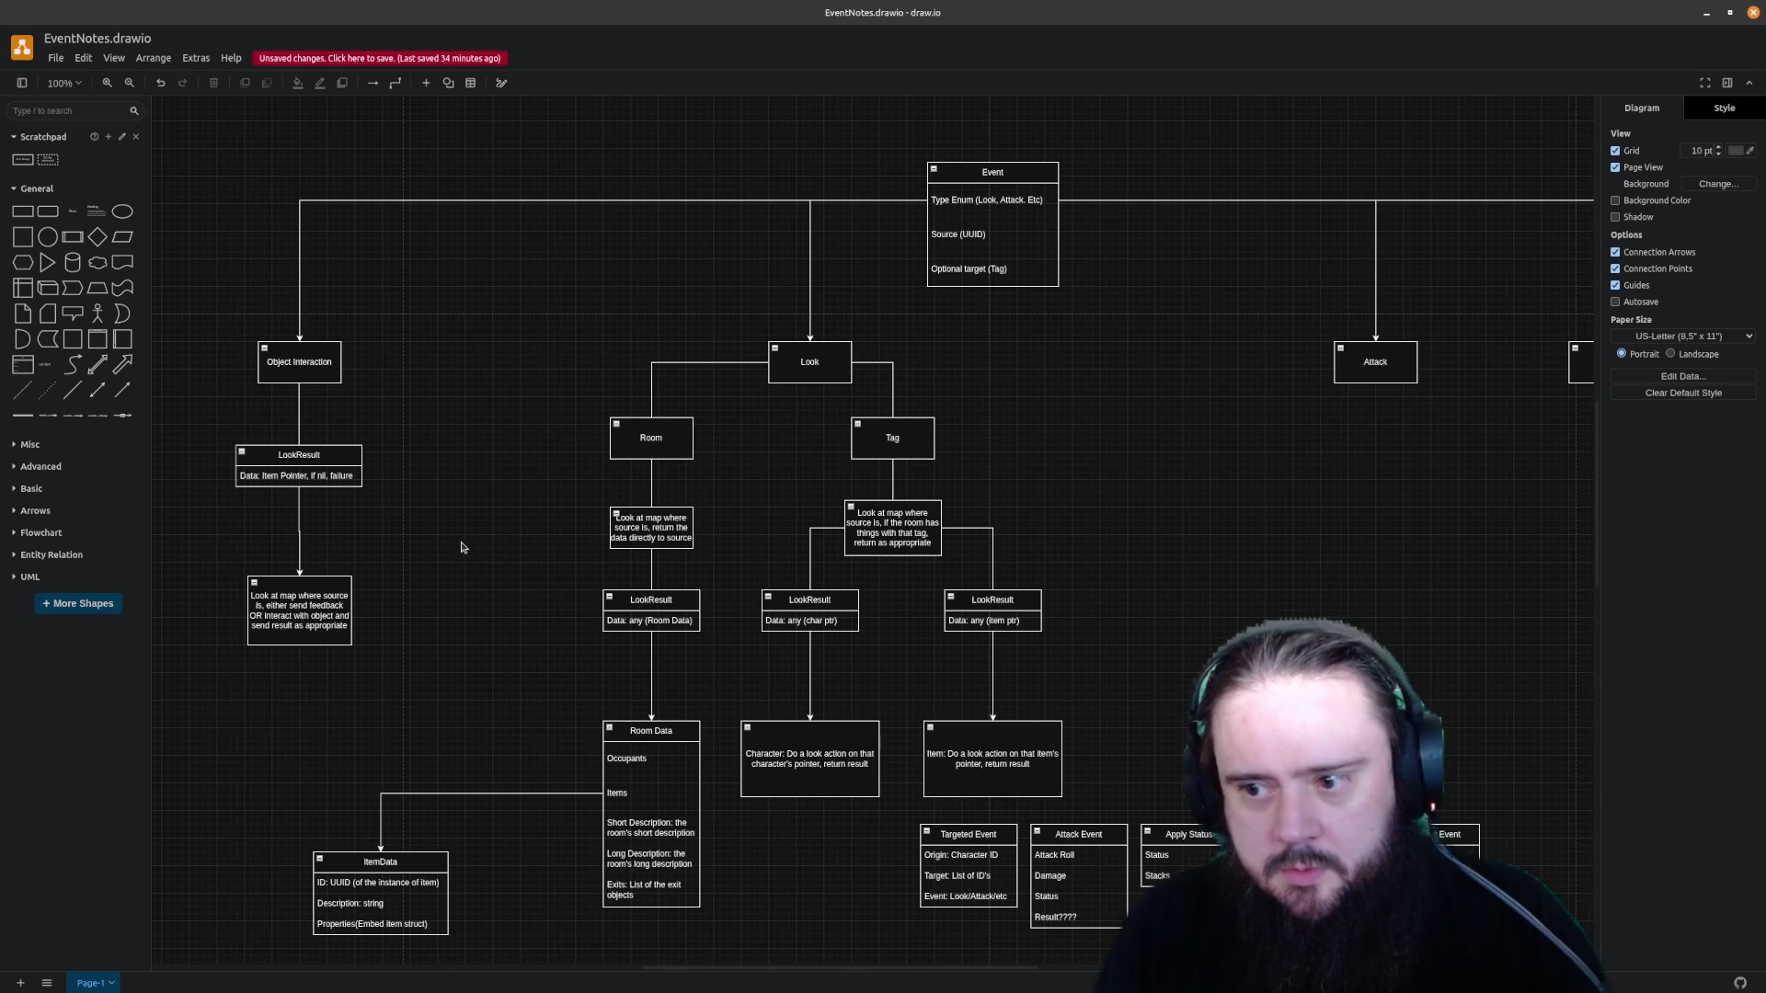
{"action": "left_click", "coordinate": [311, 449]}
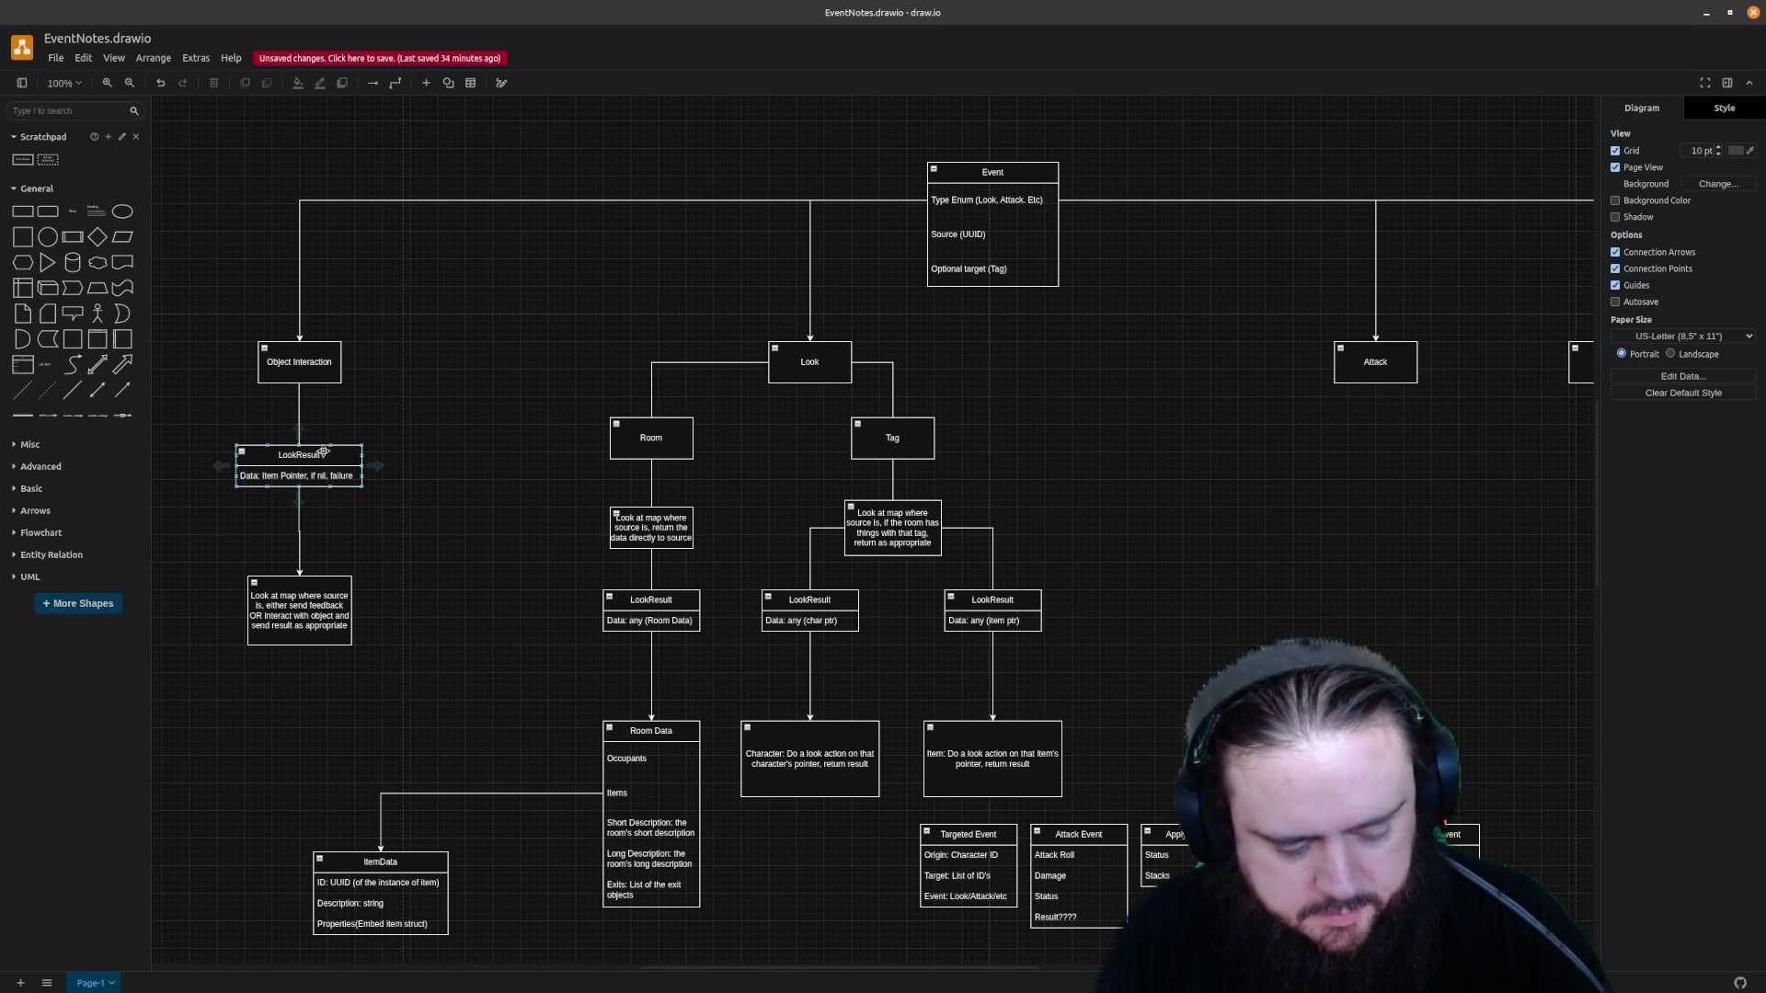
Retitle the LookResult box as InteractResult
{"action": "double_click", "coordinate": [324, 451]}
{"action": "type", "text": "ItemRes"}
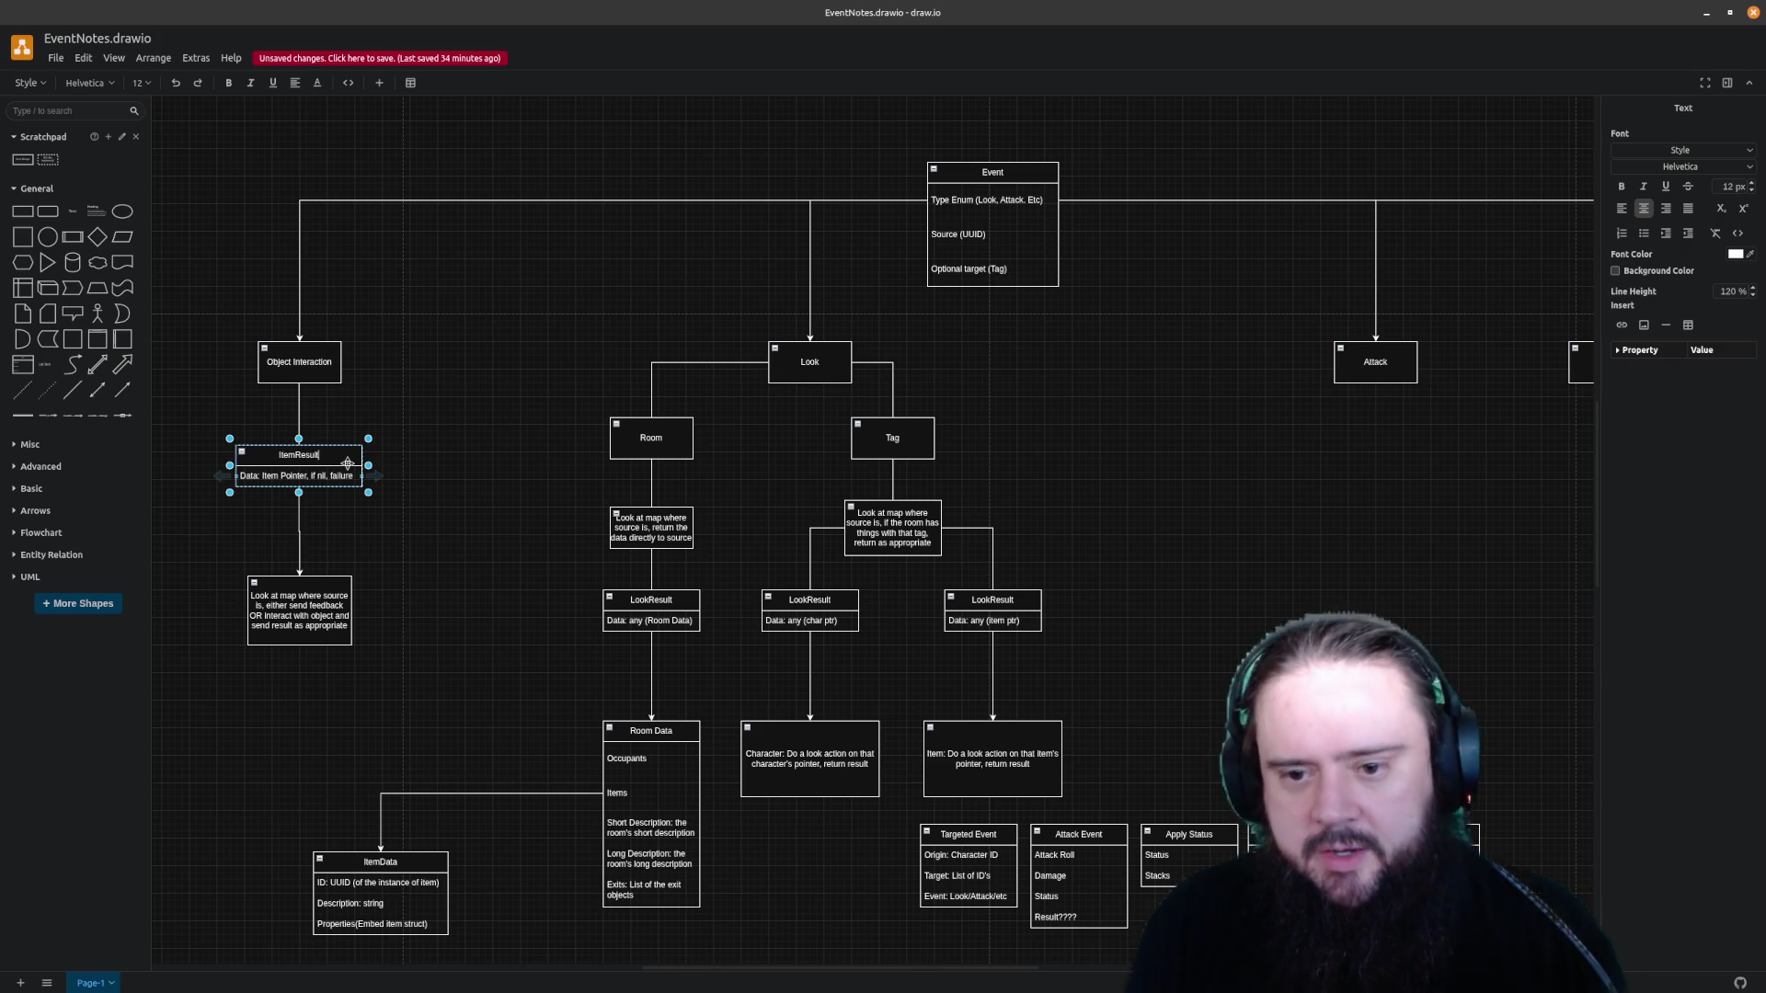
{"action": "key", "text": "BackSpace"}
{"action": "key", "text": "BackSpace"}
{"action": "key", "text": "BackSpace"}
{"action": "key", "text": "BackSpace"}
{"action": "key", "text": "BackSpace"}
{"action": "key", "text": "BackSpace"}
{"action": "type", "text": "nteract"}
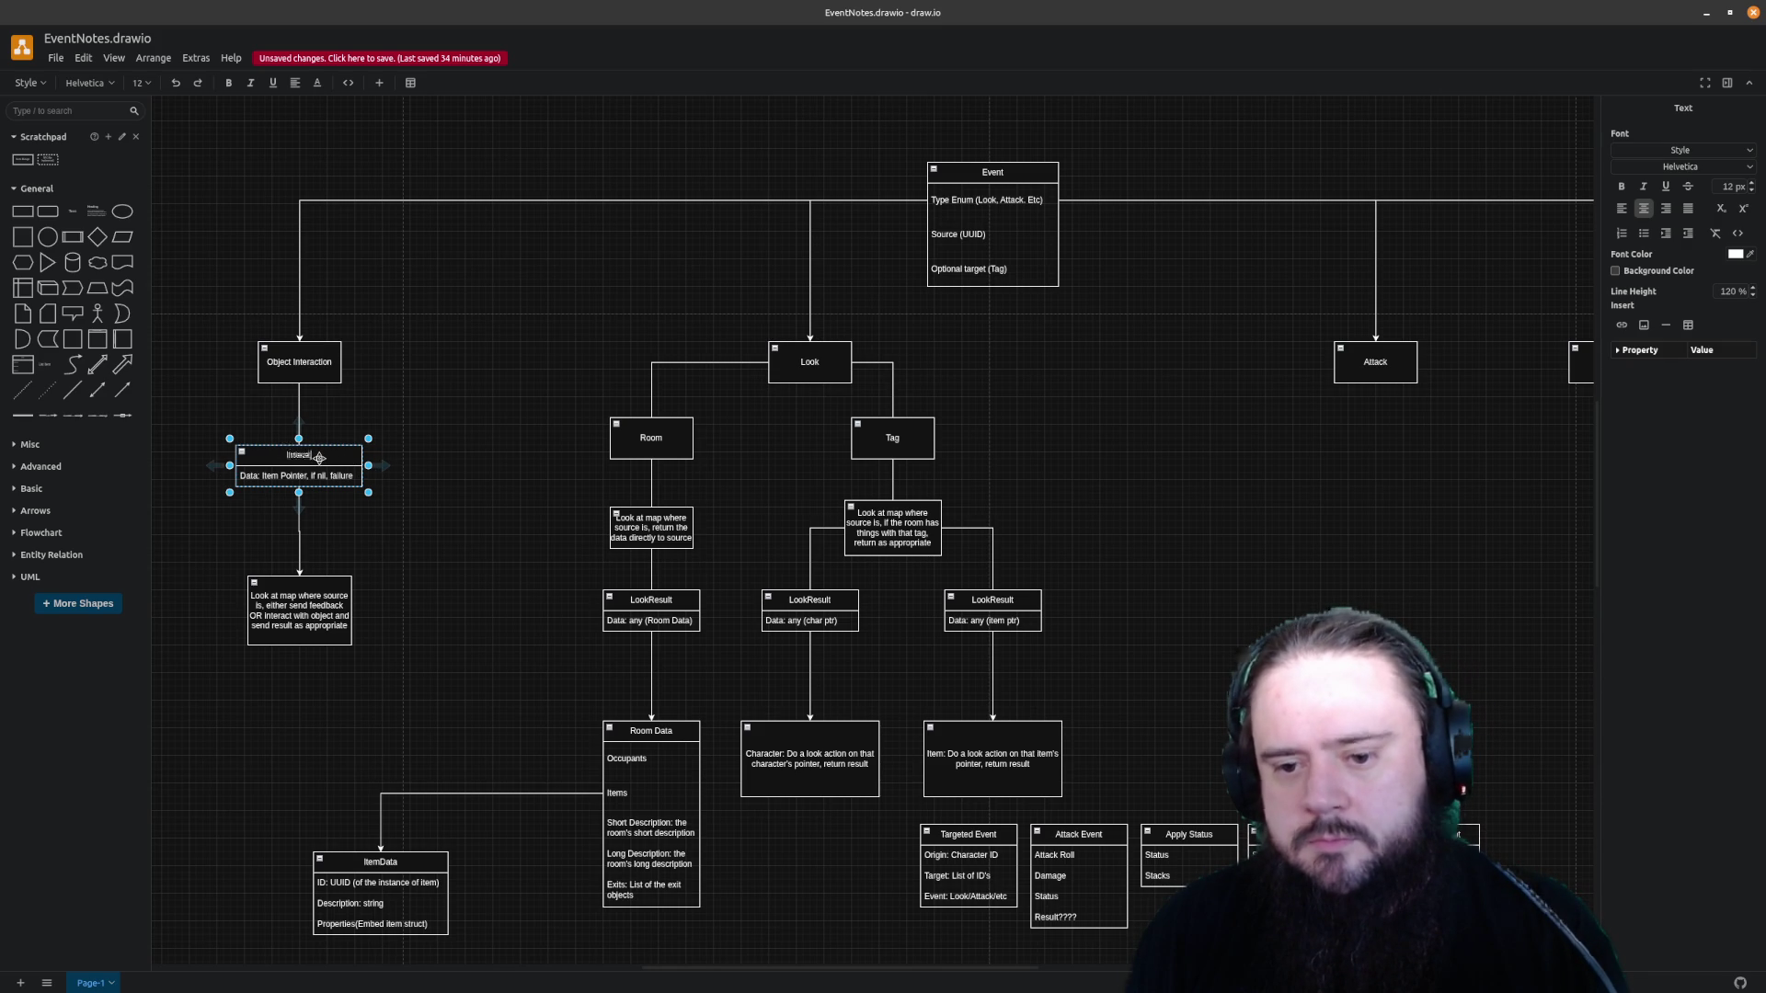
{"action": "type", "text": "Result"}
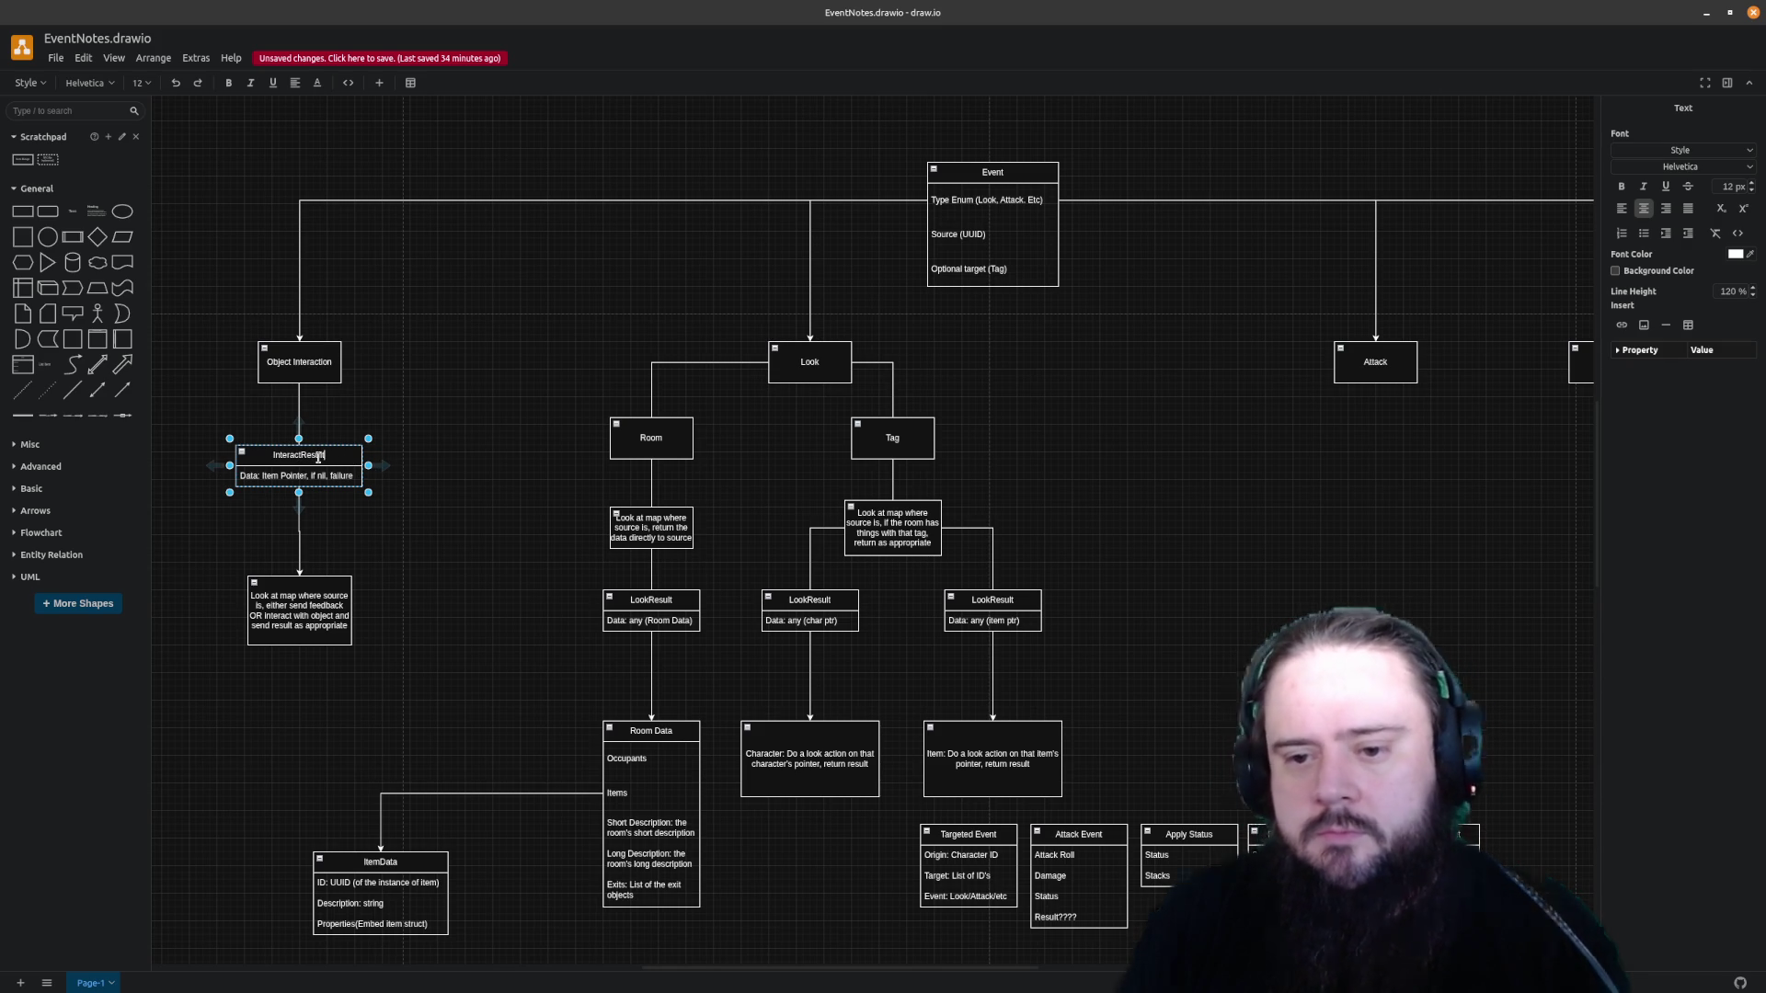
{"action": "left_click", "coordinate": [470, 401]}
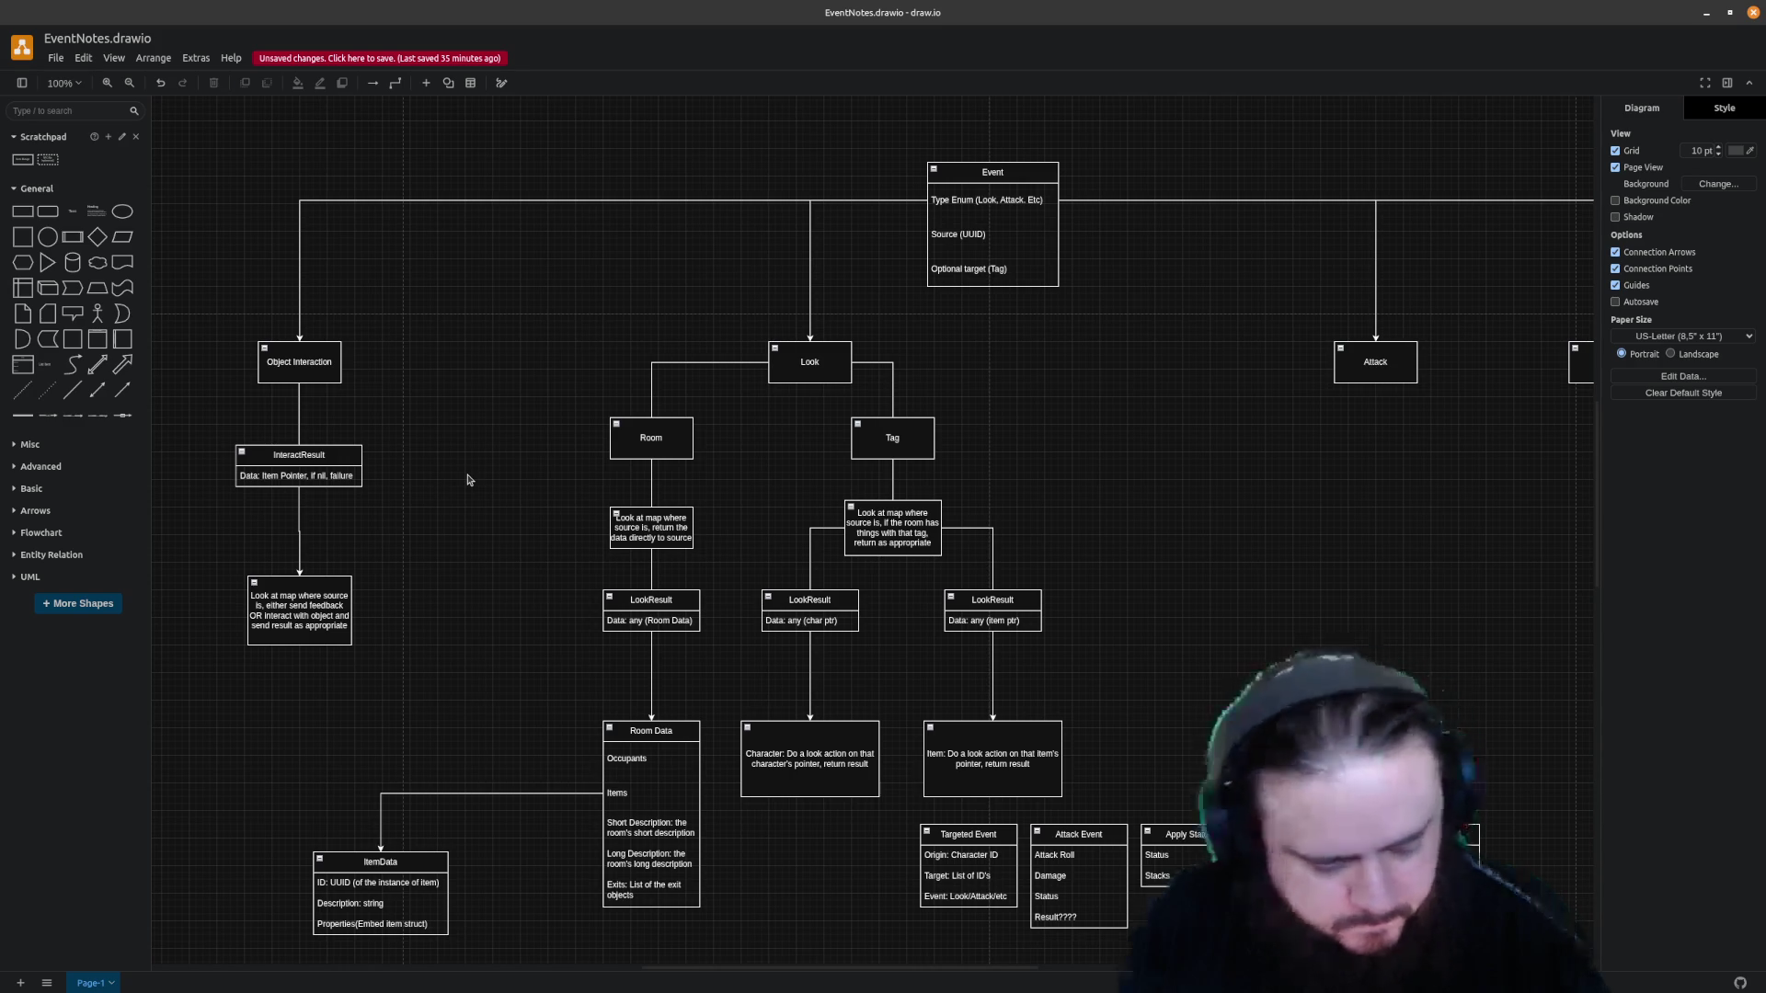
Empty InteractResult's data row and delete the connector below it
{"action": "double_click", "coordinate": [345, 475]}
{"action": "key", "text": "BackSpace"}
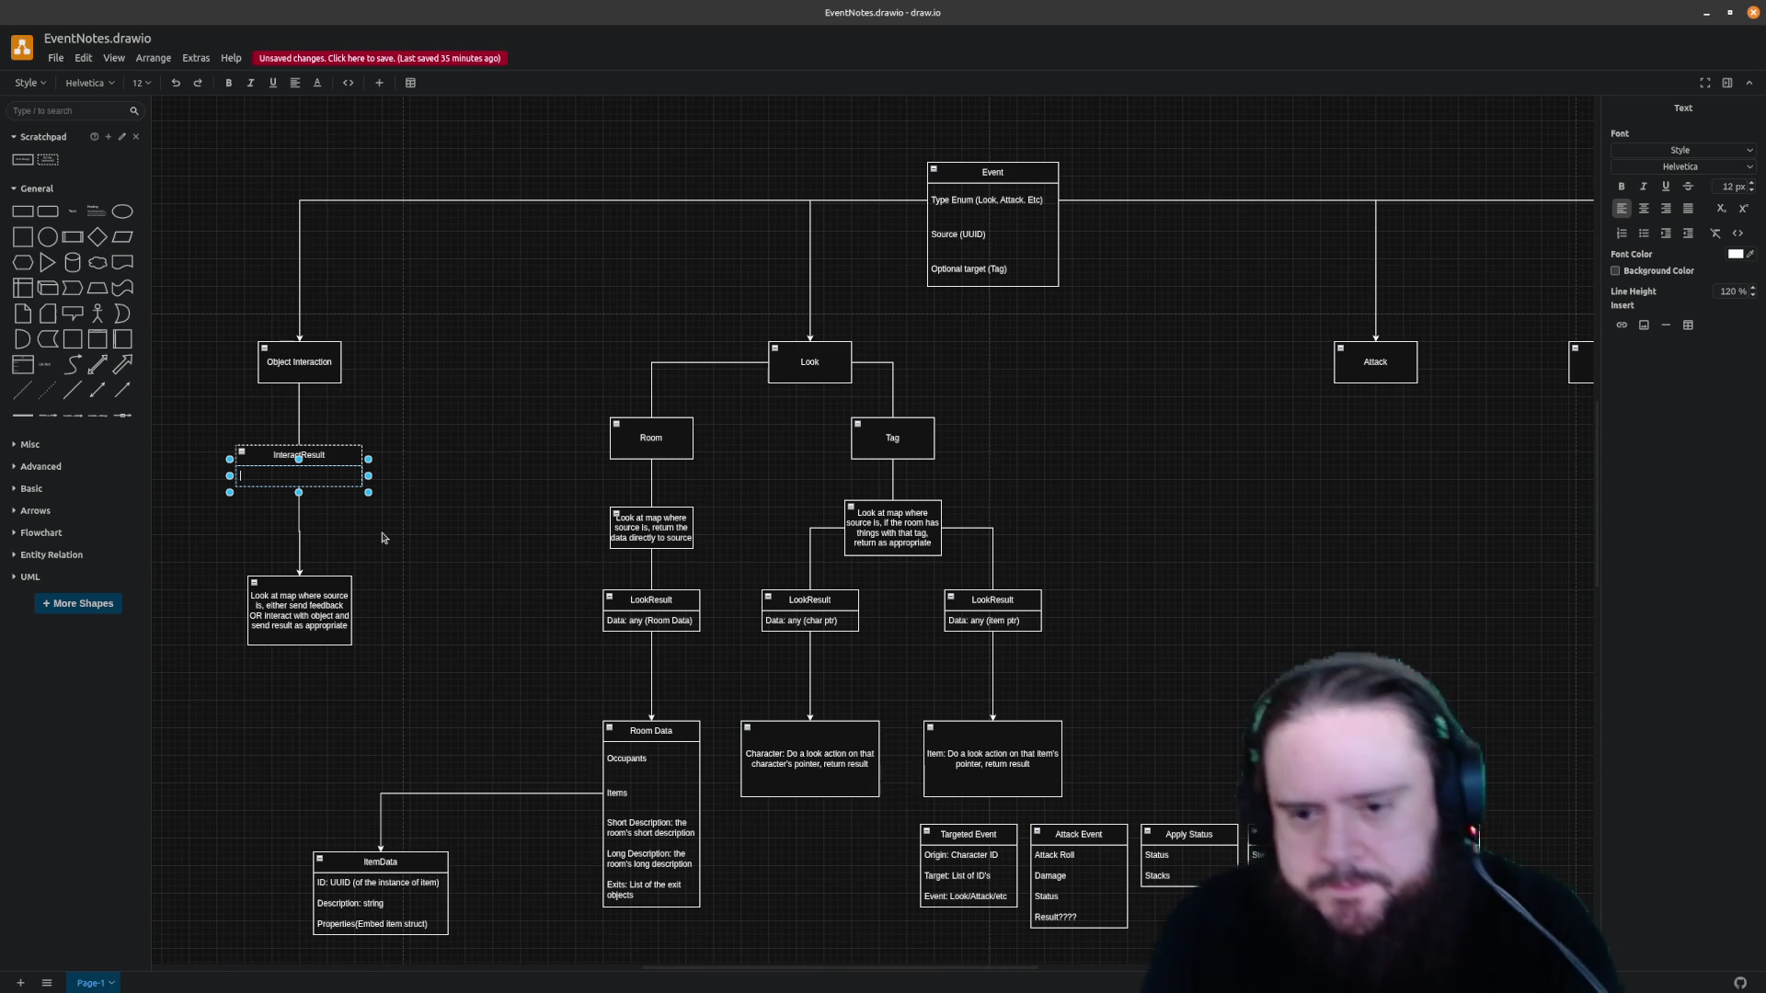
{"action": "key", "text": "Escape"}
{"action": "key", "text": "Escape"}
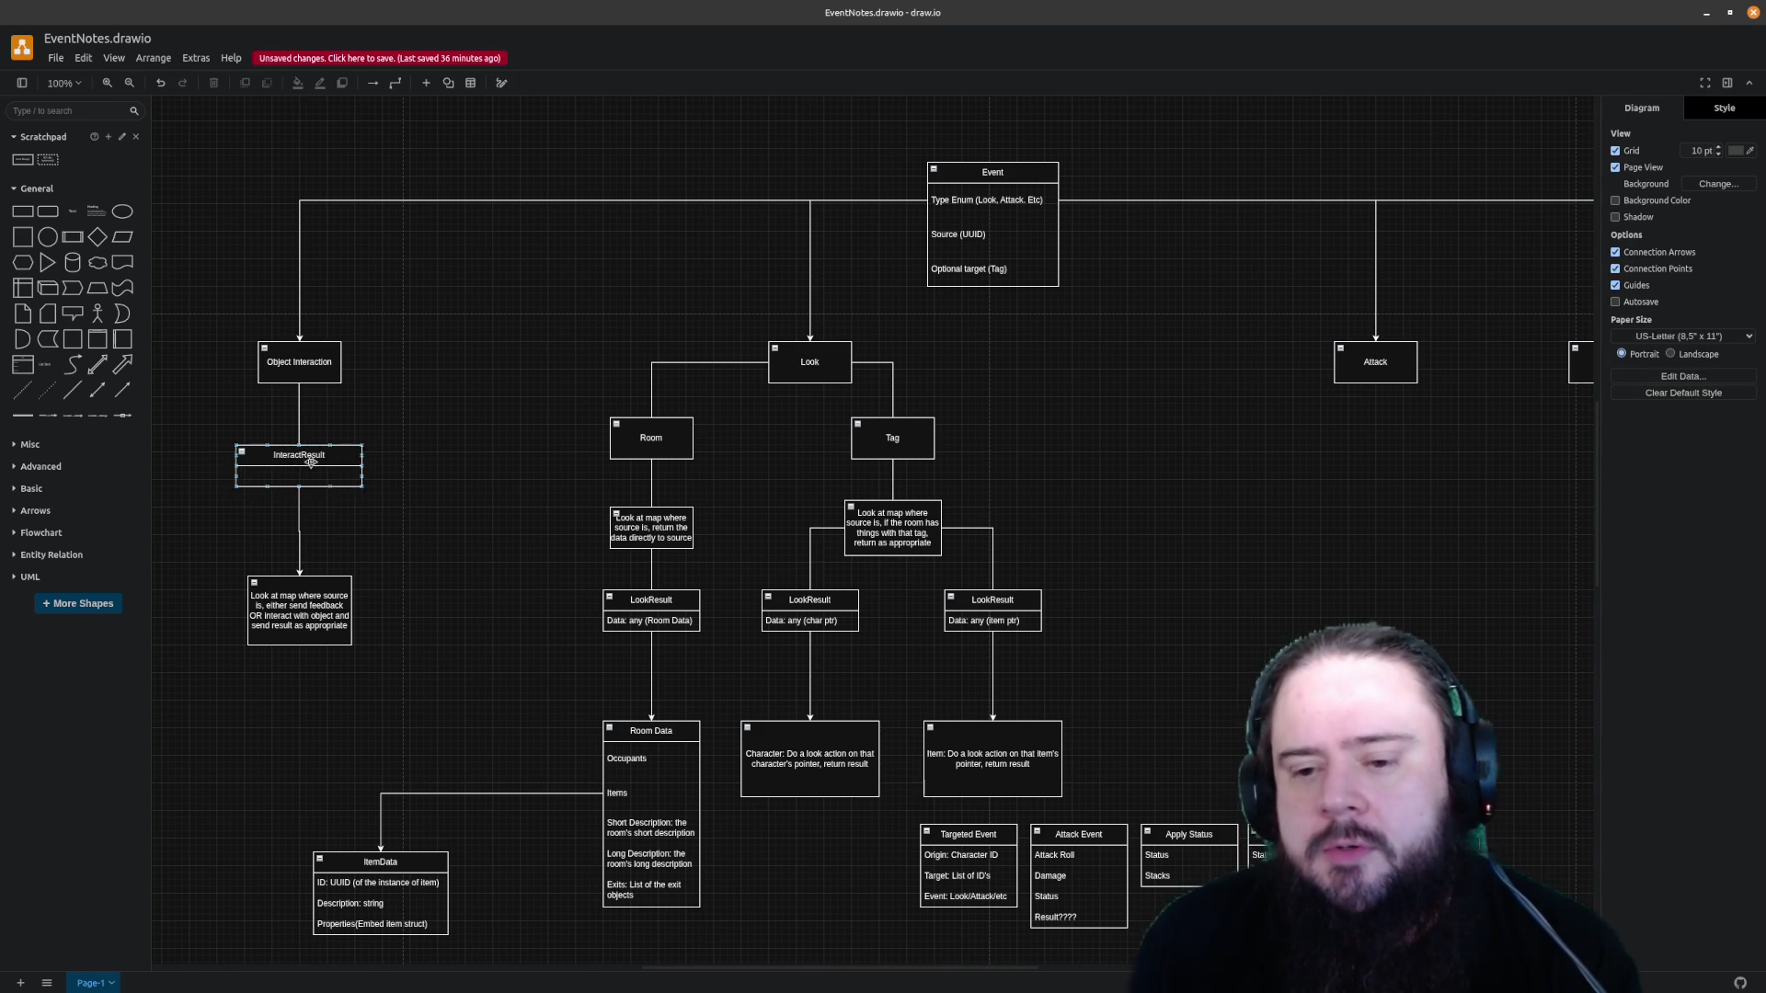
{"action": "left_click", "coordinate": [300, 532]}
{"action": "key", "text": "Delete"}
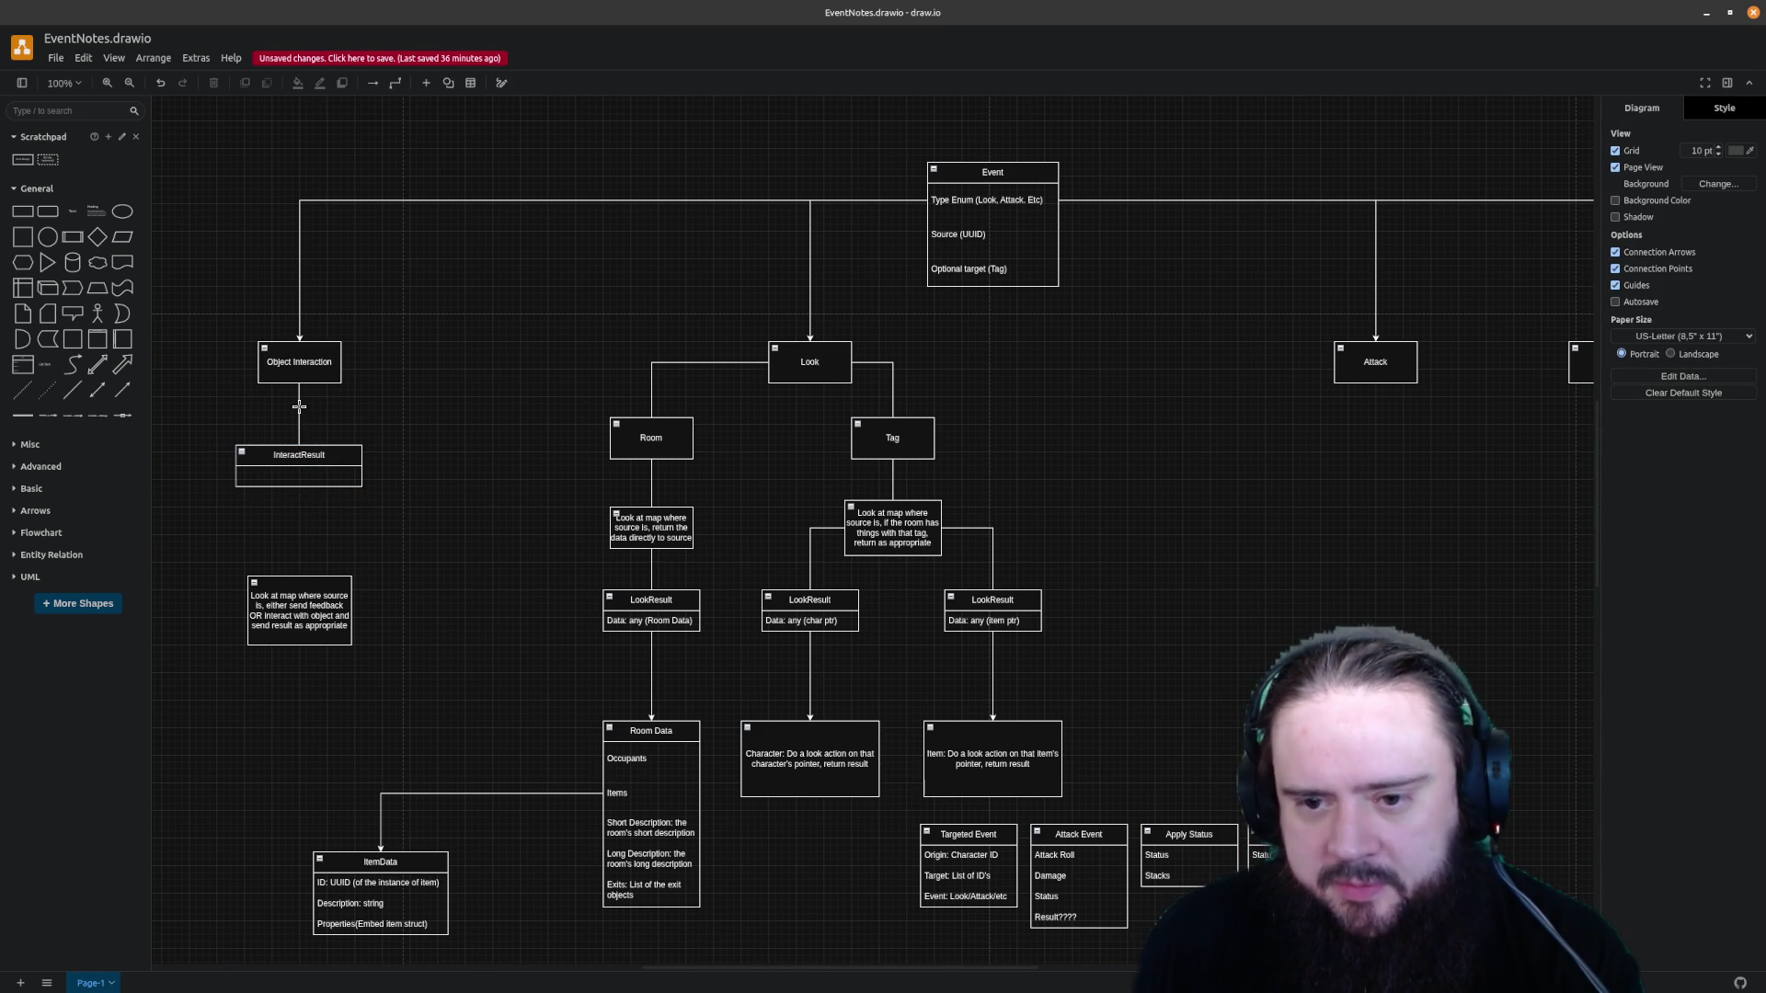
Move InteractResult and the look-at-map note down-left side by side, undoing a stray rectangle
{"action": "left_click_drag", "start_coordinate": [300, 456], "coordinate": [238, 502]}
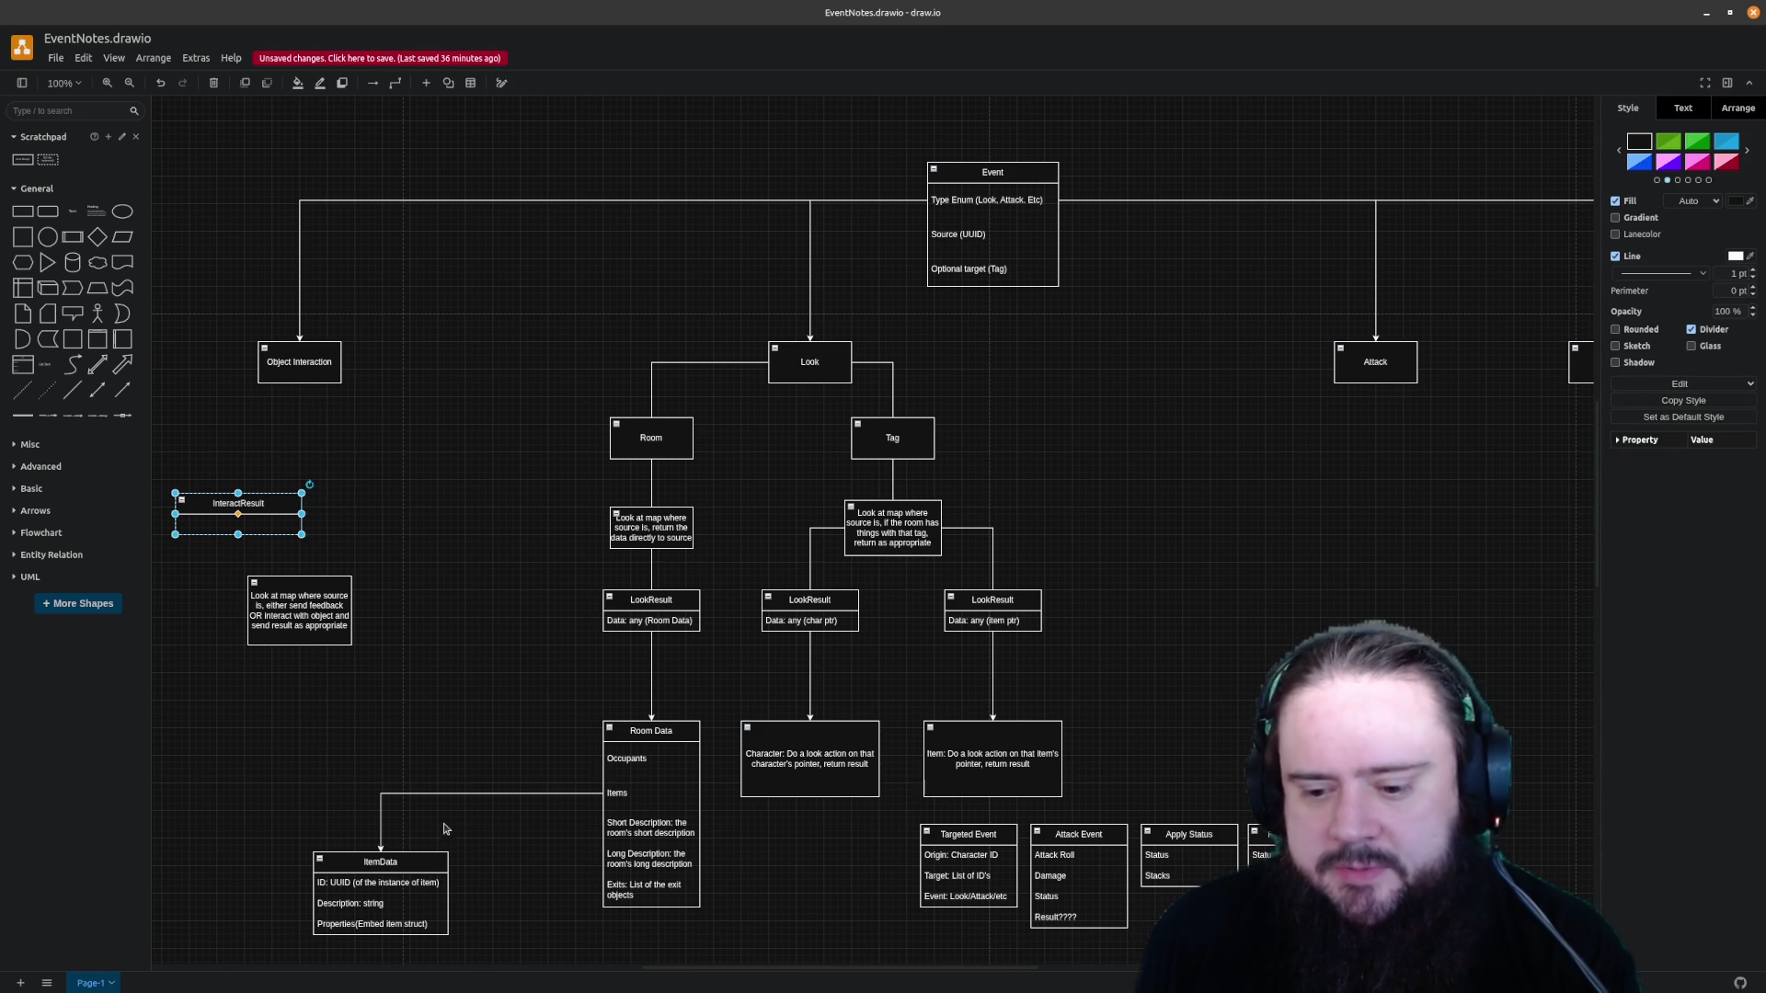
{"action": "left_click_drag", "start_coordinate": [700, 976], "coordinate": [628, 974]}
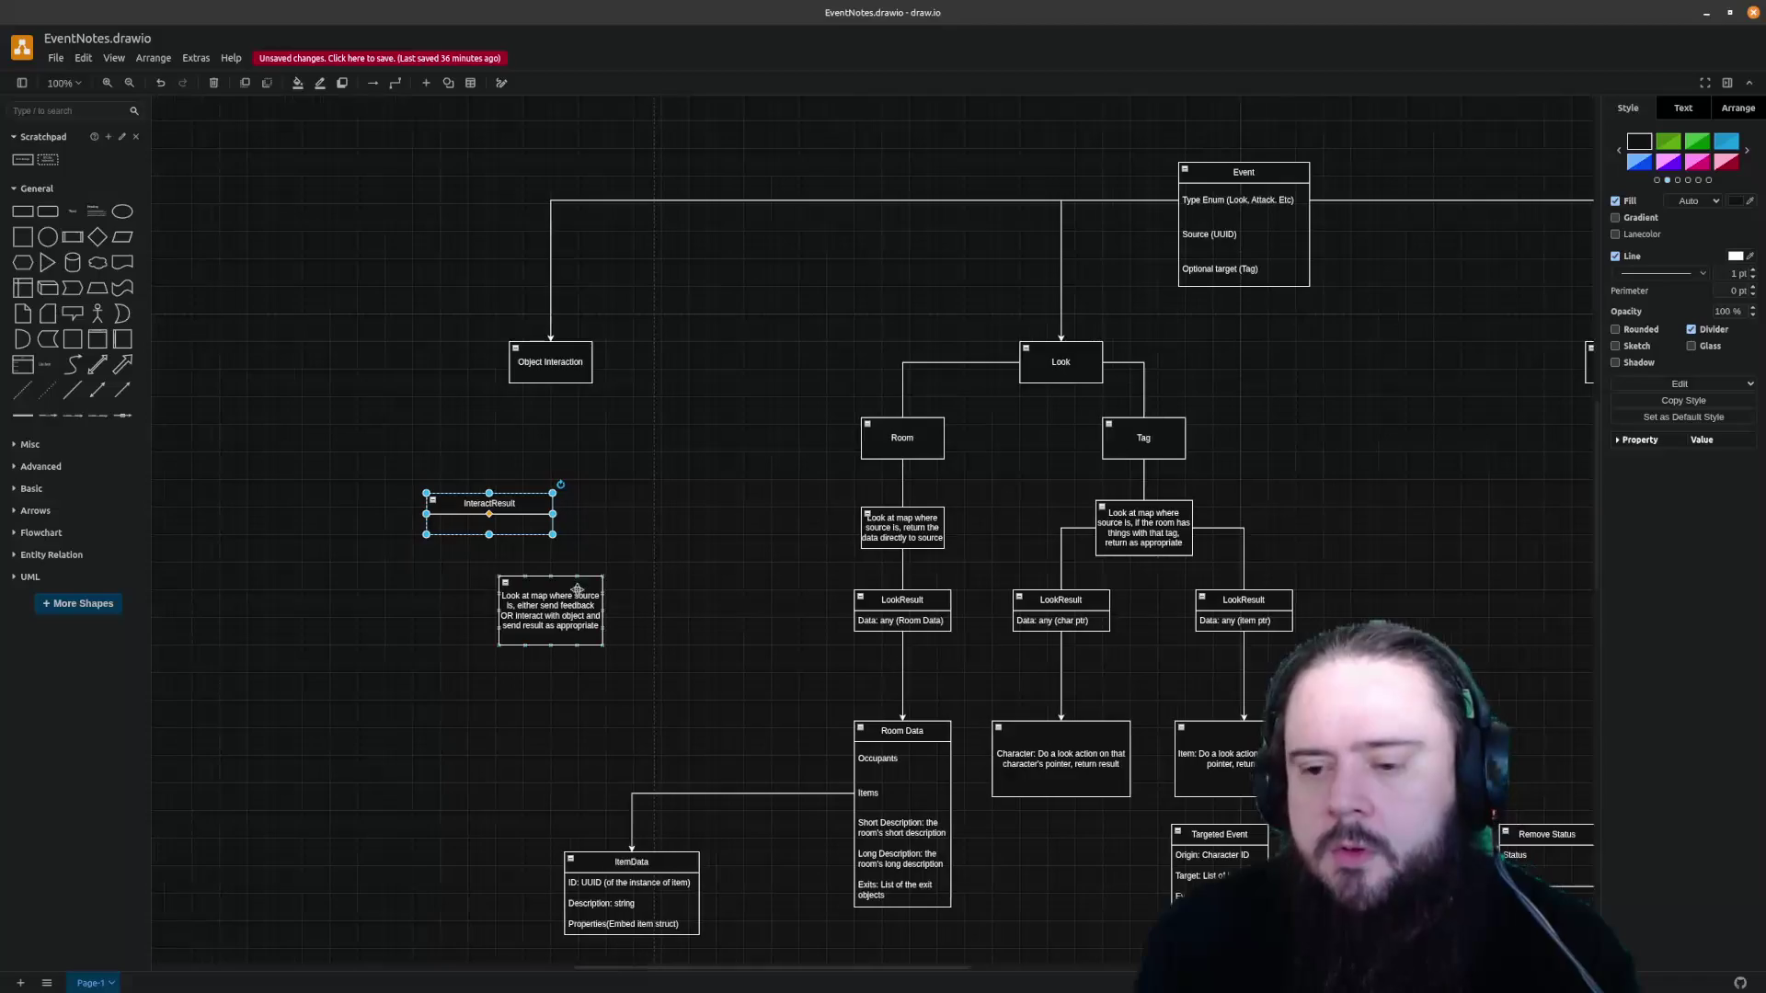
{"action": "left_click_drag", "start_coordinate": [517, 503], "coordinate": [390, 723]}
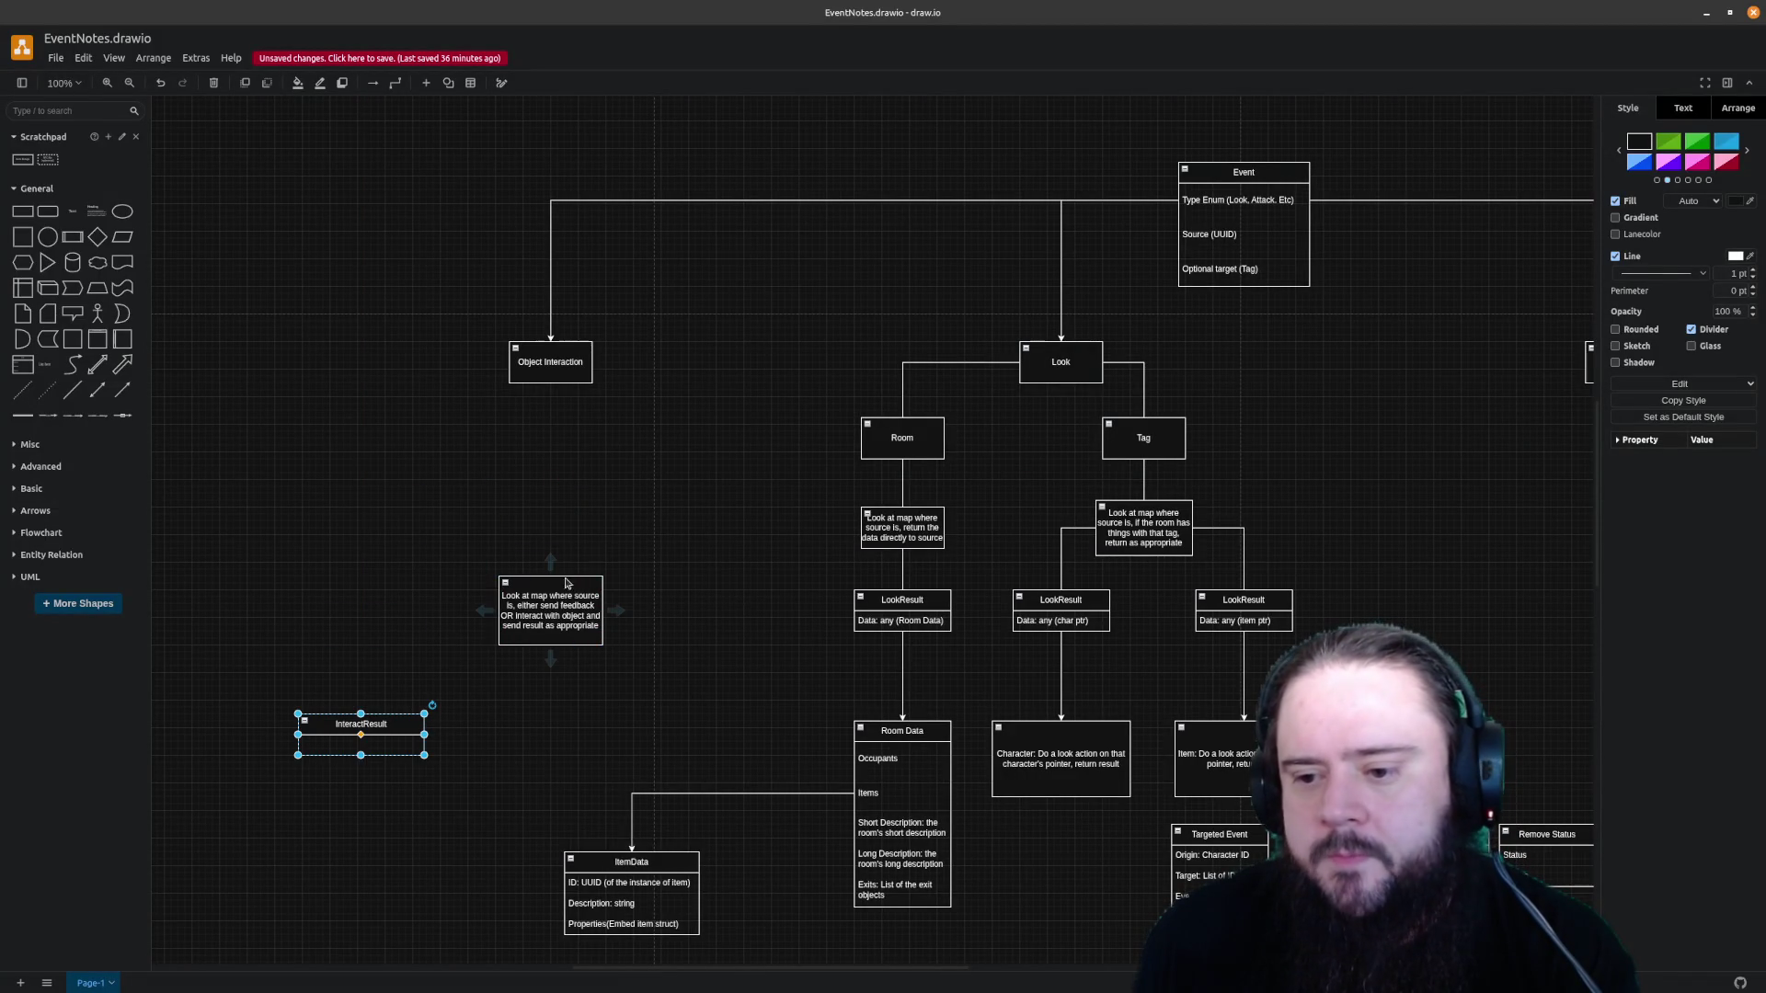
{"action": "left_click_drag", "start_coordinate": [561, 586], "coordinate": [523, 717]}
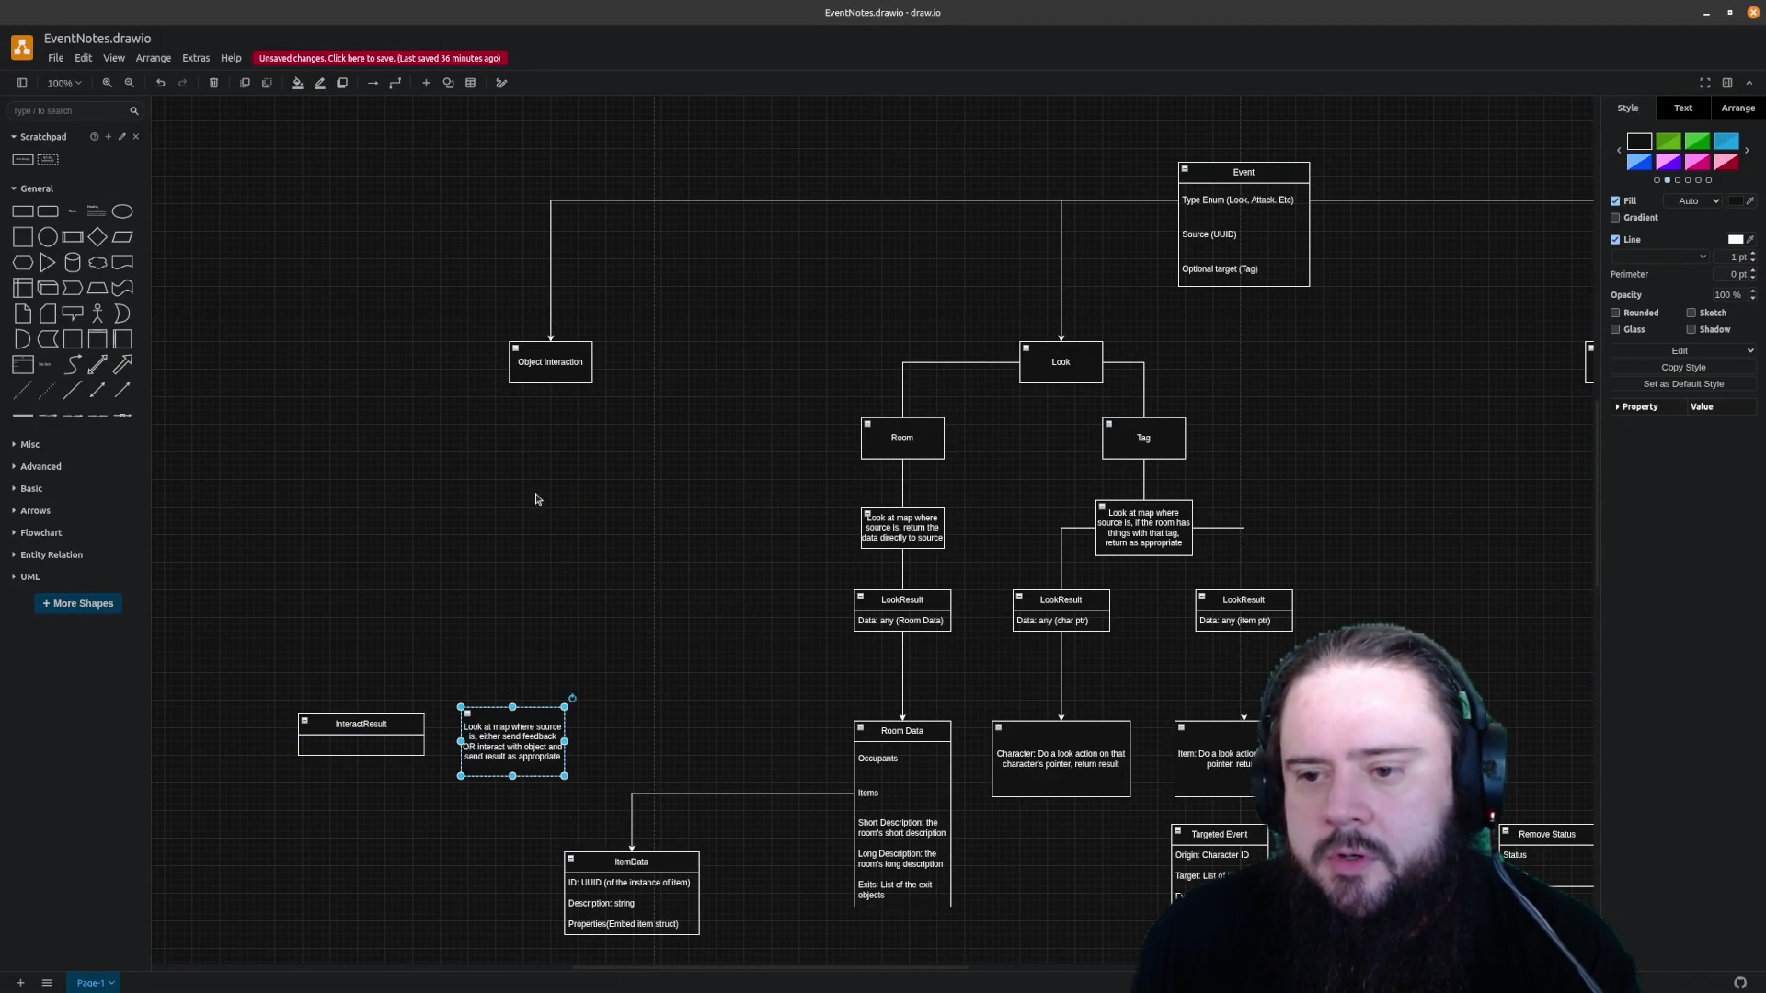
{"action": "left_click", "coordinate": [23, 214]}
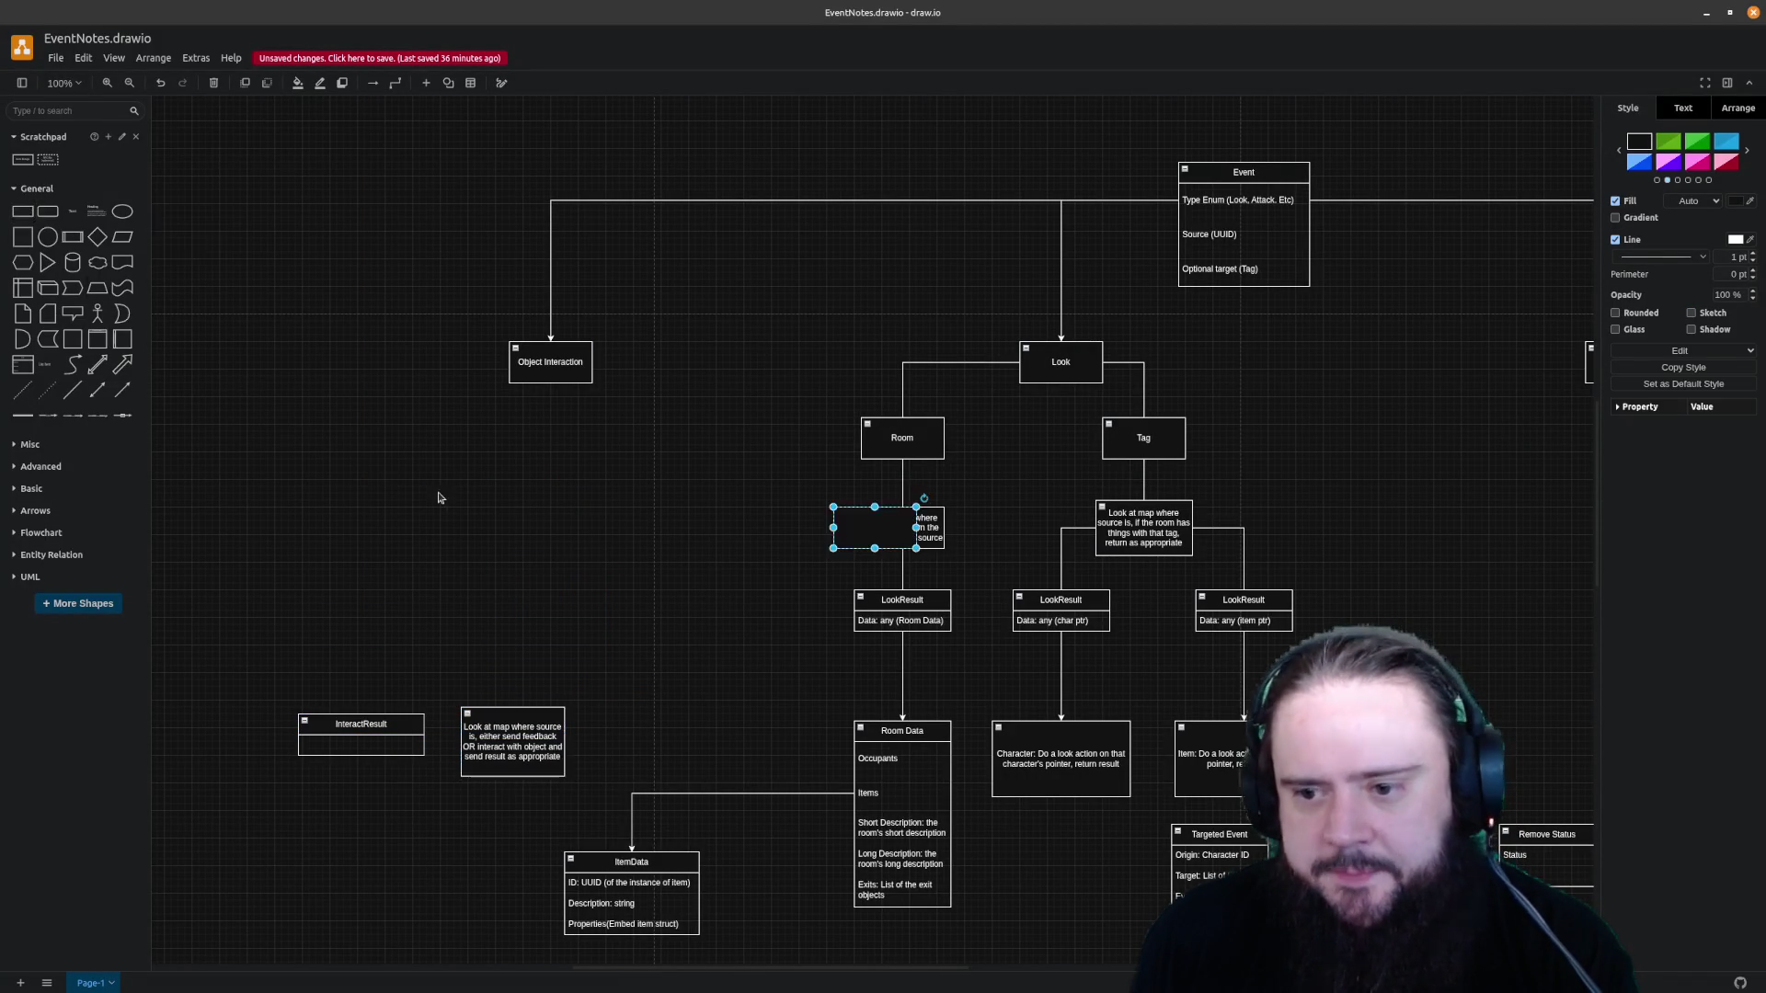
{"action": "key", "text": "ctrl+z"}
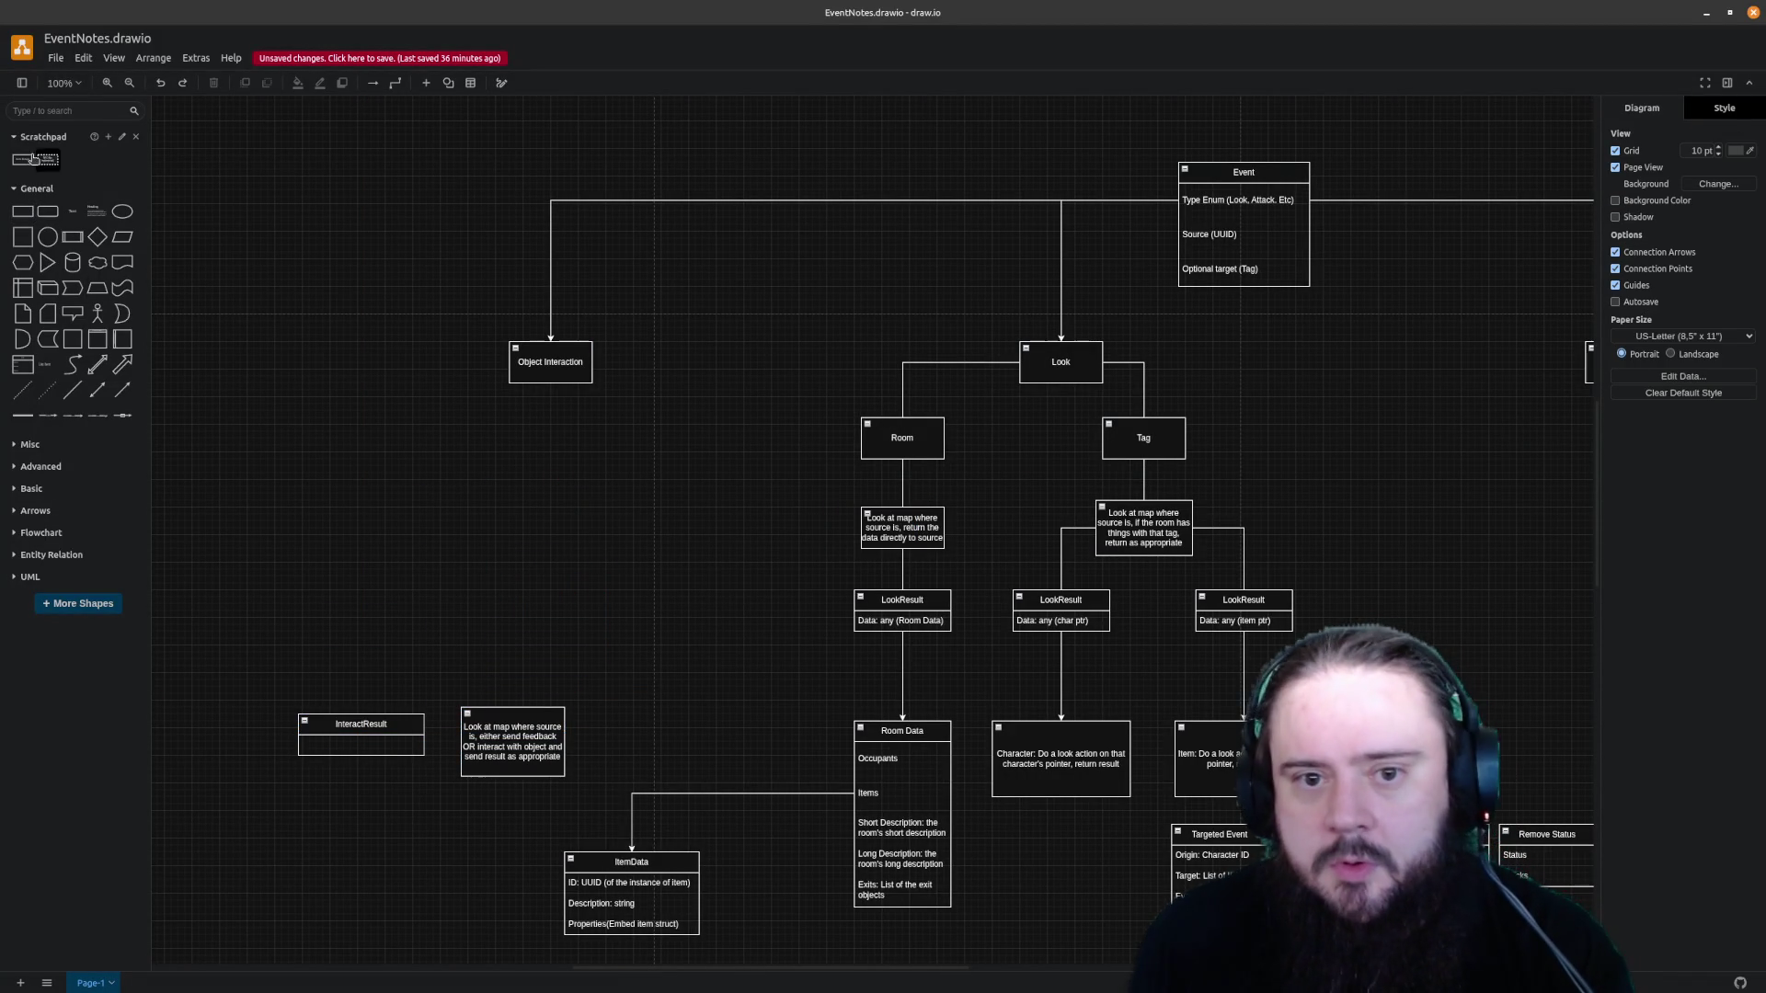
Add a scratchpad shape labelled Take and place it beneath Object Interaction
{"action": "left_click", "coordinate": [22, 159]}
{"action": "left_click_drag", "start_coordinate": [870, 514], "coordinate": [358, 487]}
{"action": "key", "text": "F2"}
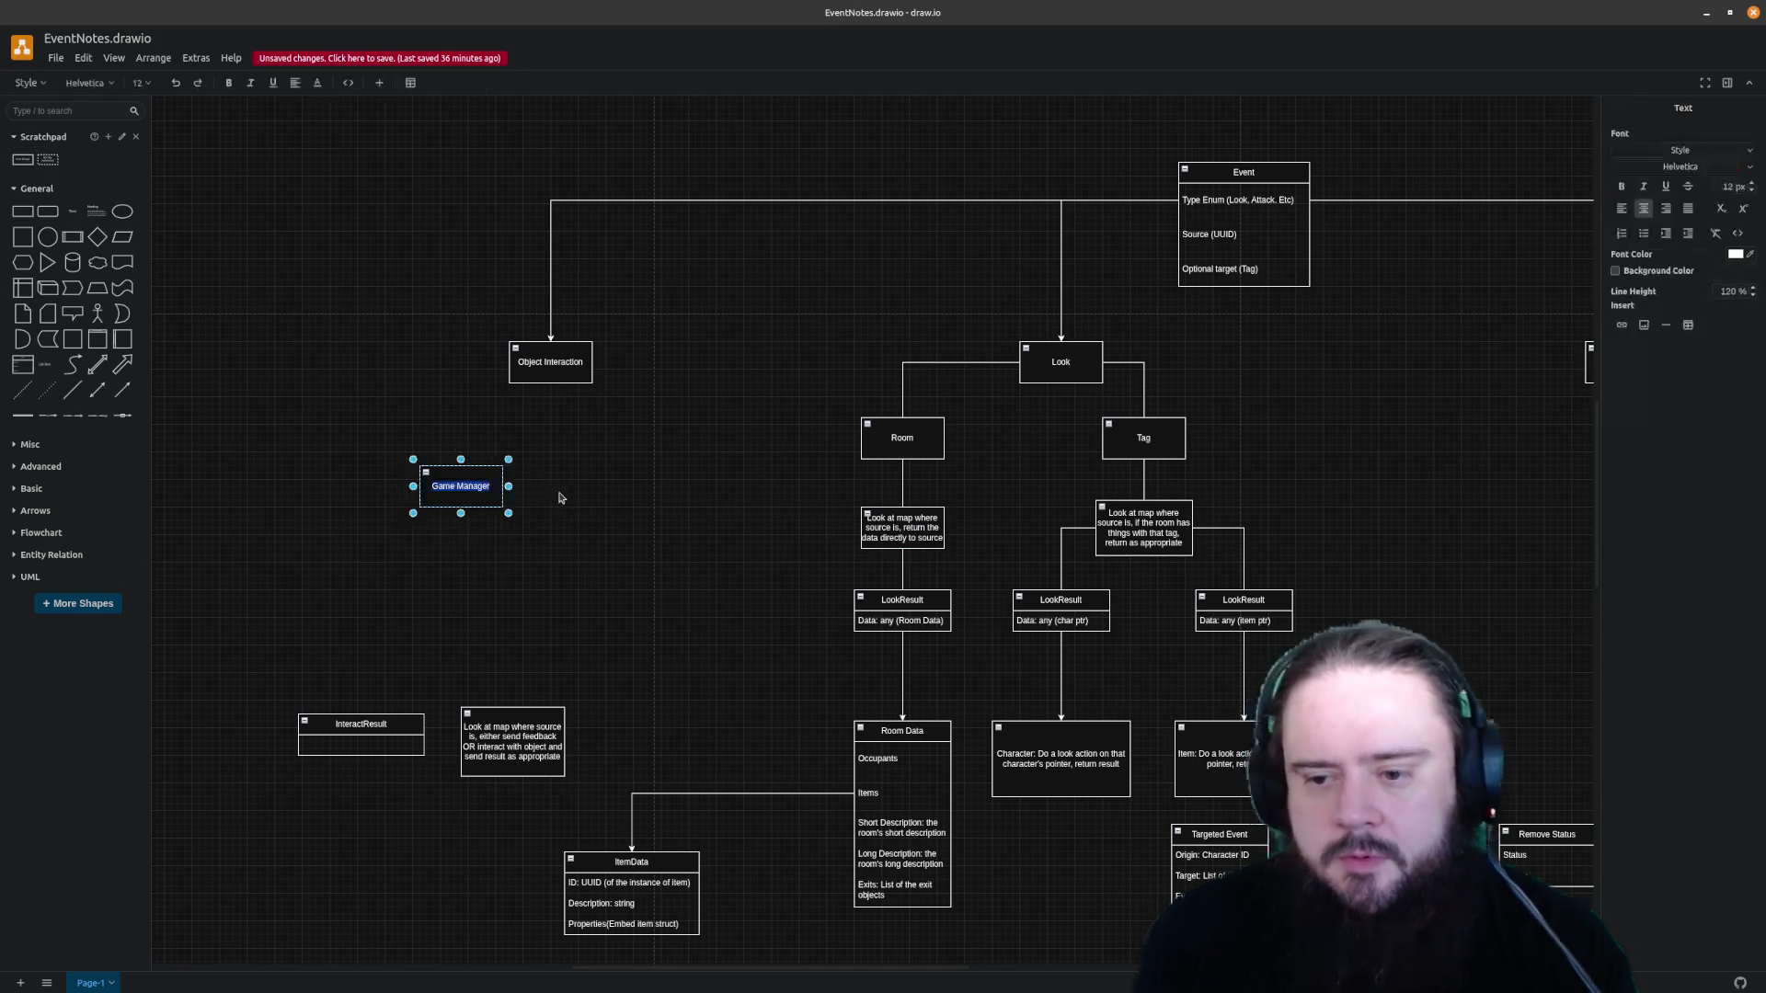
{"action": "type", "text": "Take"}
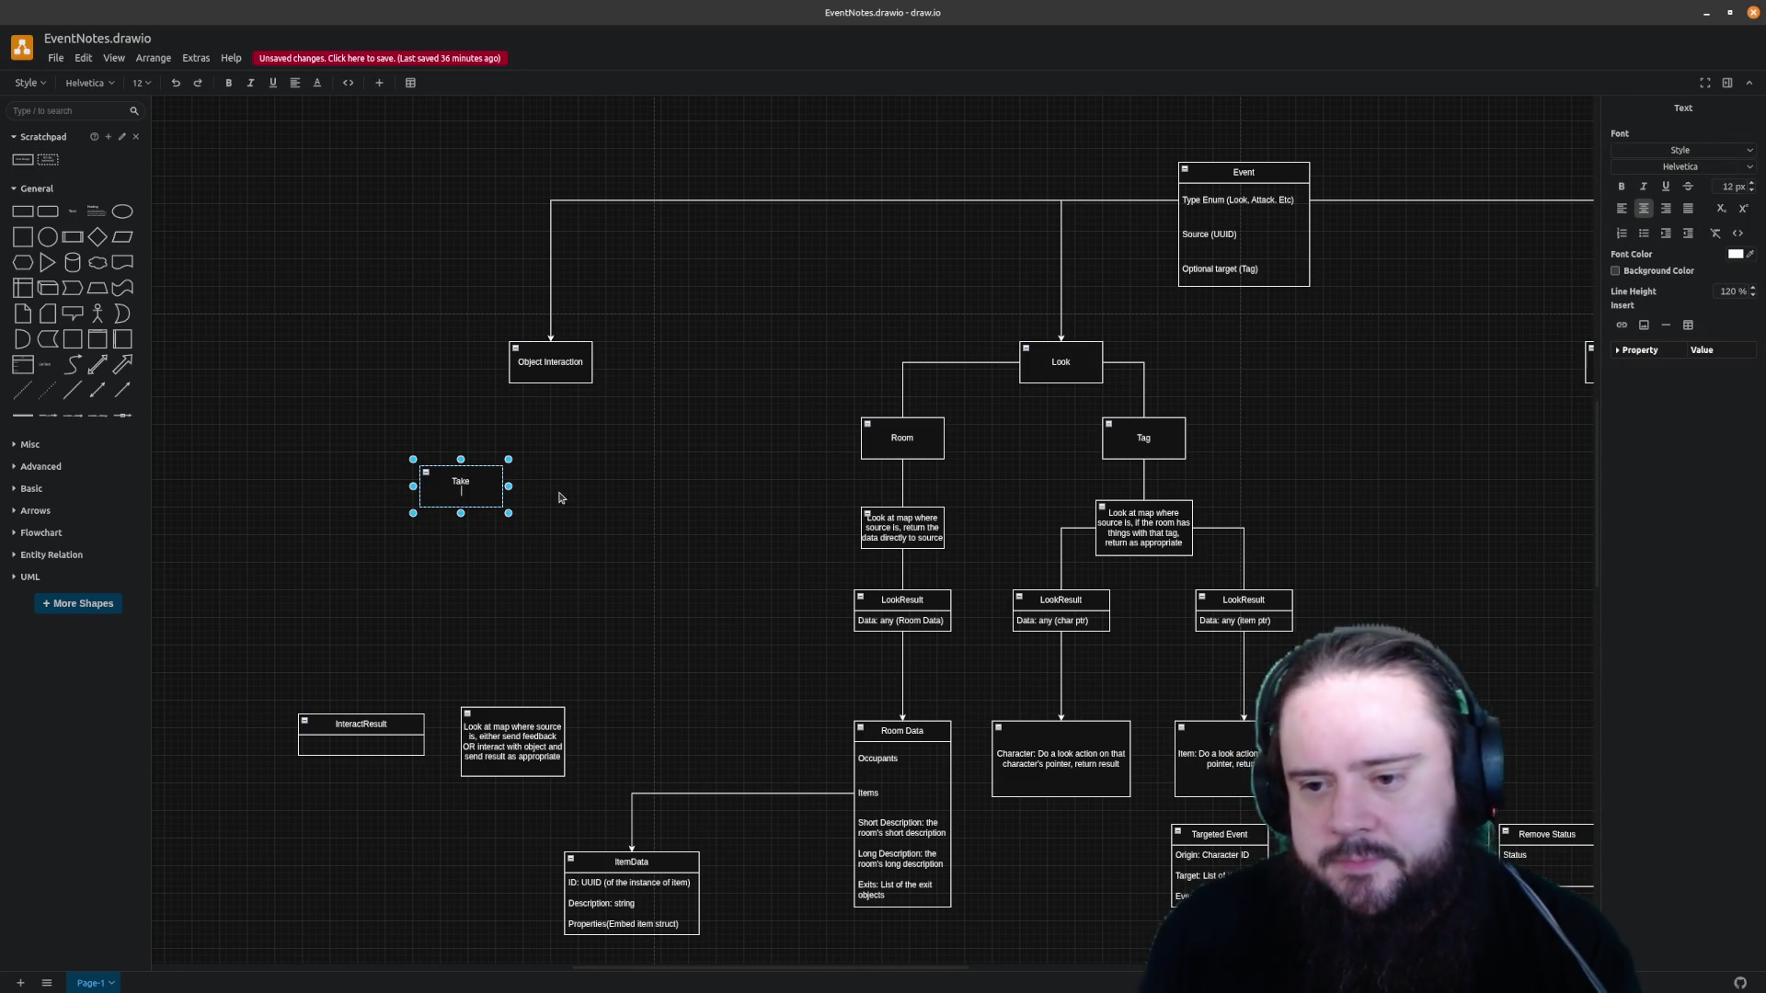
{"action": "left_click", "coordinate": [612, 497]}
{"action": "left_click_drag", "start_coordinate": [468, 481], "coordinate": [463, 471]}
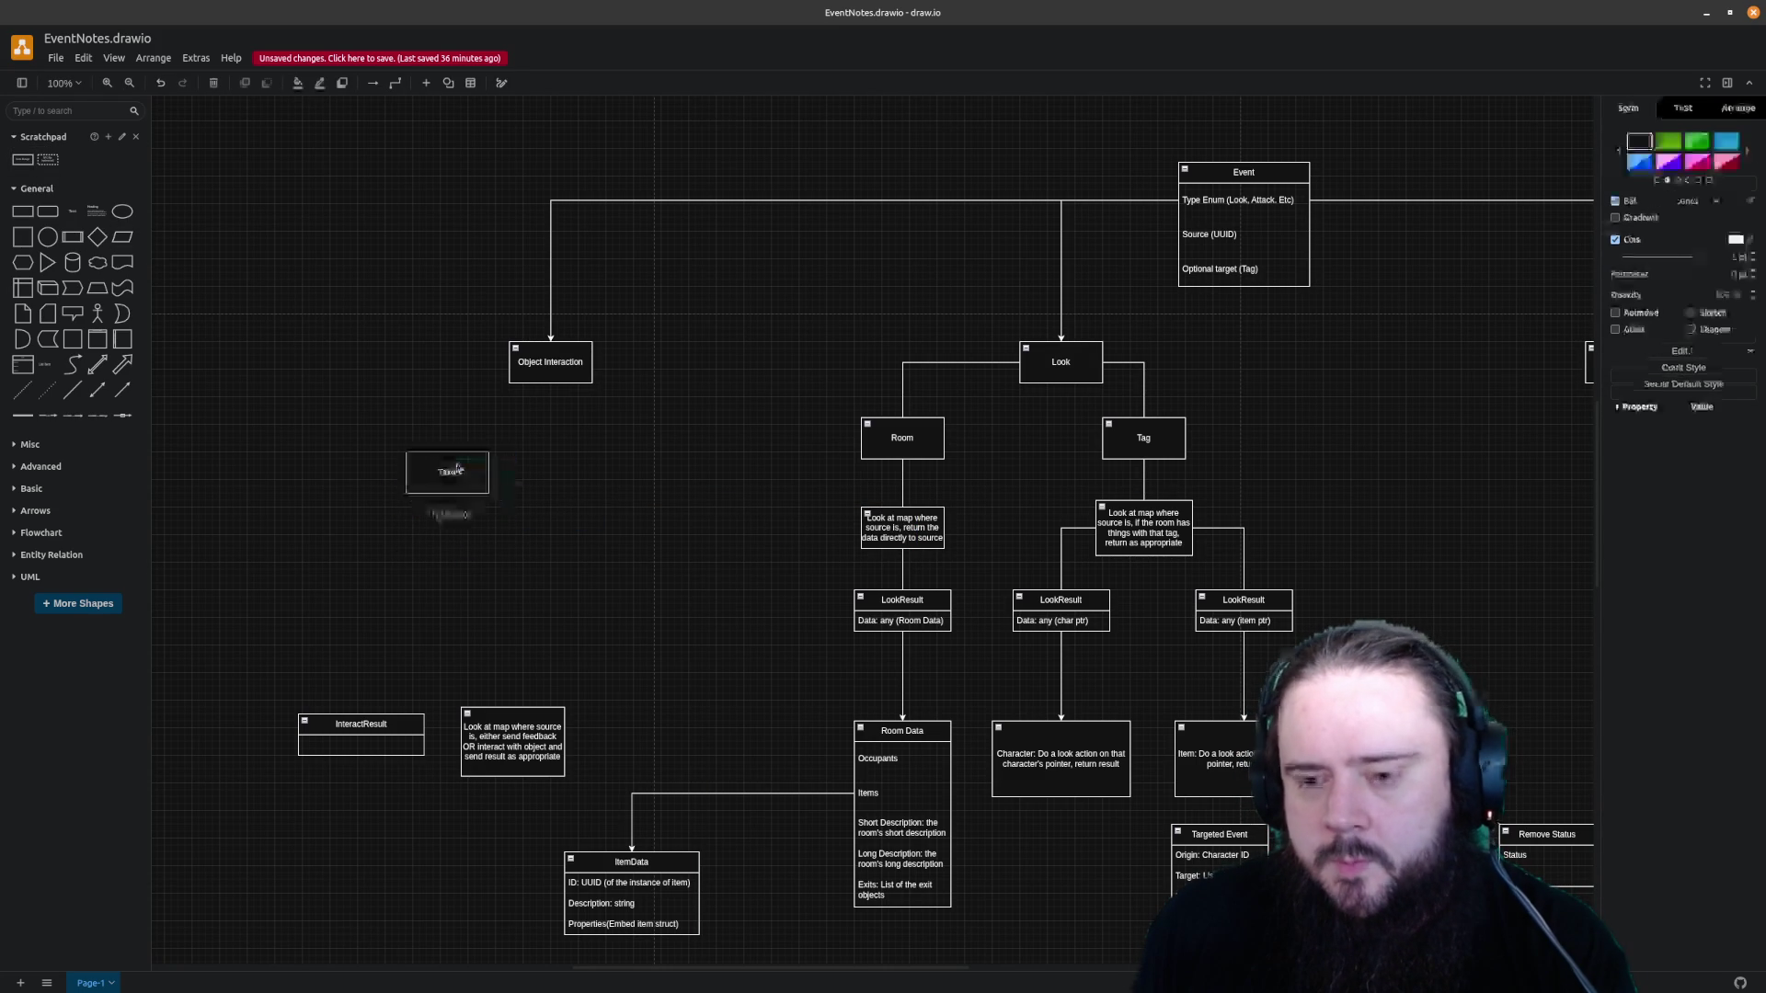
{"action": "left_click", "coordinate": [552, 464]}
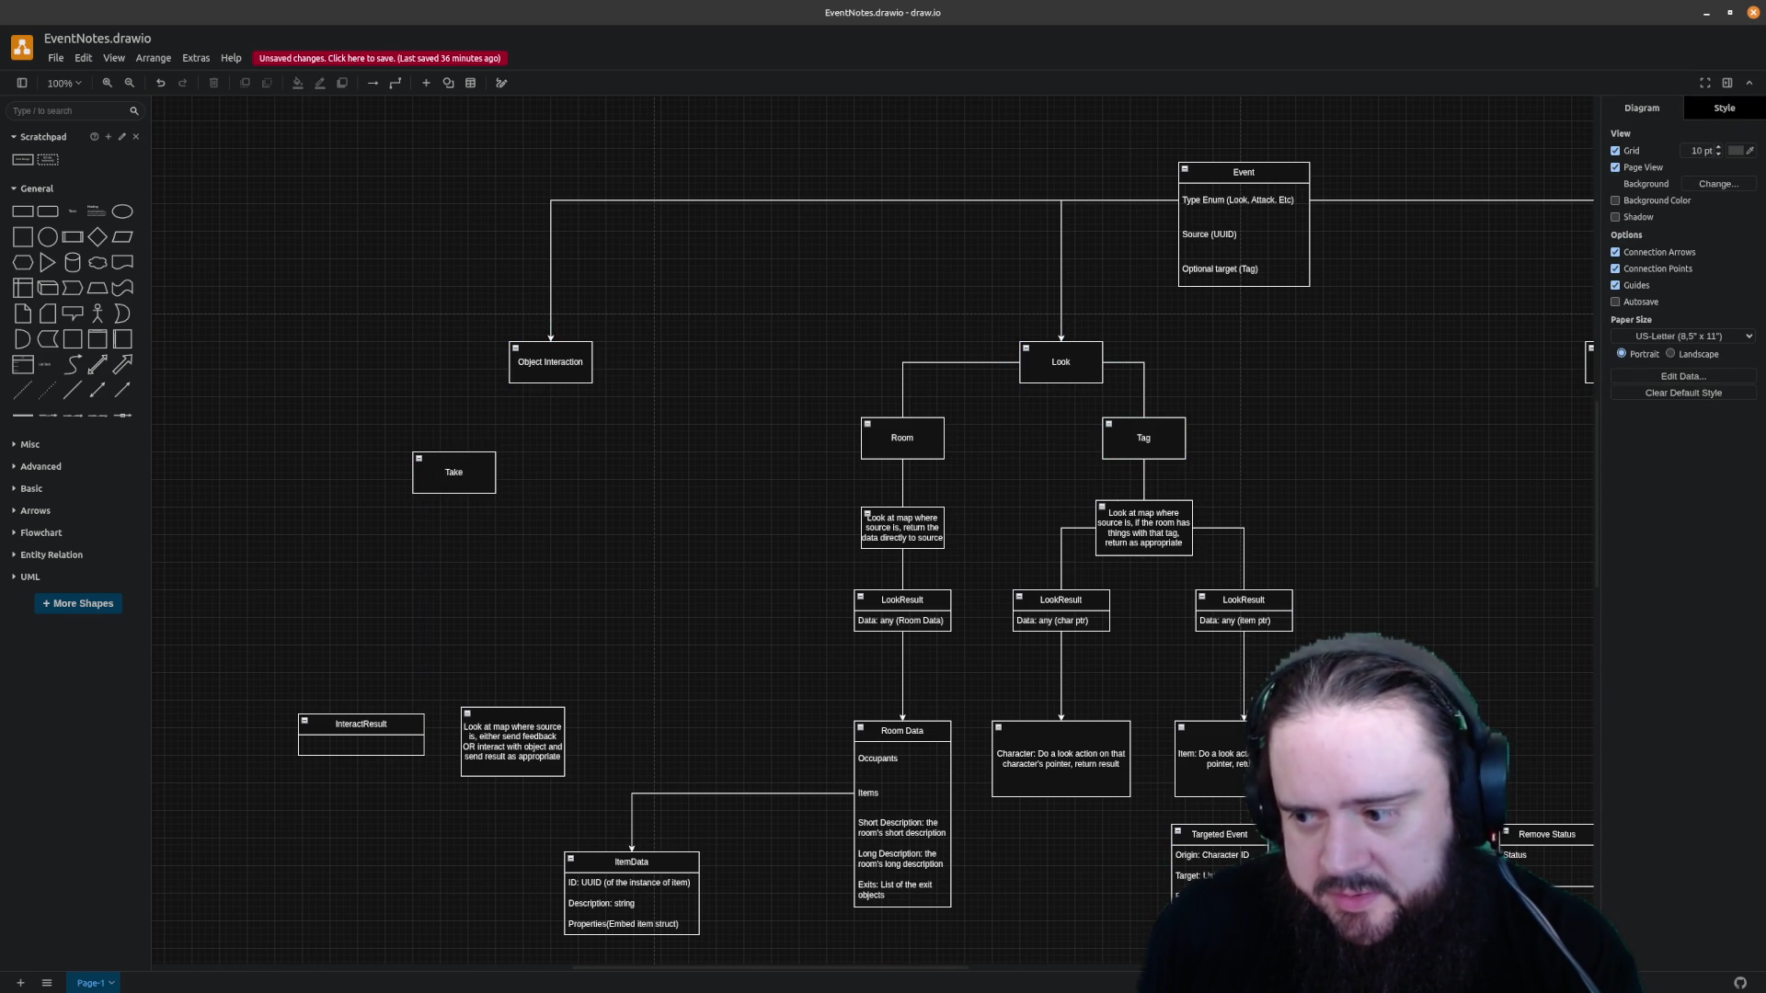
Draw a connector from Object Interaction down into the Take box, redoing the first attempt
{"action": "mouse_move", "coordinate": [551, 361]}
{"action": "left_click_drag", "start_coordinate": [511, 366], "coordinate": [455, 451]}
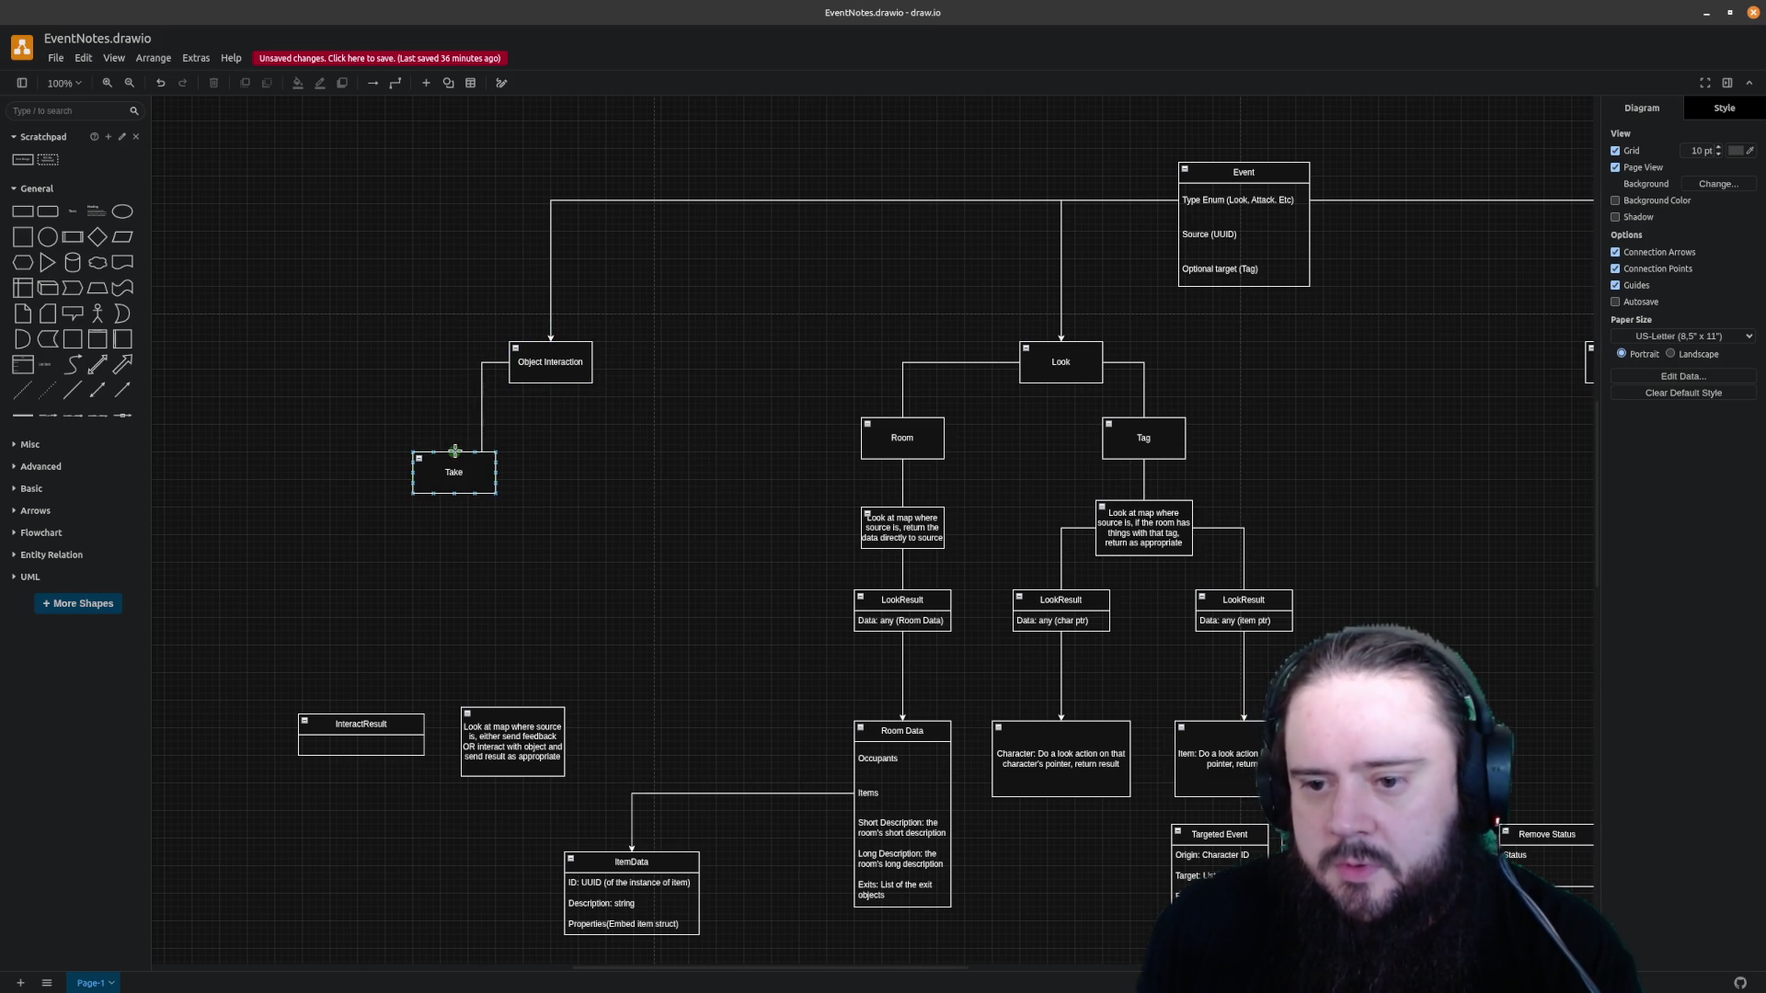
{"action": "key", "text": "ctrl+z"}
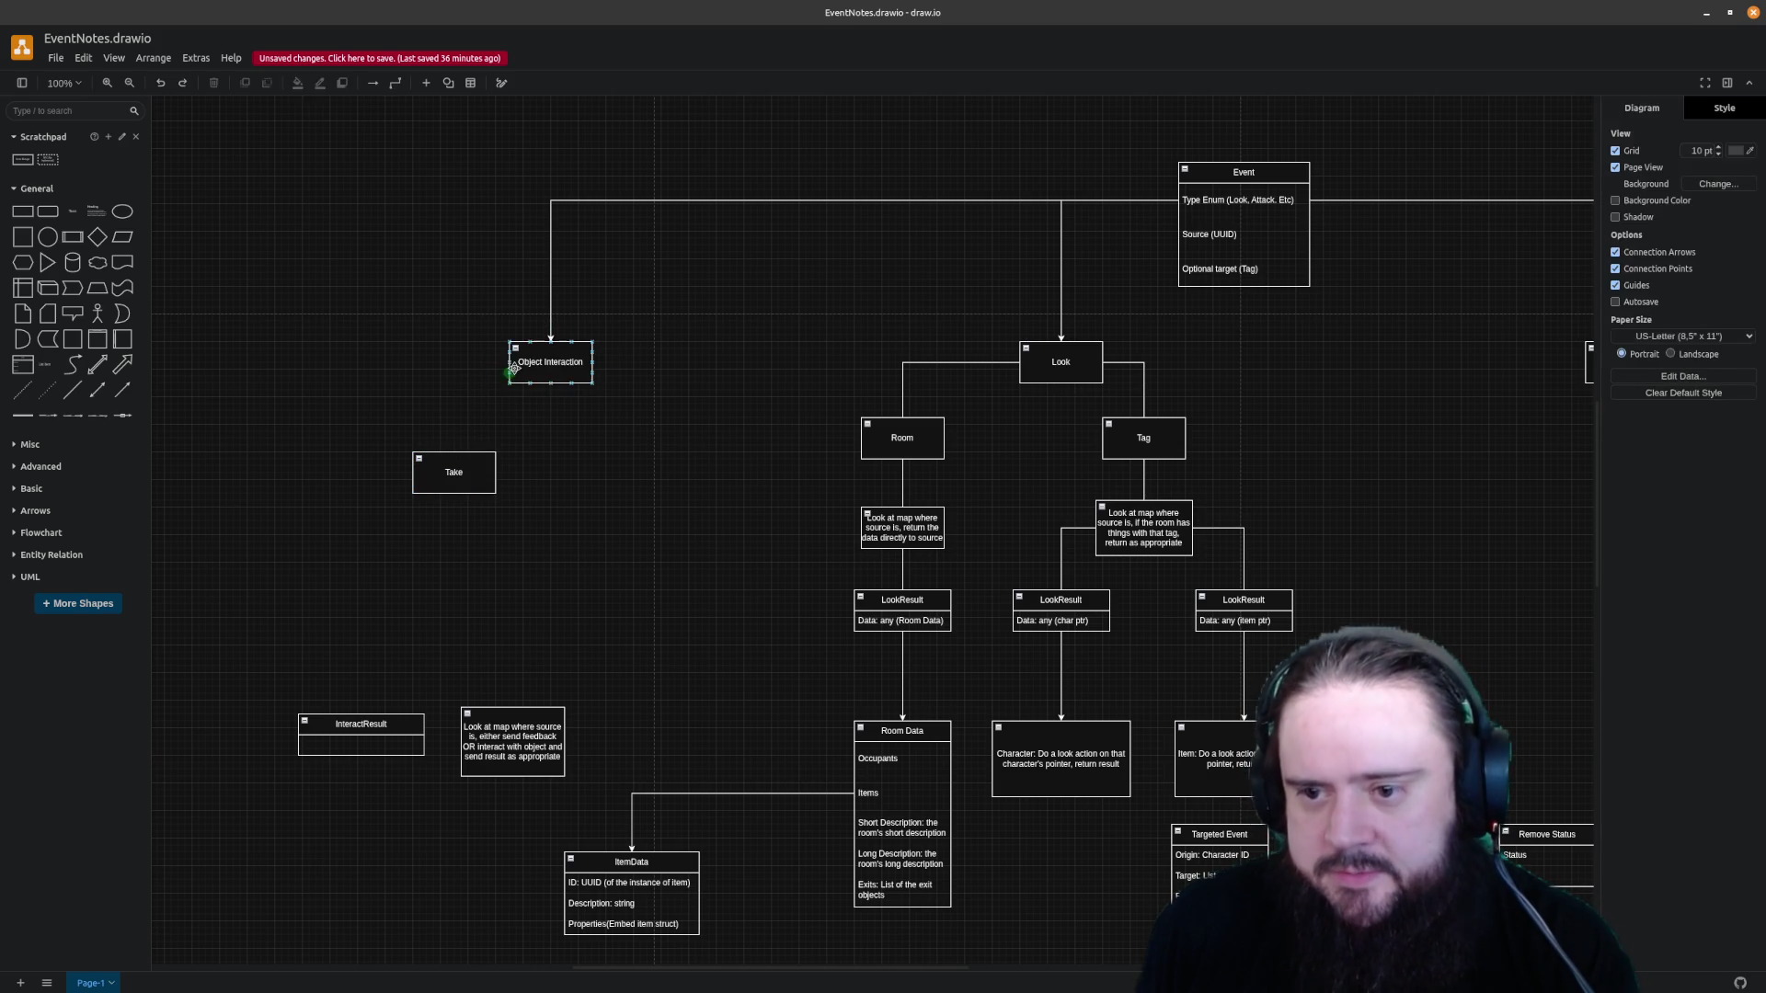
{"action": "mouse_move", "coordinate": [509, 362]}
{"action": "left_mouse_down"}
{"action": "mouse_move", "coordinate": [424, 412]}
{"action": "mouse_move", "coordinate": [455, 457]}
{"action": "left_mouse_up"}
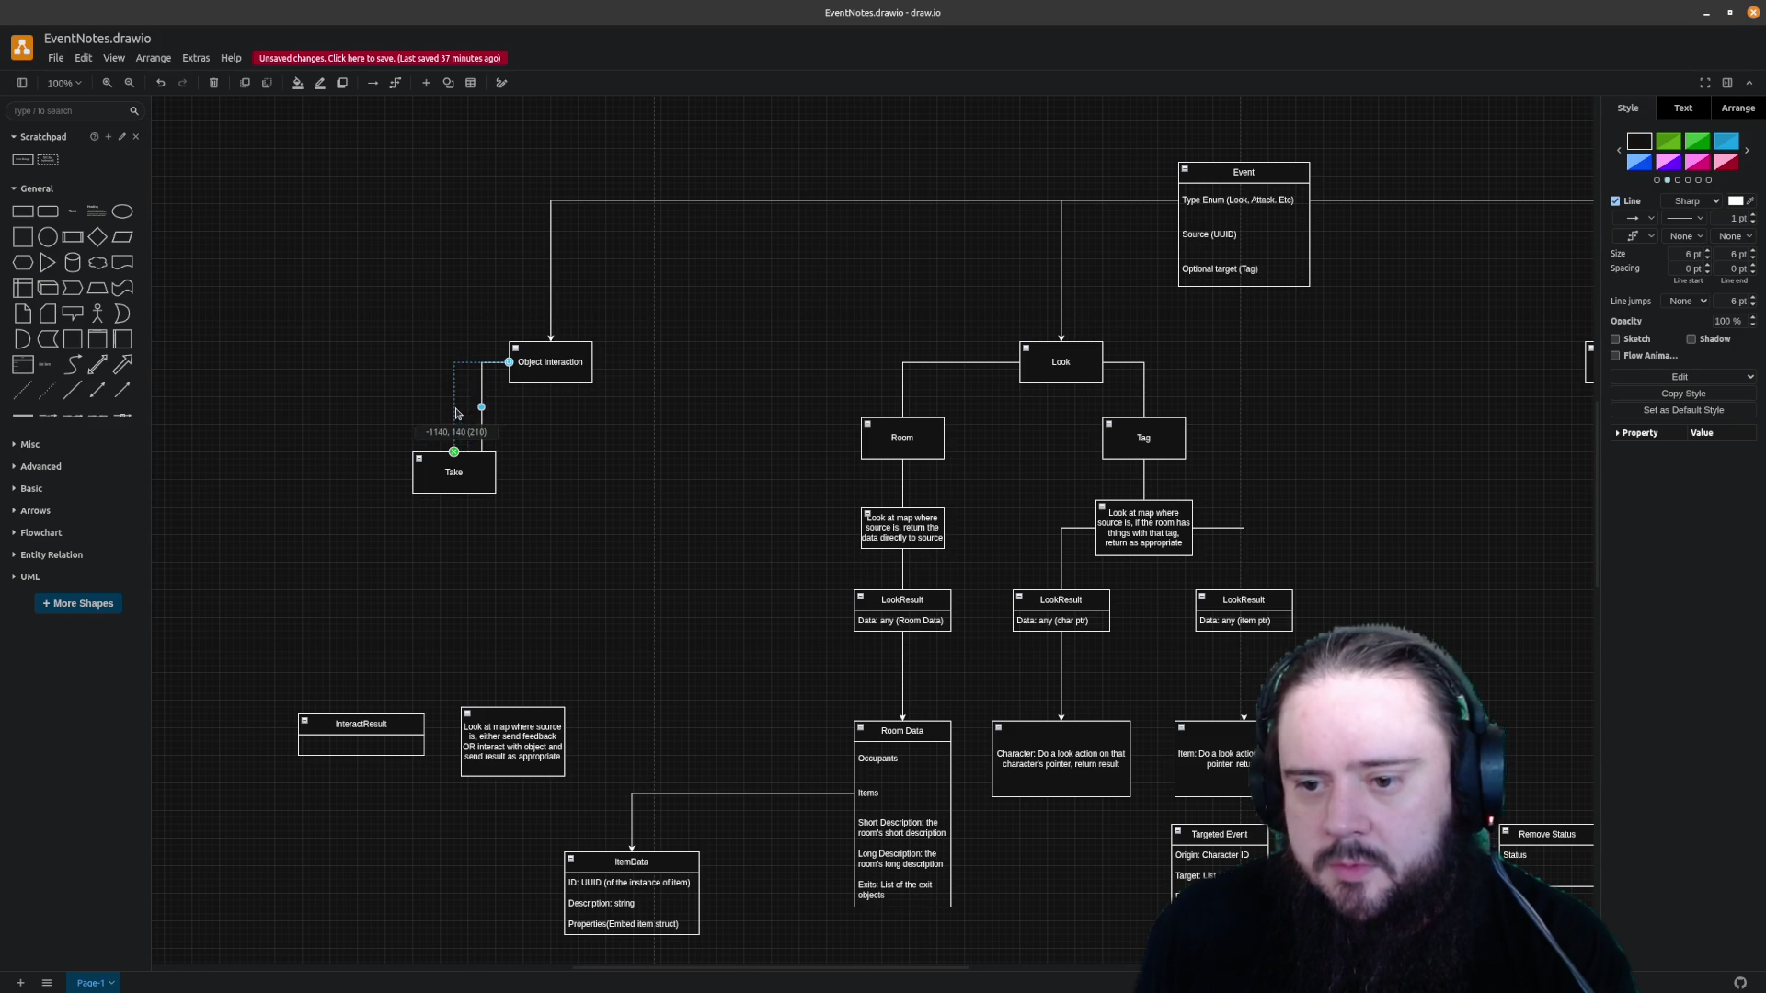
{"action": "left_click", "coordinate": [519, 451]}
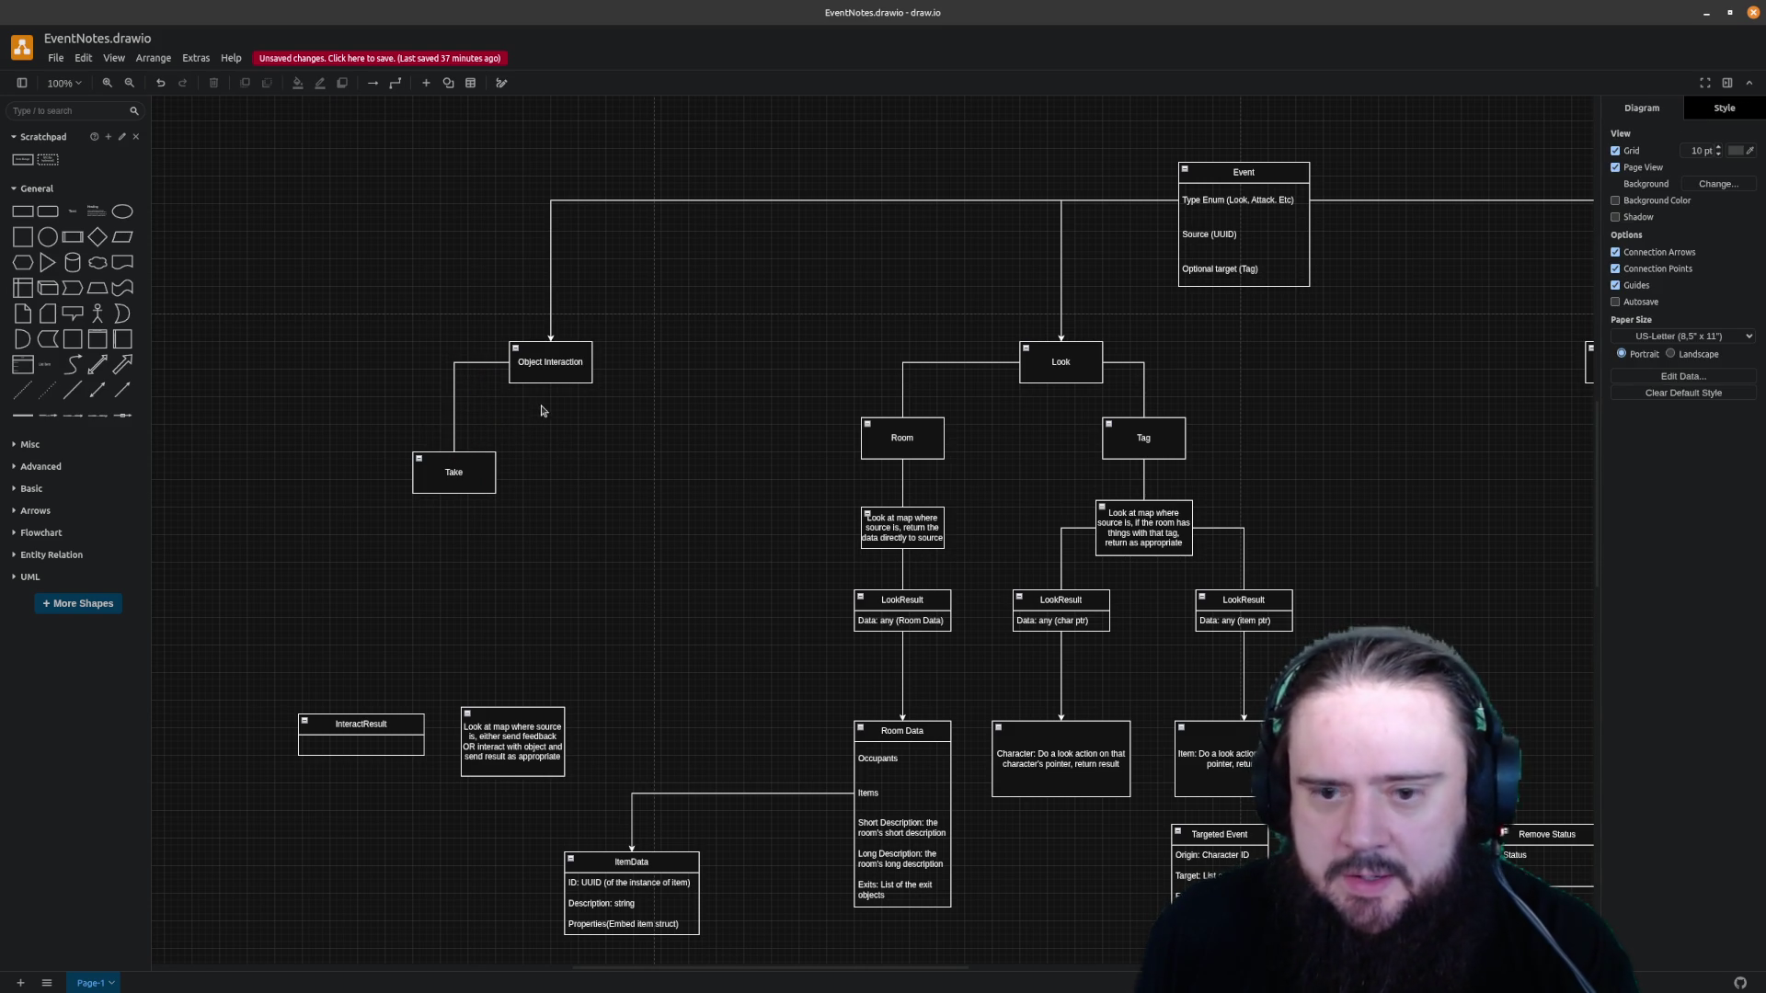
{"action": "left_click", "coordinate": [457, 475]}
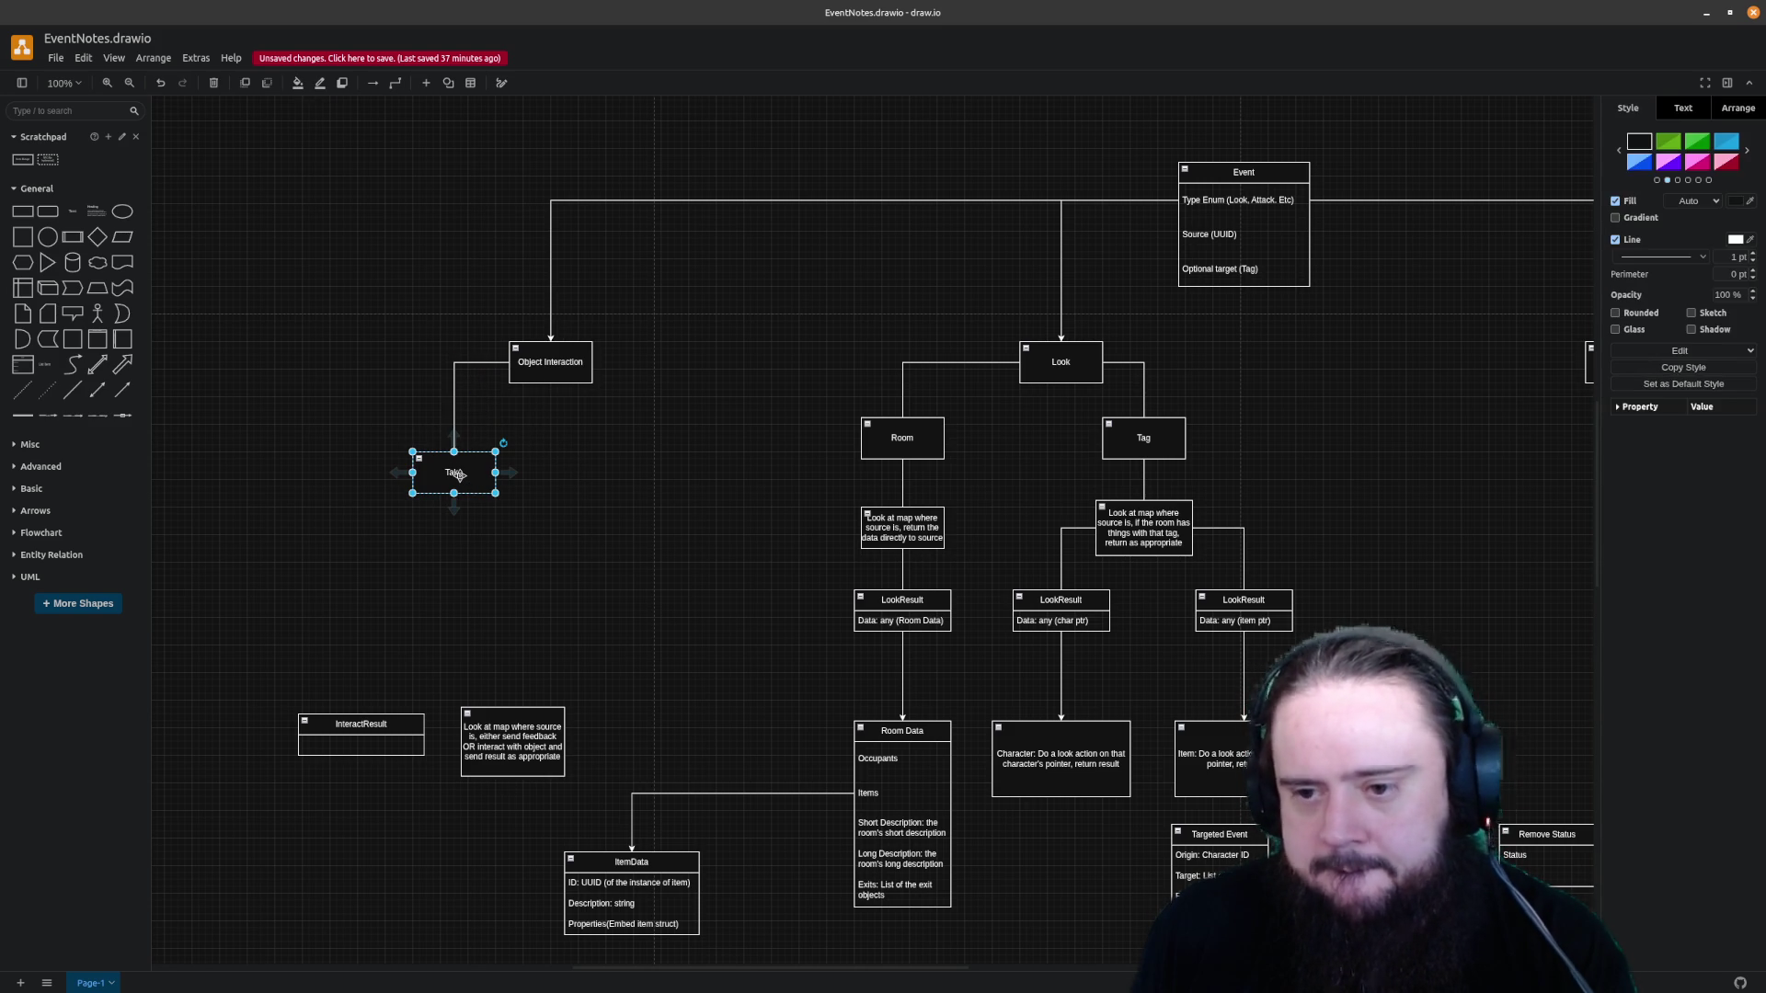
{"action": "left_click", "coordinate": [382, 719]}
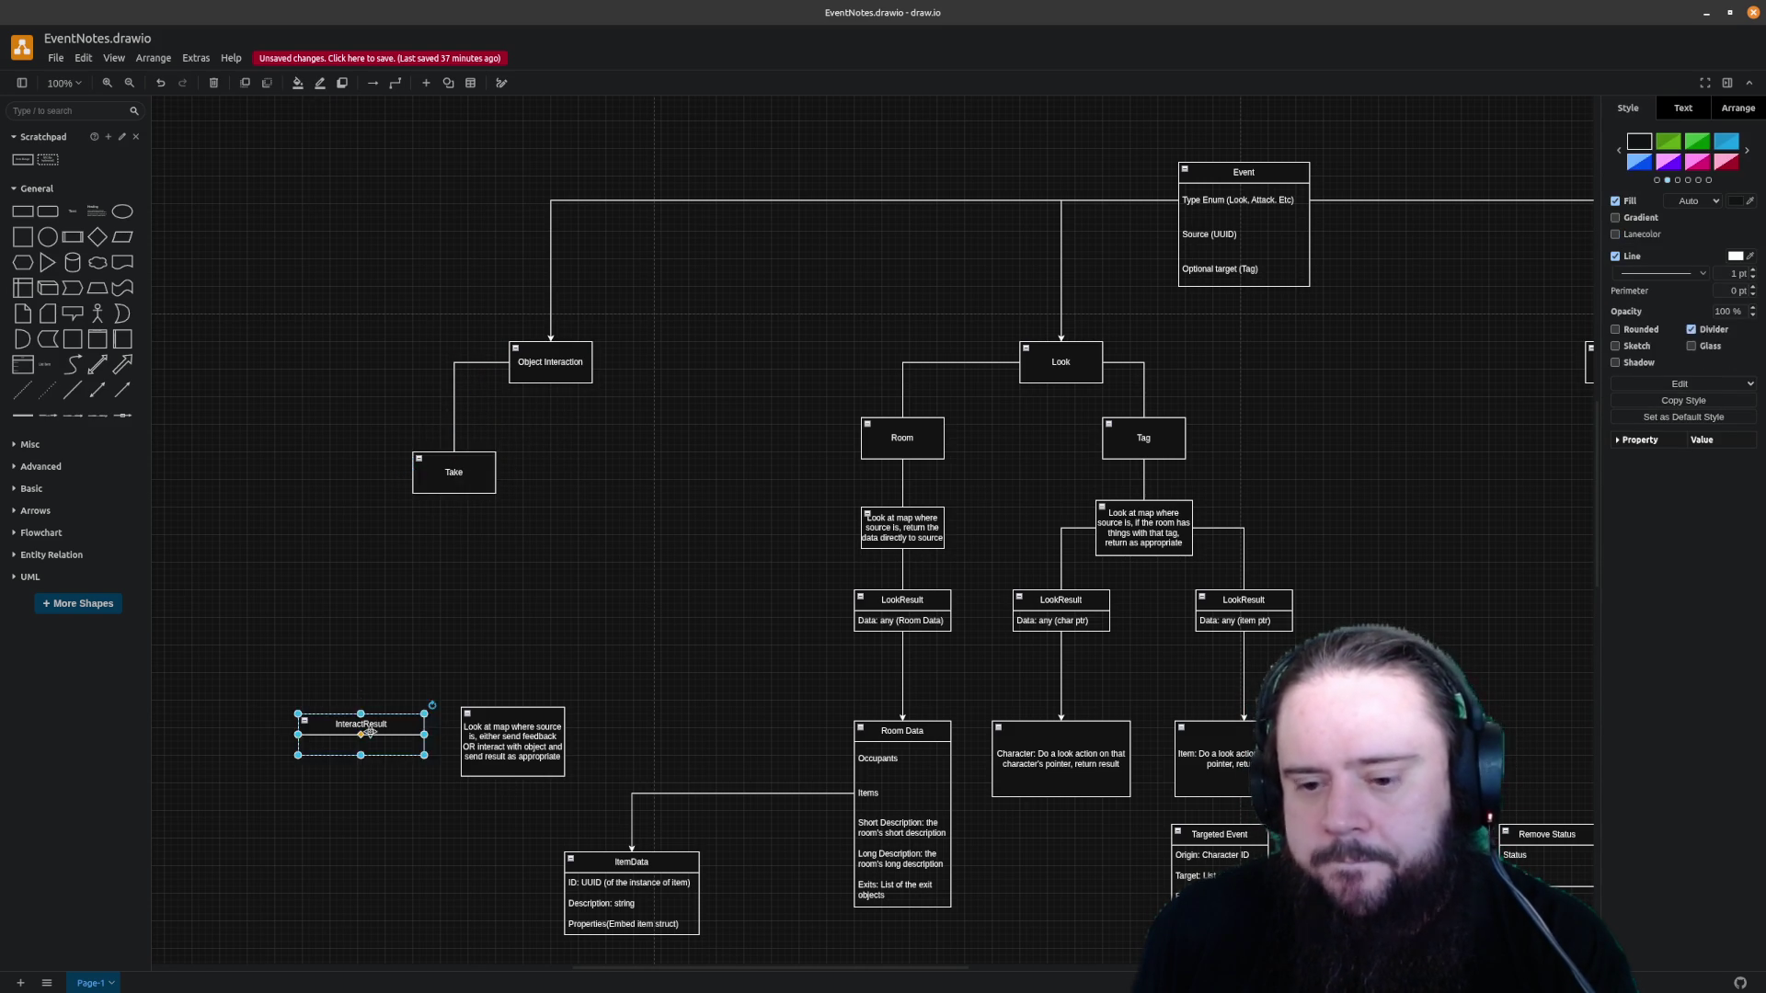
{"action": "left_click", "coordinate": [406, 681]}
{"action": "mouse_move", "coordinate": [453, 472]}
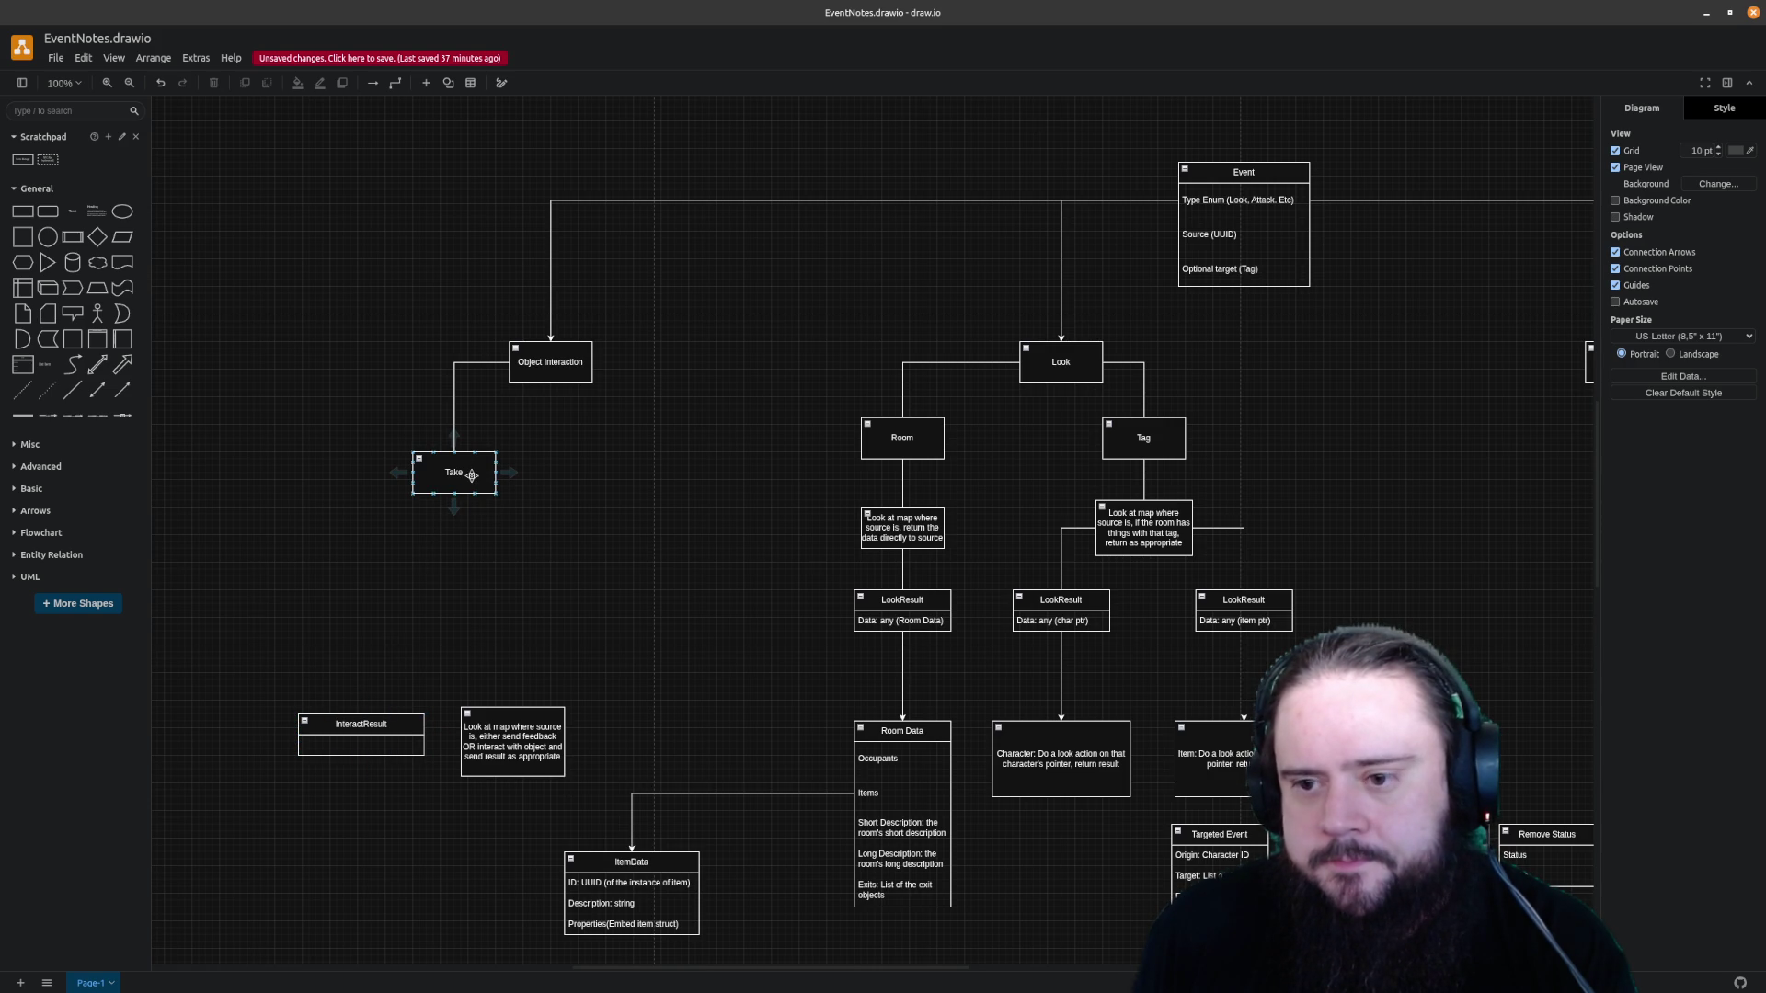
{"action": "left_click", "coordinate": [471, 475]}
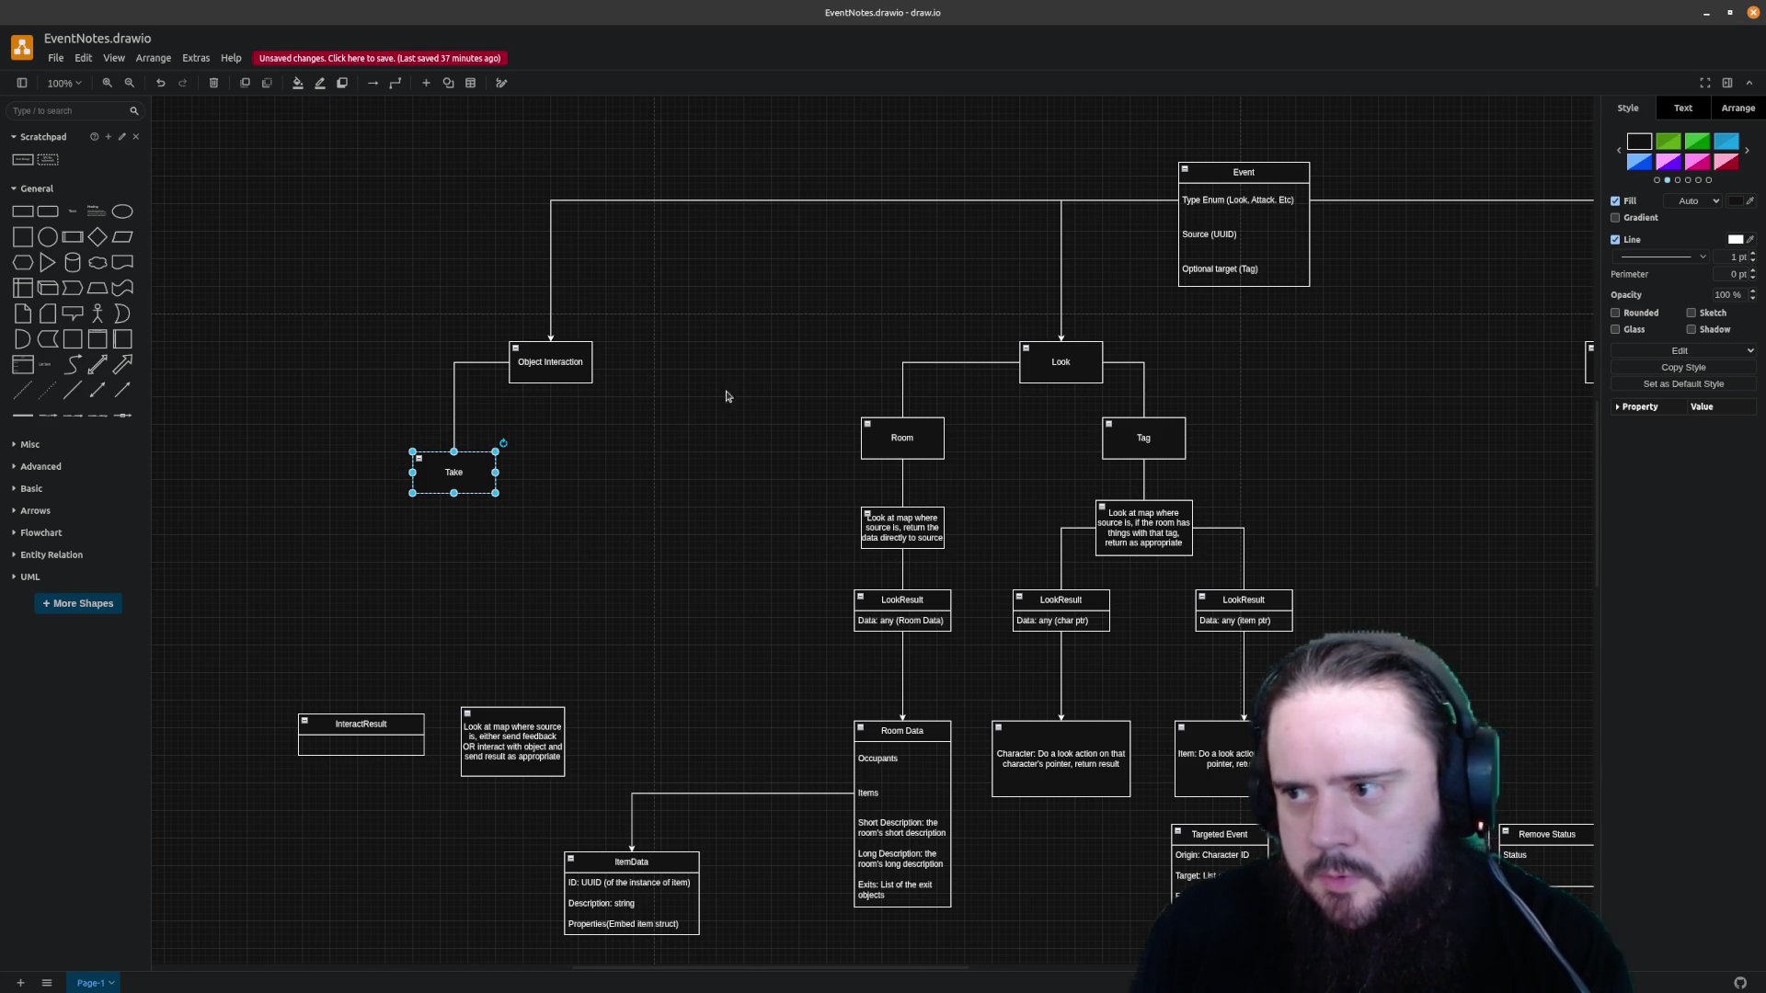
Move InteractResult to sit just below Take and connect Take down to it
{"action": "left_click_drag", "start_coordinate": [340, 726], "coordinate": [434, 545]}
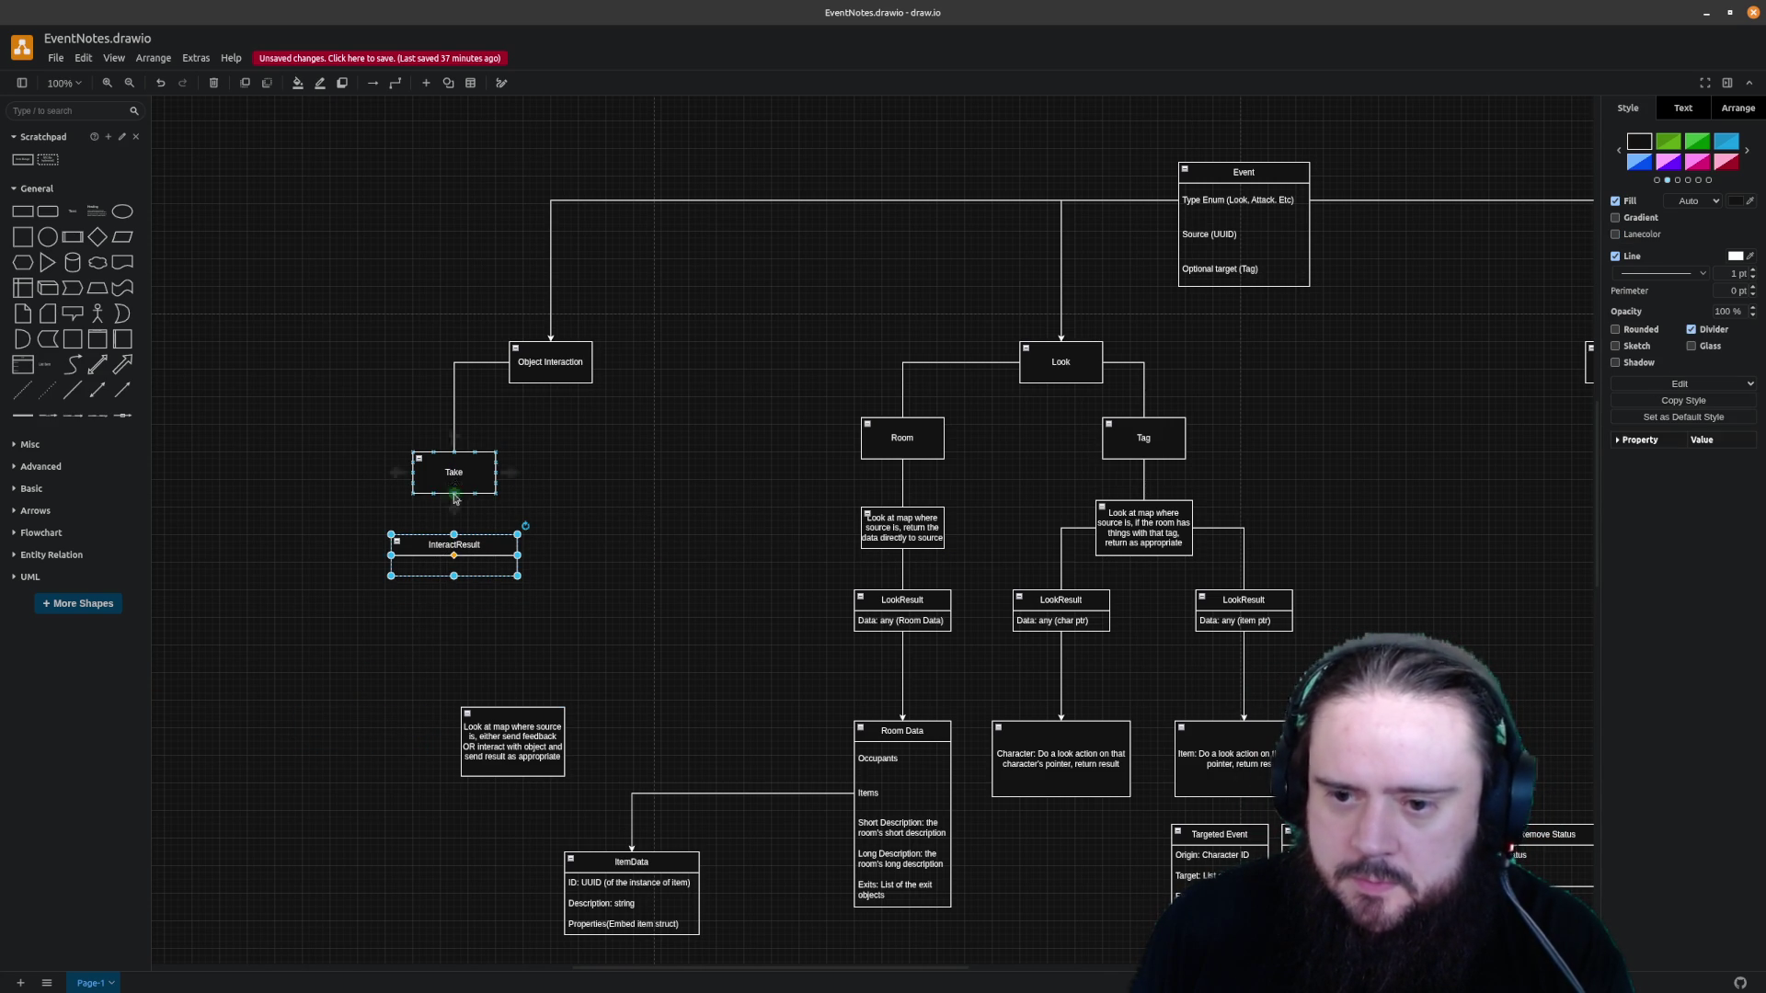
{"action": "left_click_drag", "start_coordinate": [455, 499], "coordinate": [455, 549]}
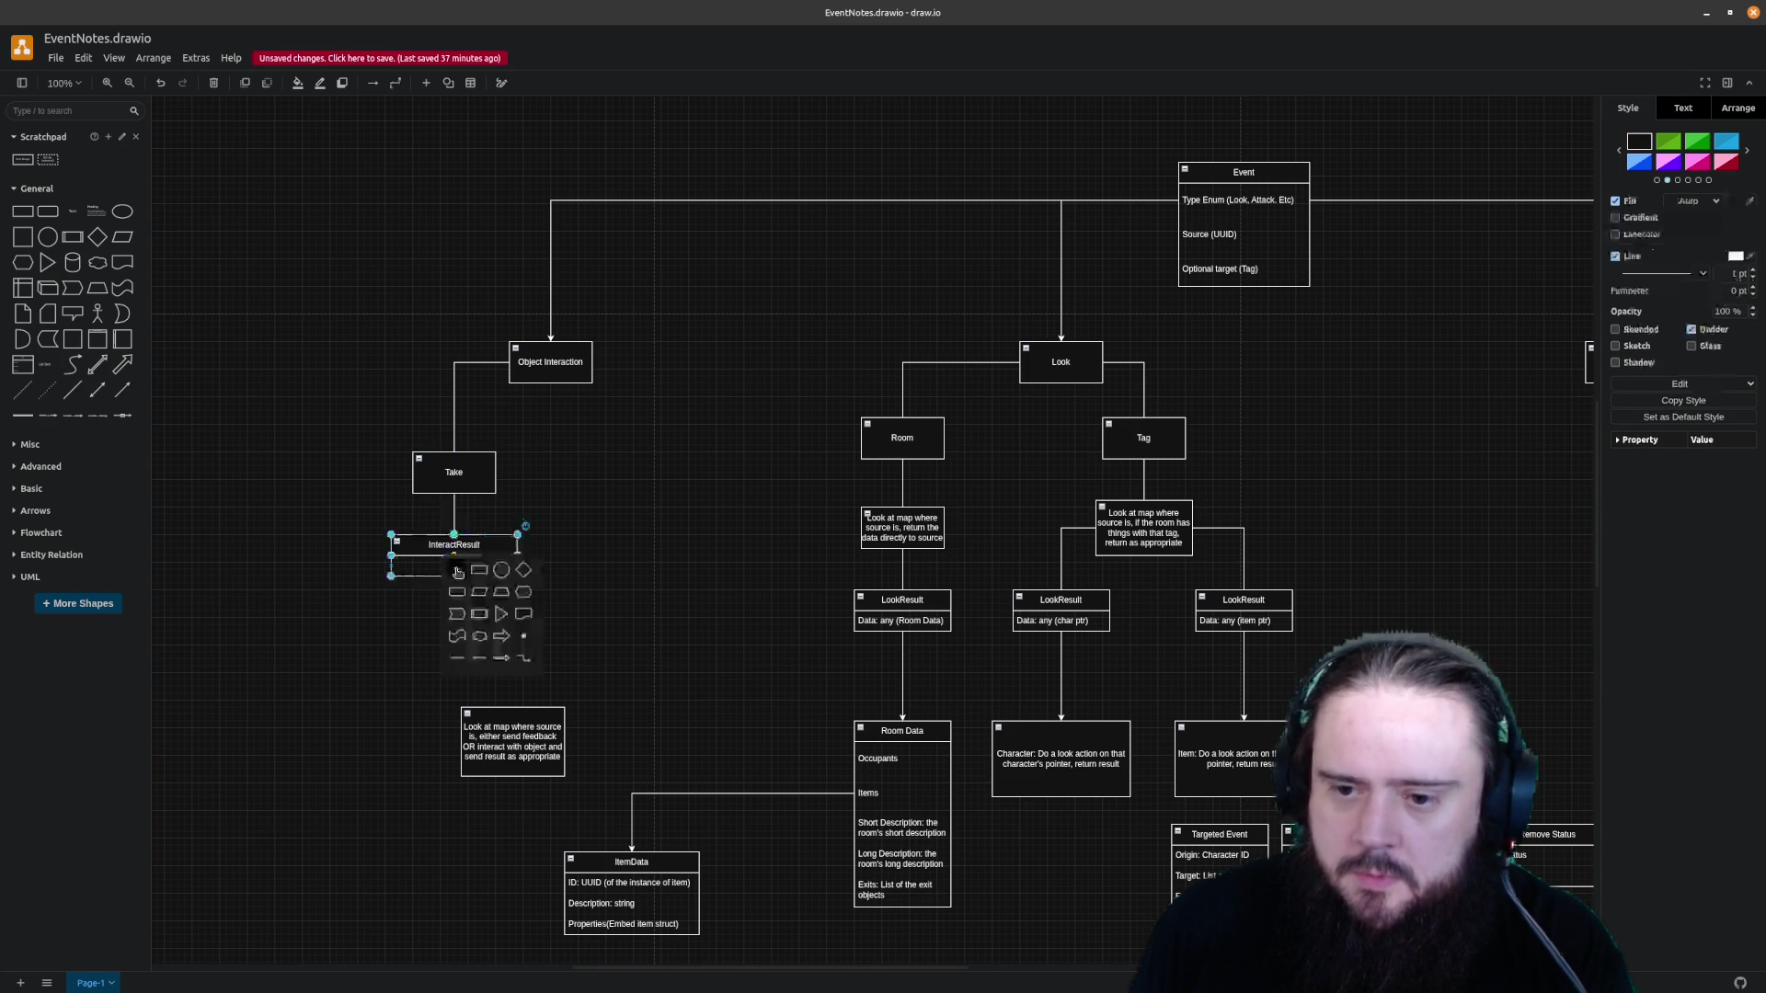
{"action": "left_click", "coordinate": [623, 561]}
Copy the Data: any (Room Data) row from LookResult into InteractResult
{"action": "left_click", "coordinate": [435, 576]}
{"action": "double_click", "coordinate": [435, 570]}
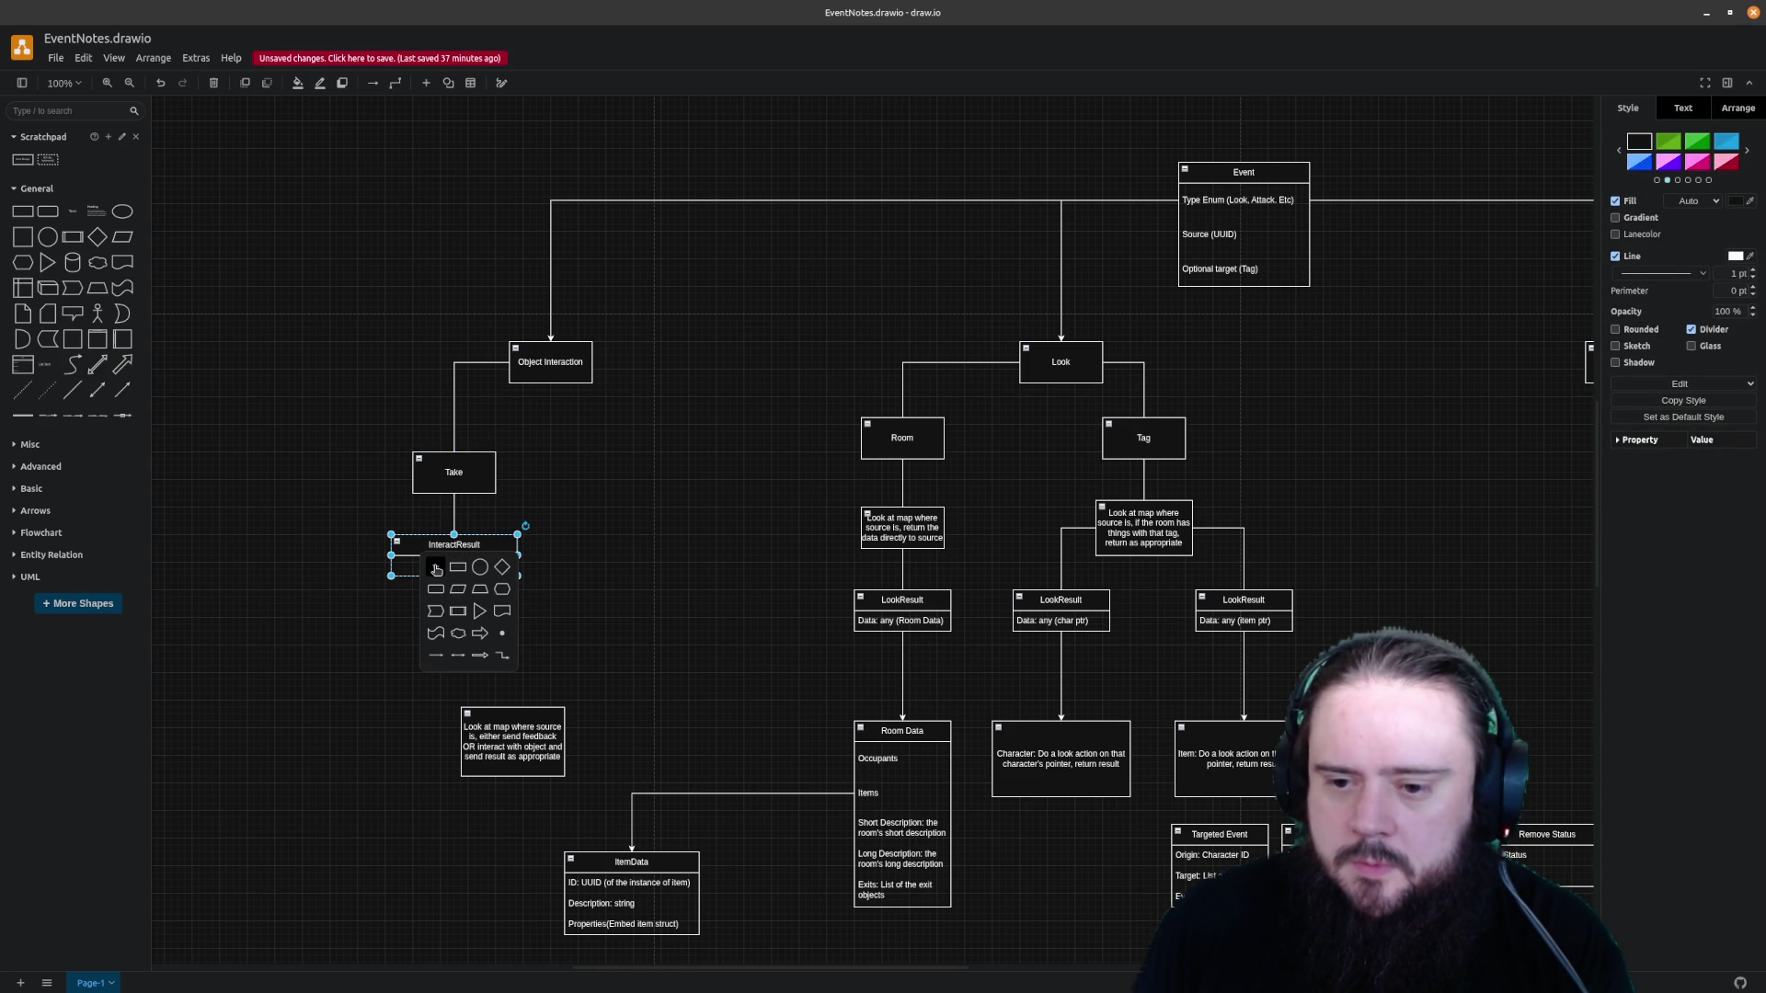
{"action": "left_click", "coordinate": [327, 578]}
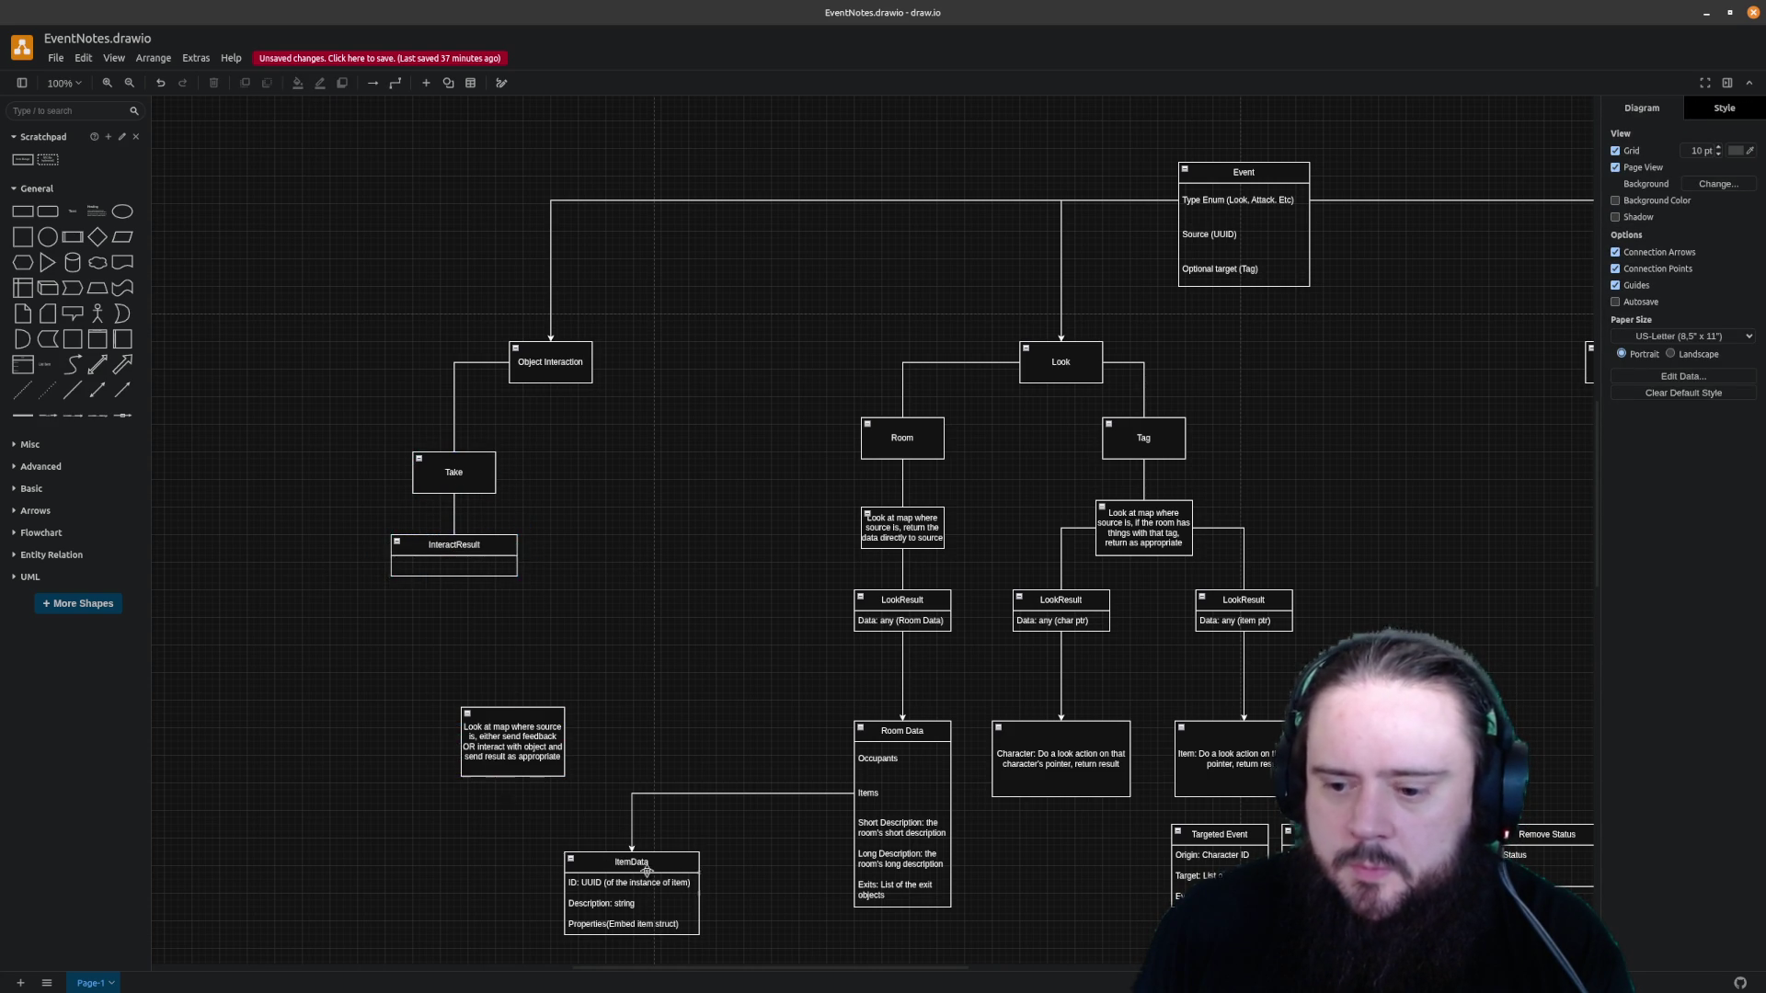
{"action": "mouse_move", "coordinate": [884, 620]}
{"action": "left_mouse_down"}
{"action": "mouse_move", "coordinate": [486, 596]}
{"action": "mouse_move", "coordinate": [425, 574]}
{"action": "left_mouse_up"}
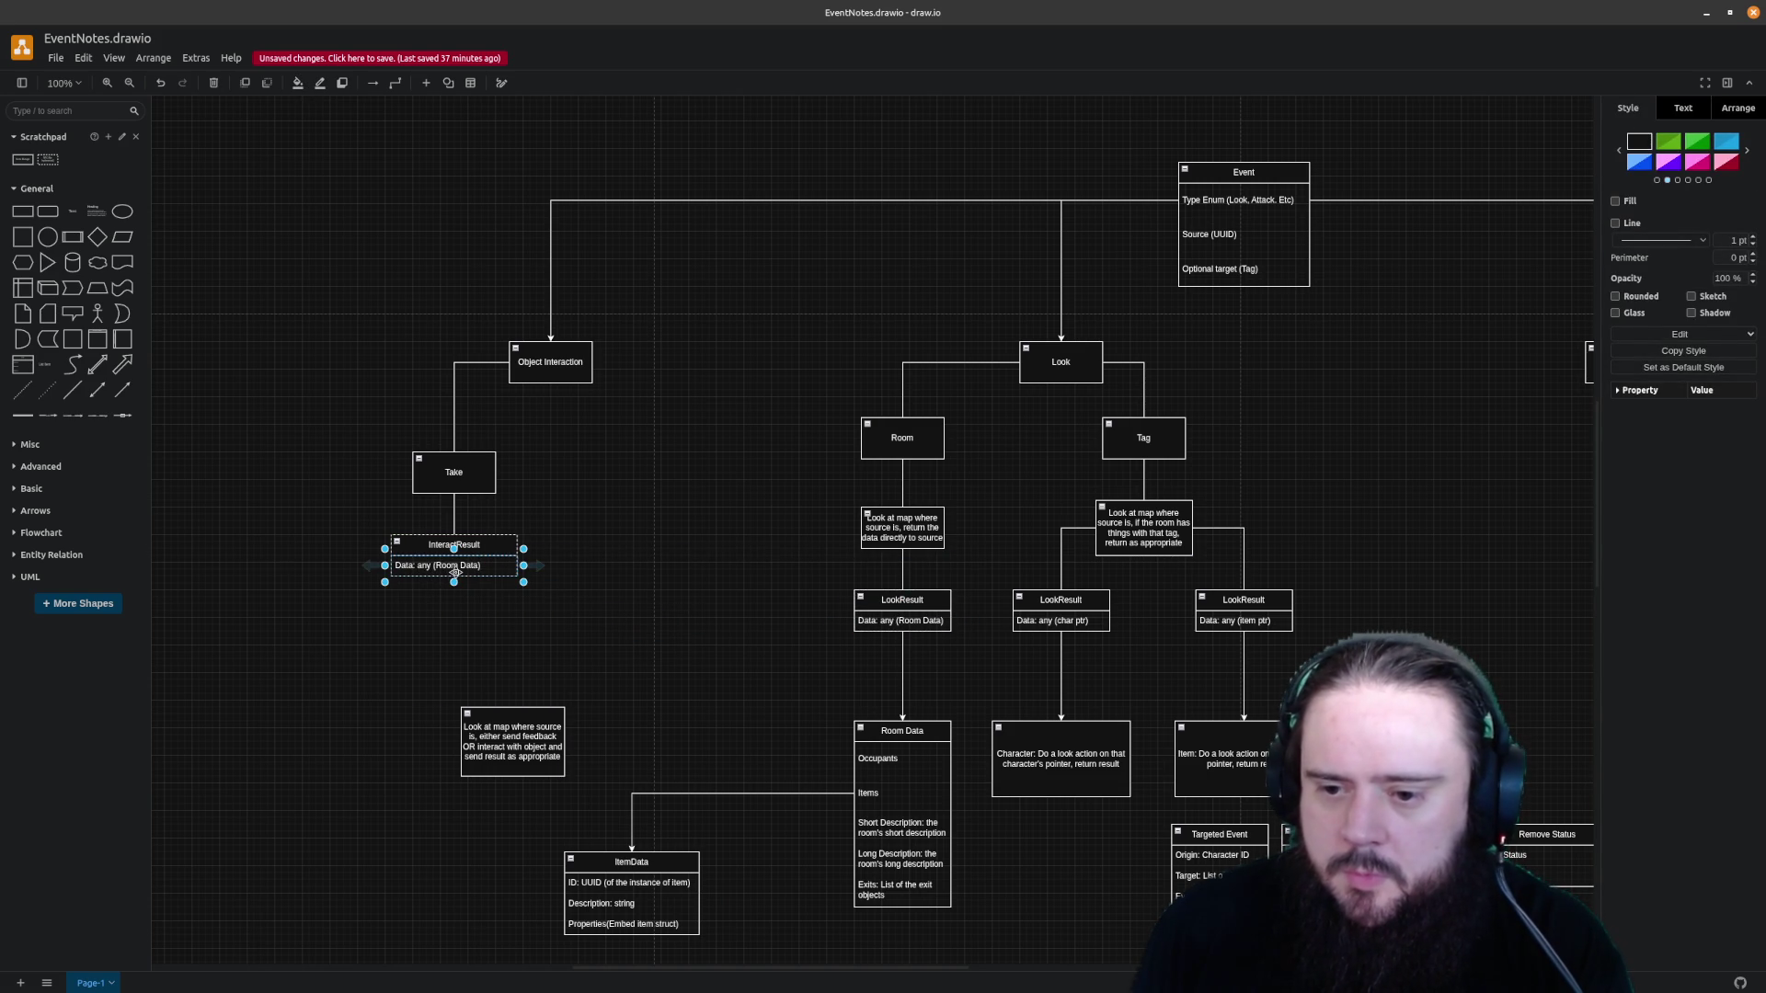
Replace InteractResult's copied row text with 'Type Enum (Take)'
{"action": "left_click", "coordinate": [456, 572]}
{"action": "double_click", "coordinate": [467, 568]}
{"action": "key", "text": "BackSpace"}
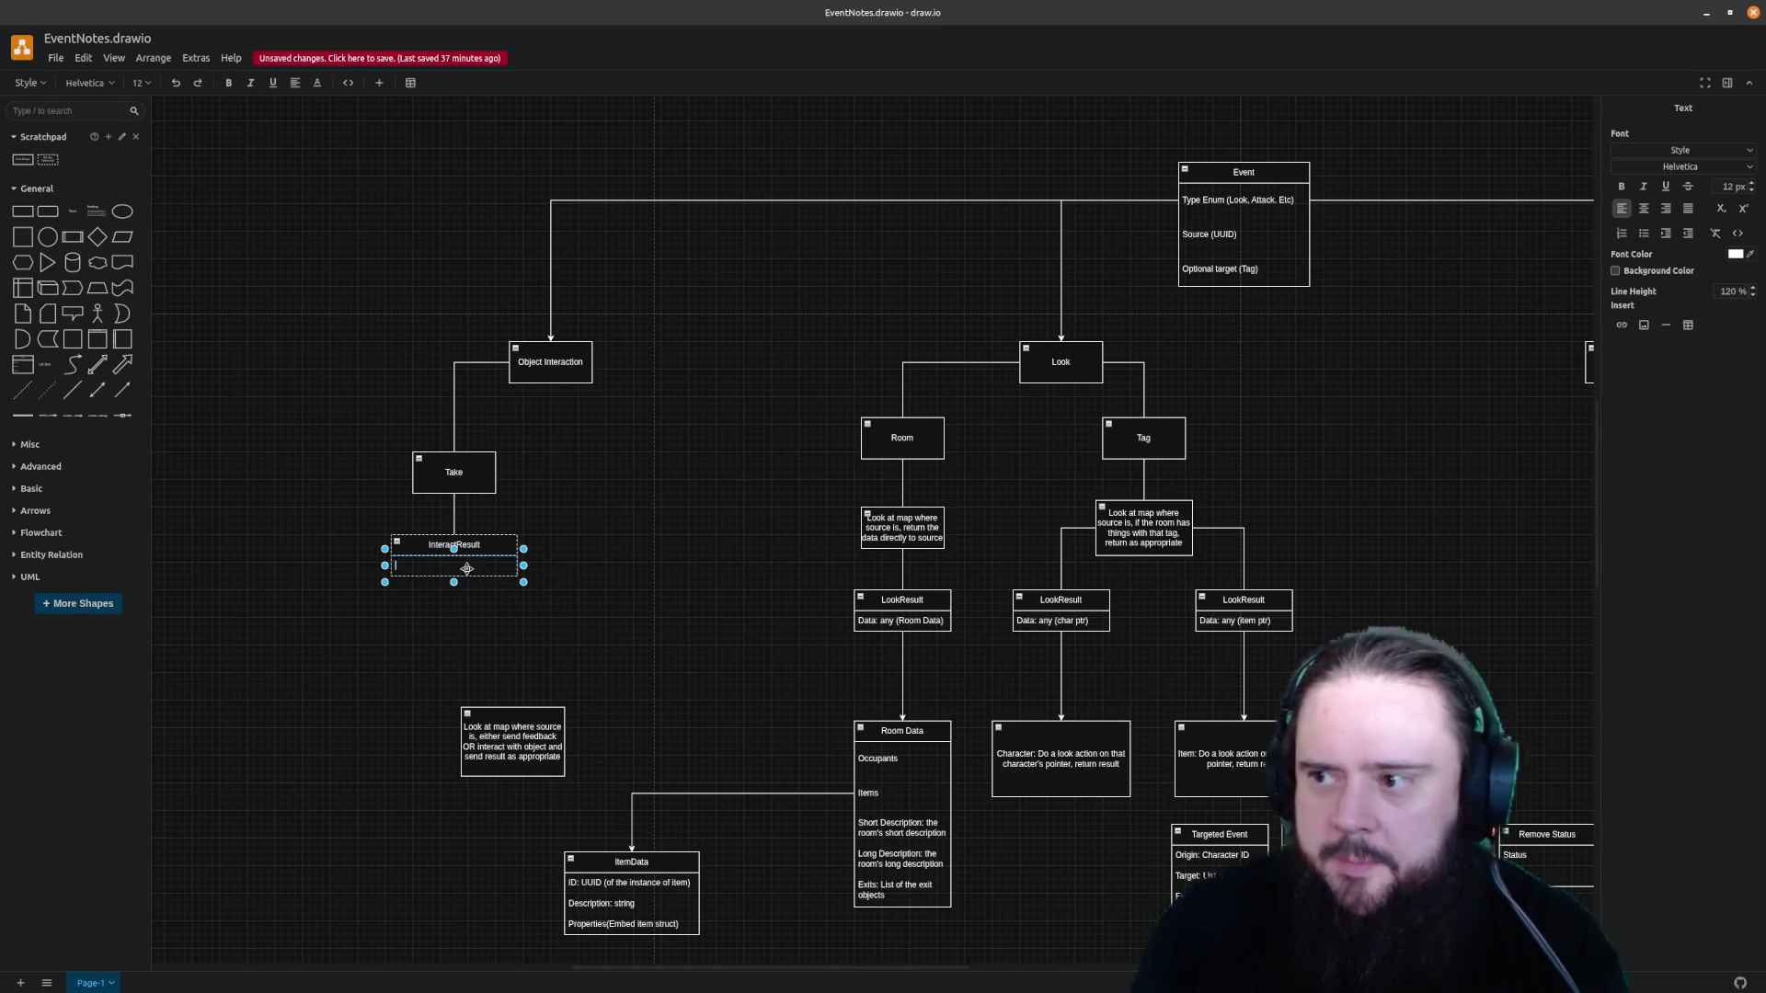
{"action": "type", "text": "Thpe"}
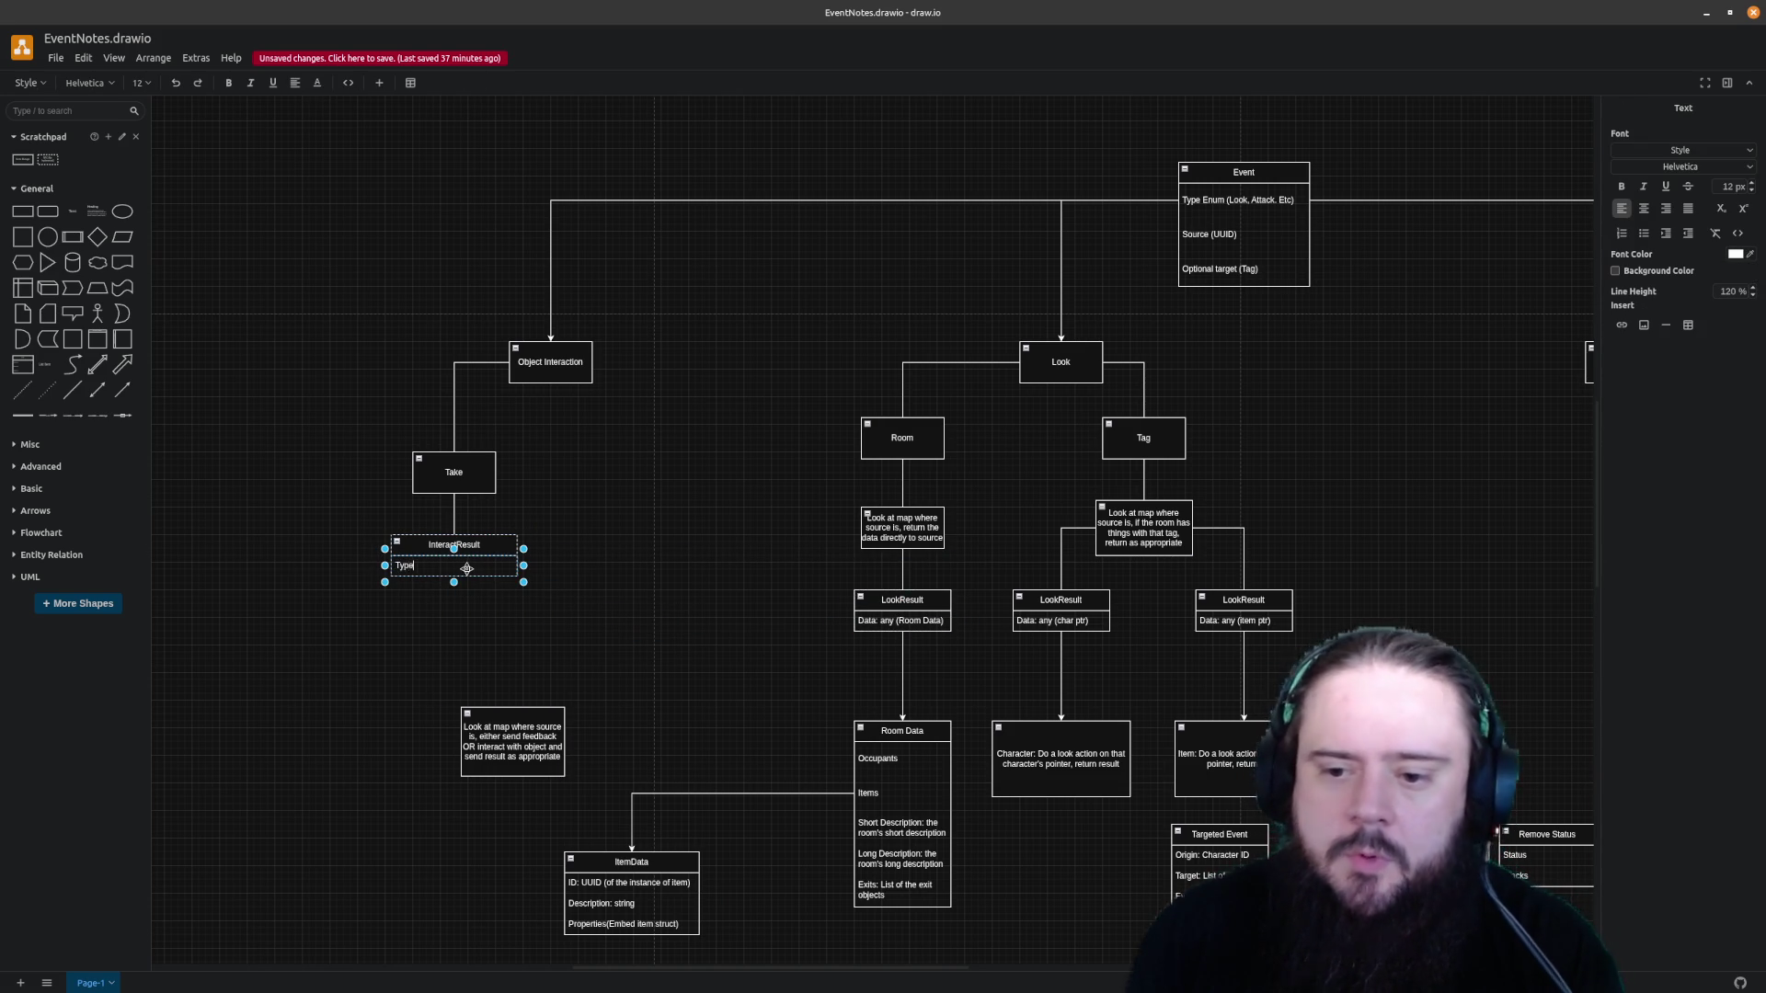
{"action": "type", "text": " Enum (T"}
{"action": "type", "text": "ake,"}
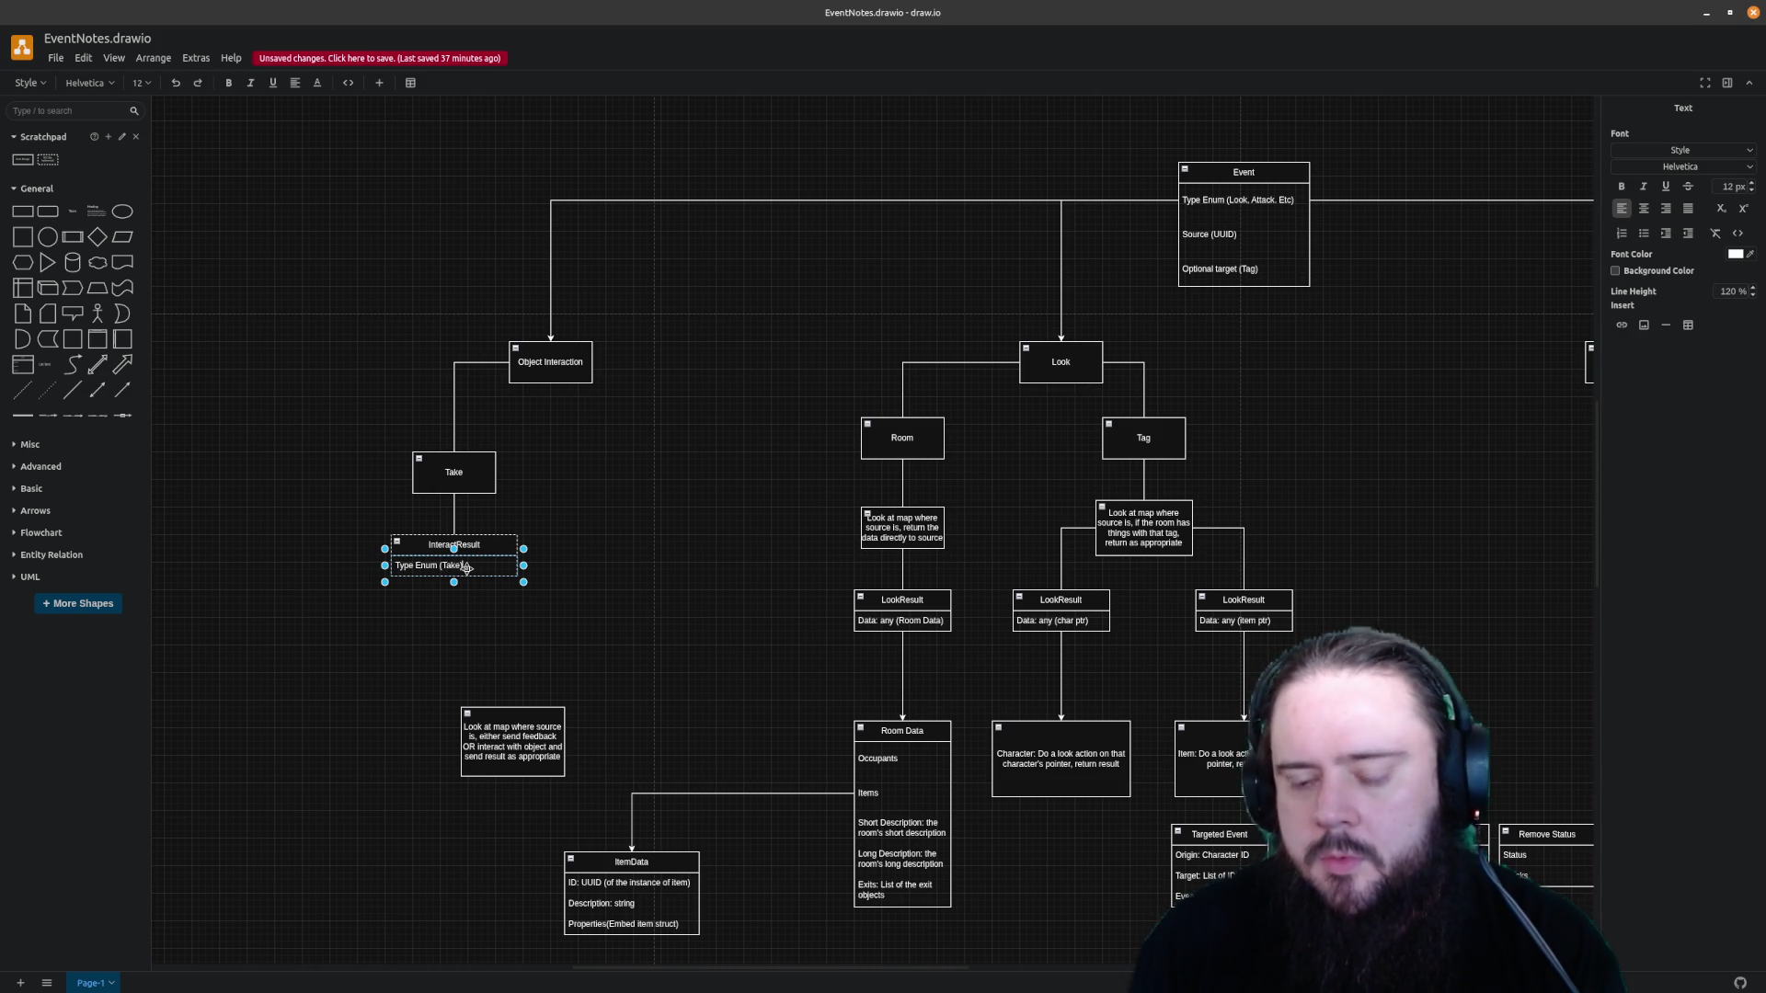
{"action": "left_click", "coordinate": [524, 639]}
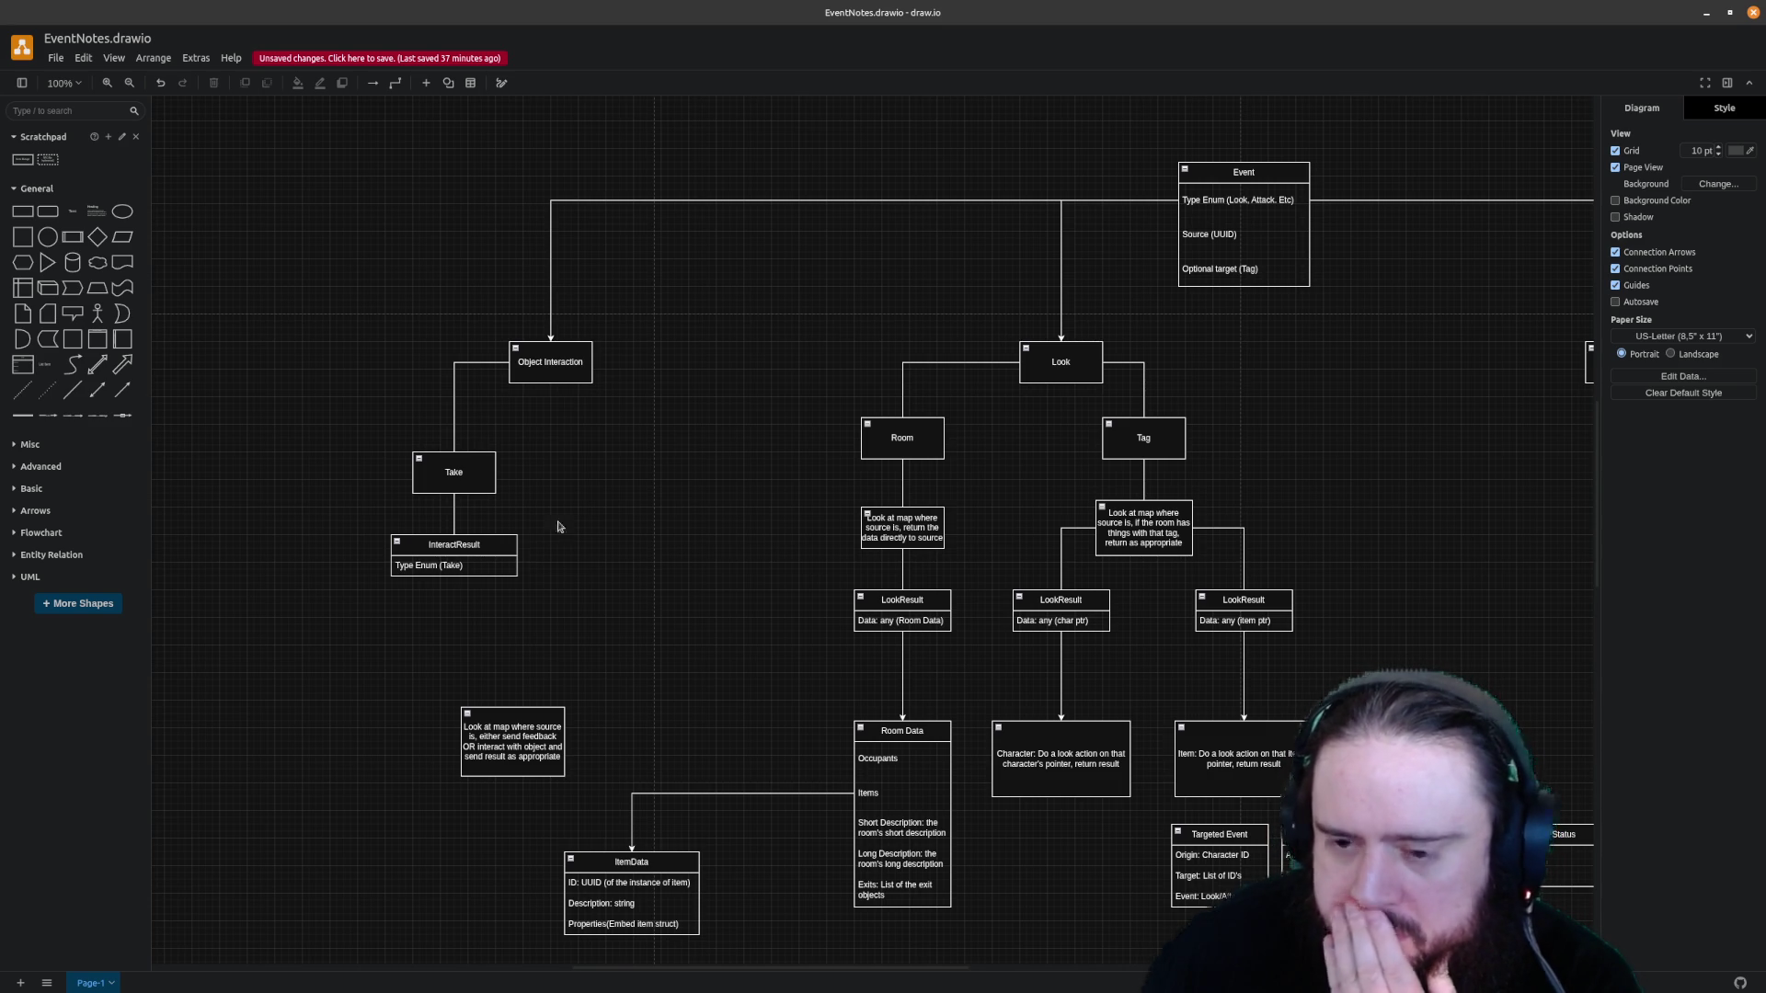
{"action": "double_click", "coordinate": [494, 542]}
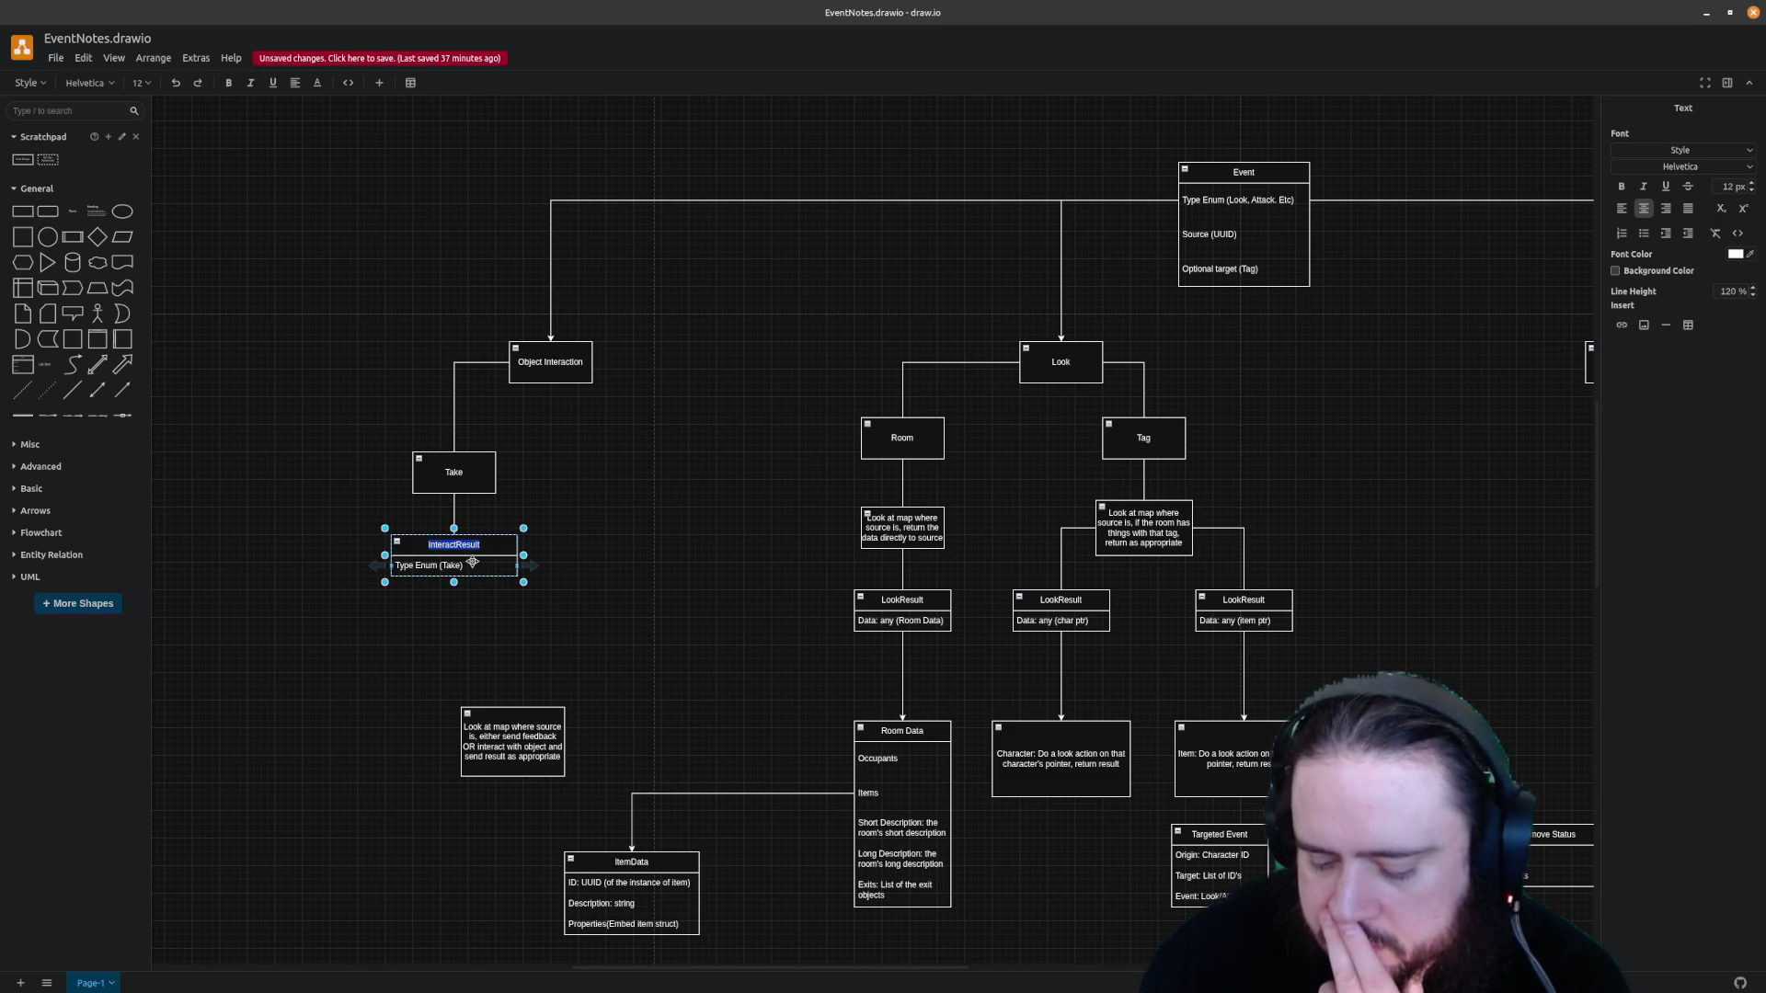
{"action": "left_click", "coordinate": [470, 564]}
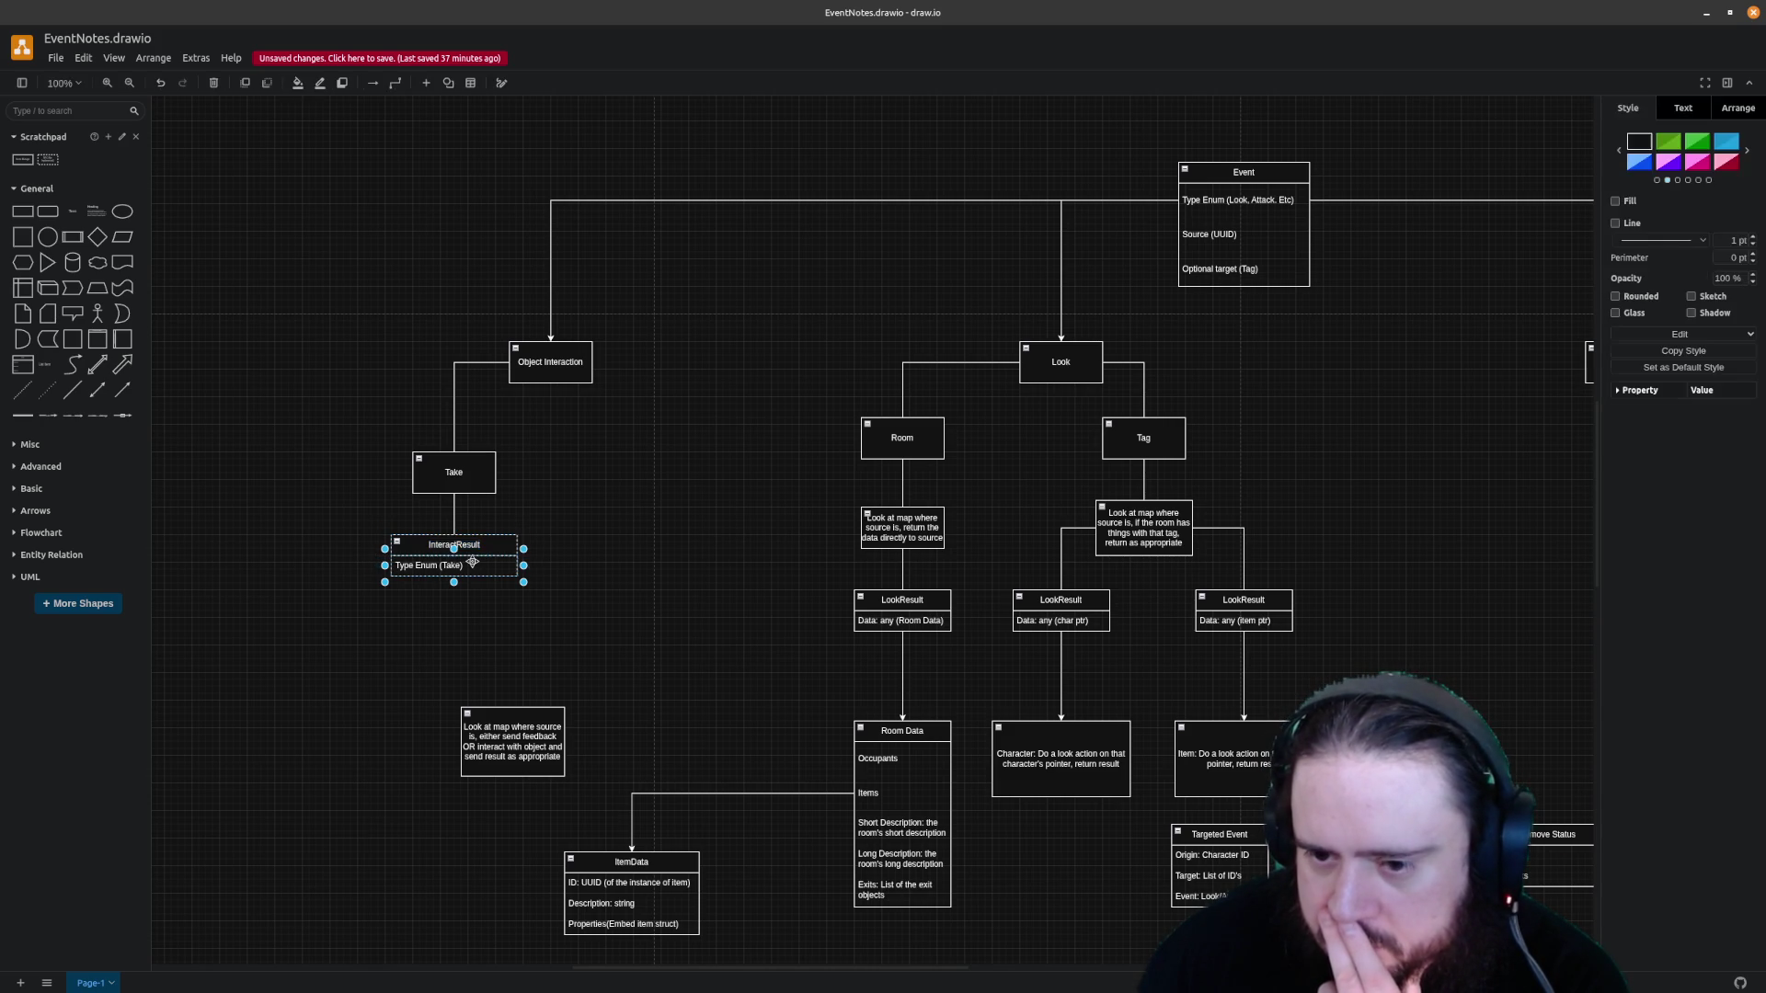
{"action": "left_click", "coordinate": [467, 576]}
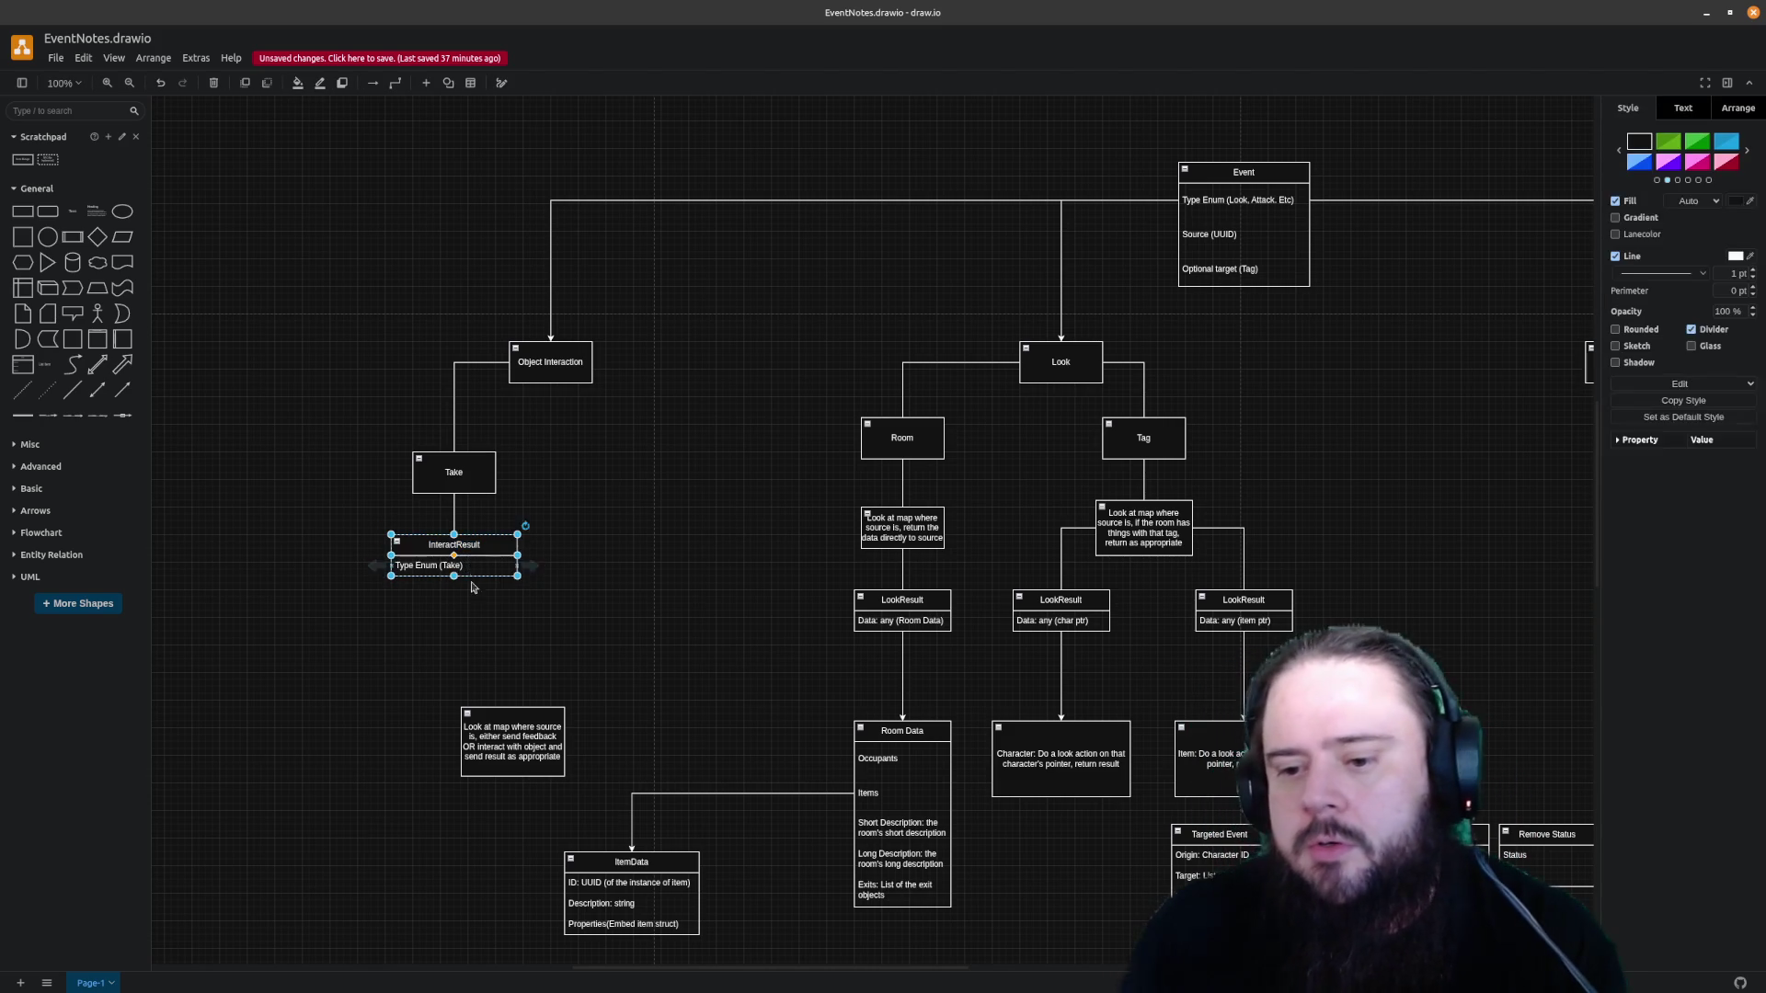
Paste a copy of the Type row into InteractResult as a second row reading ID: UUID
{"action": "double_click", "coordinate": [485, 564]}
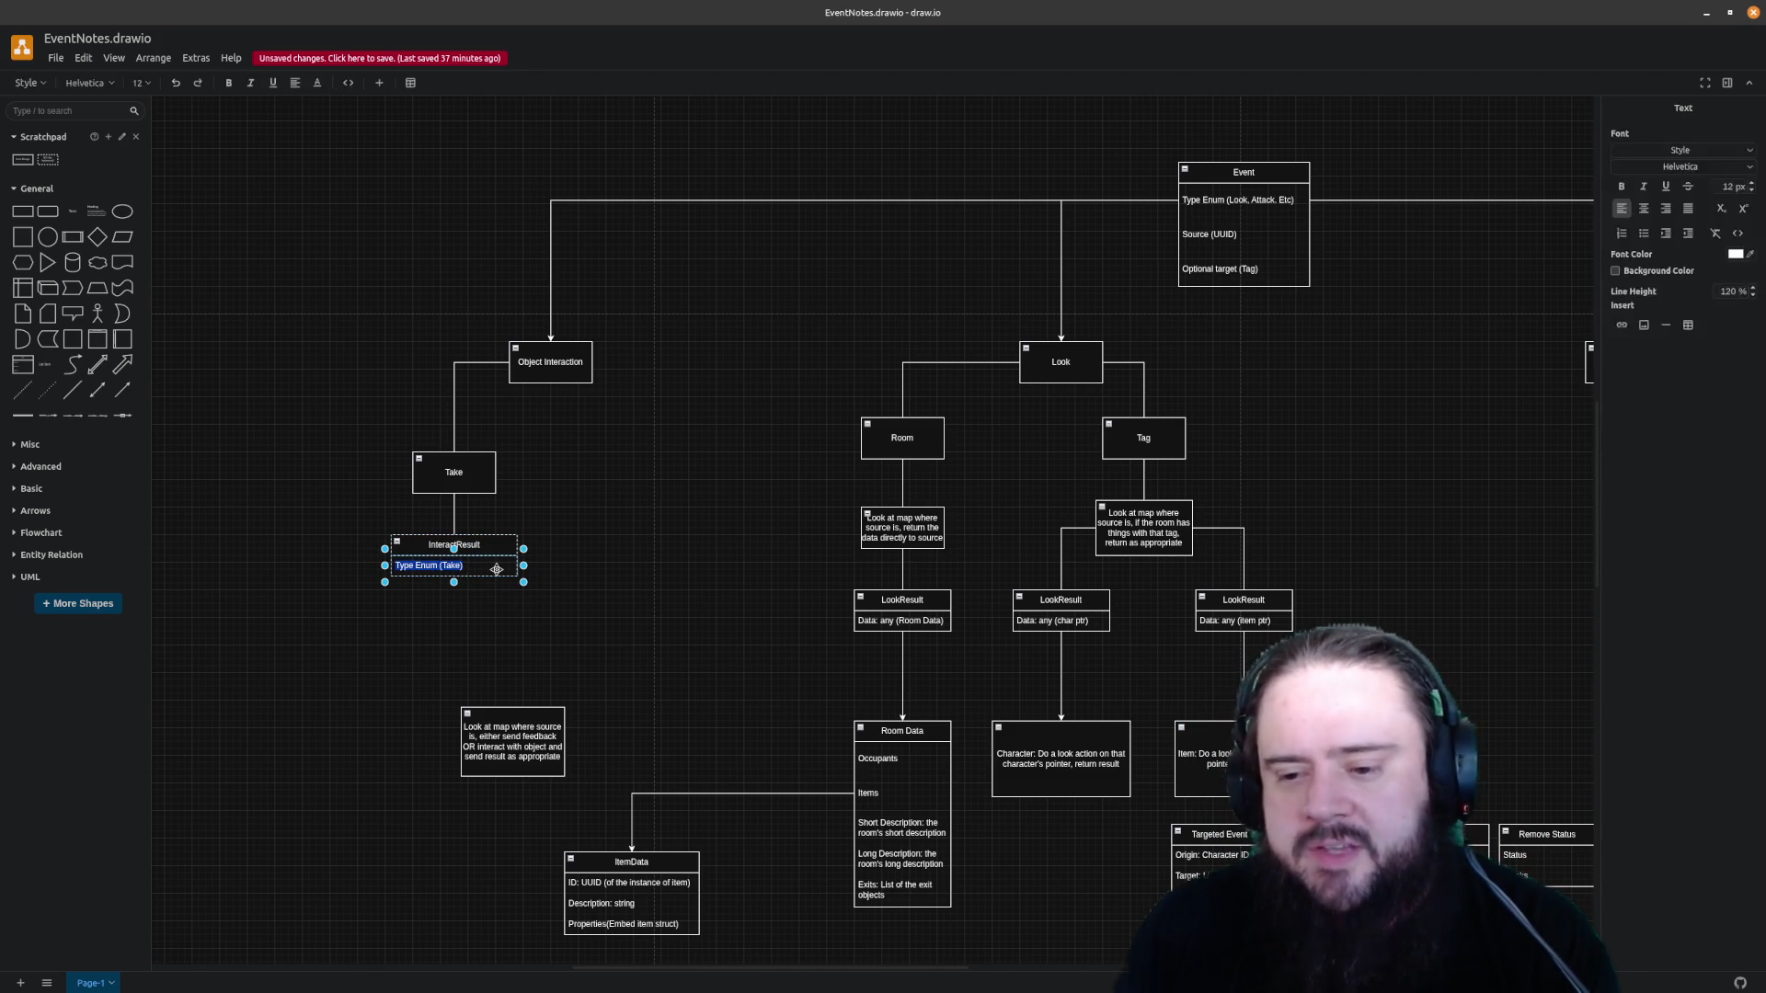
{"action": "key", "text": "Escape"}
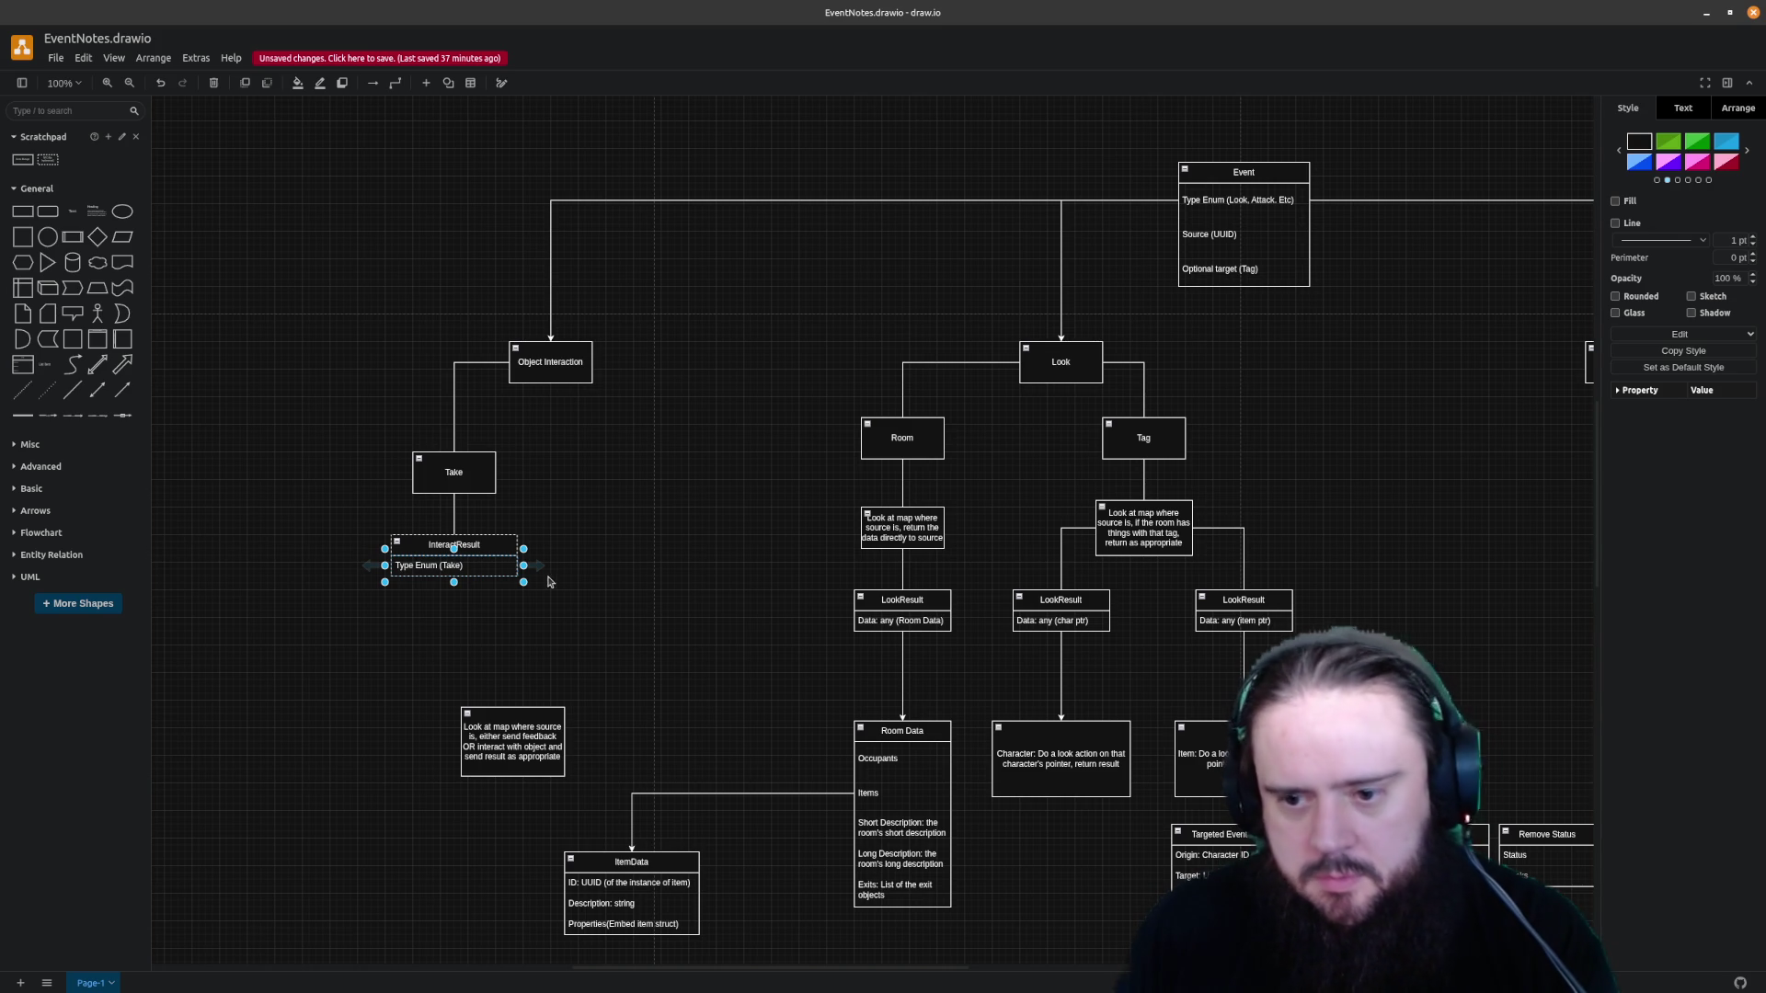
{"action": "left_click", "coordinate": [547, 597]}
{"action": "key", "text": "ctrl+v"}
{"action": "left_click_drag", "start_coordinate": [549, 604], "coordinate": [465, 617]}
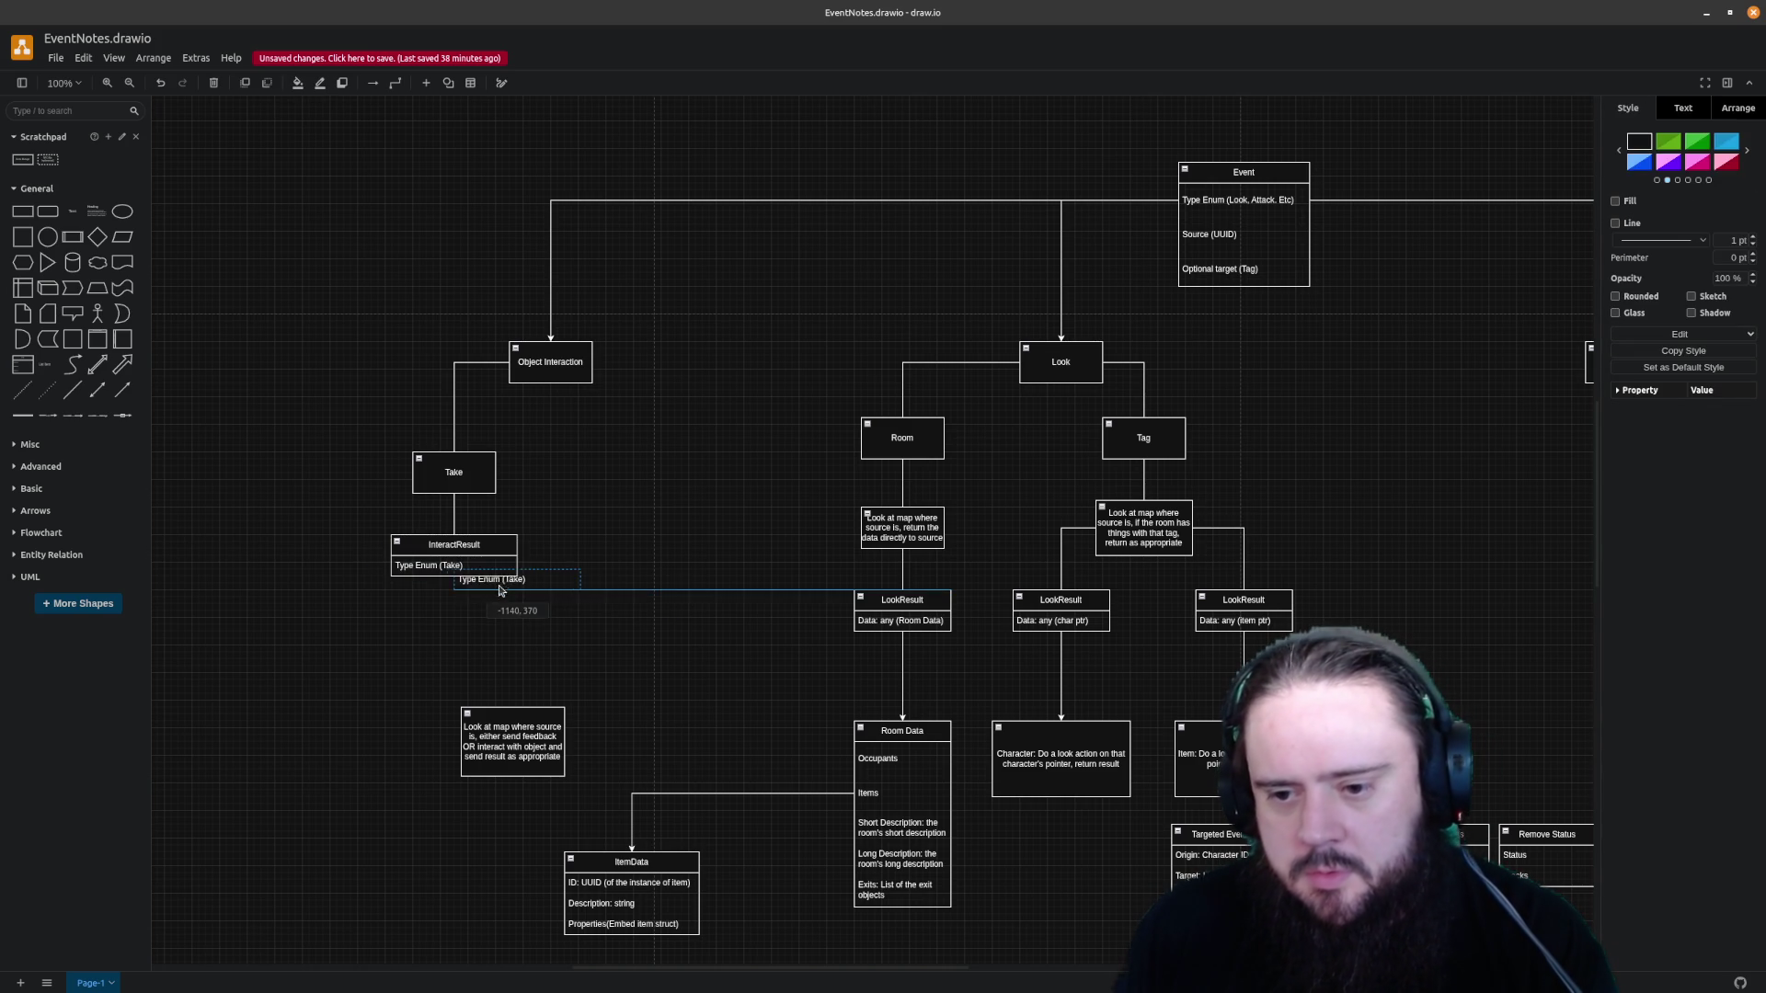
{"action": "double_click", "coordinate": [464, 585]}
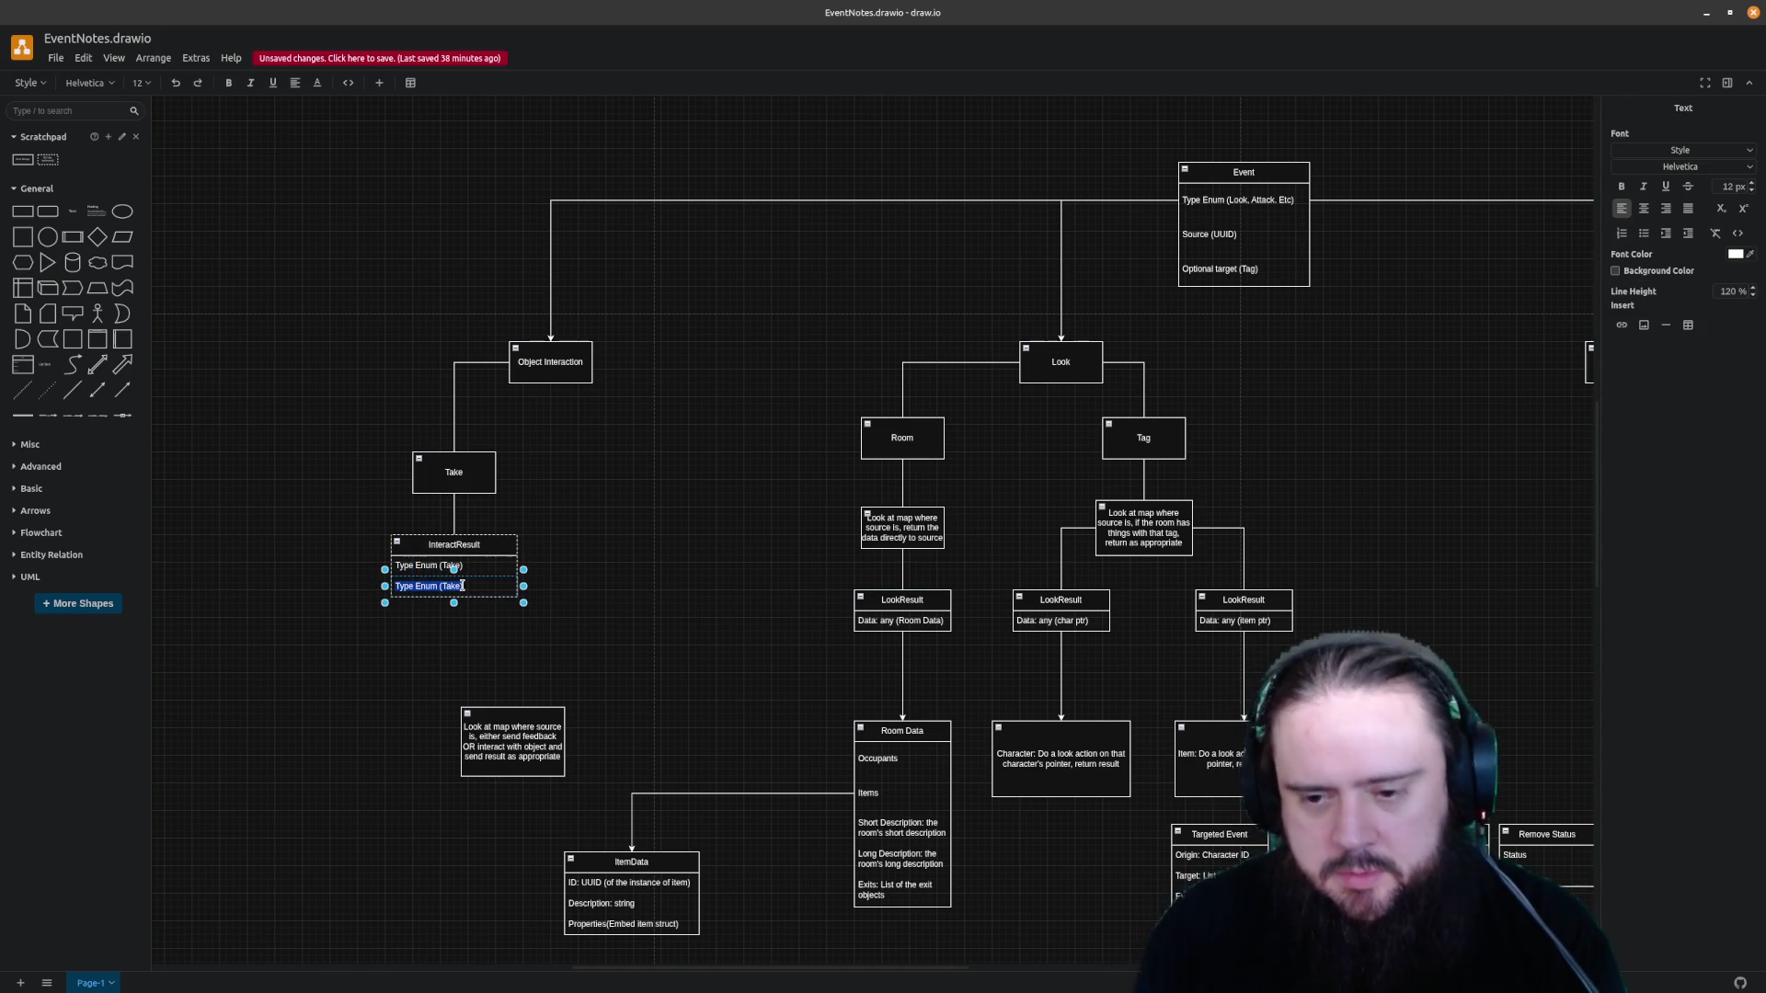
{"action": "key", "text": "BackSpace"}
{"action": "type", "text": "ID:"}
{"action": "key", "text": "BackSpace"}
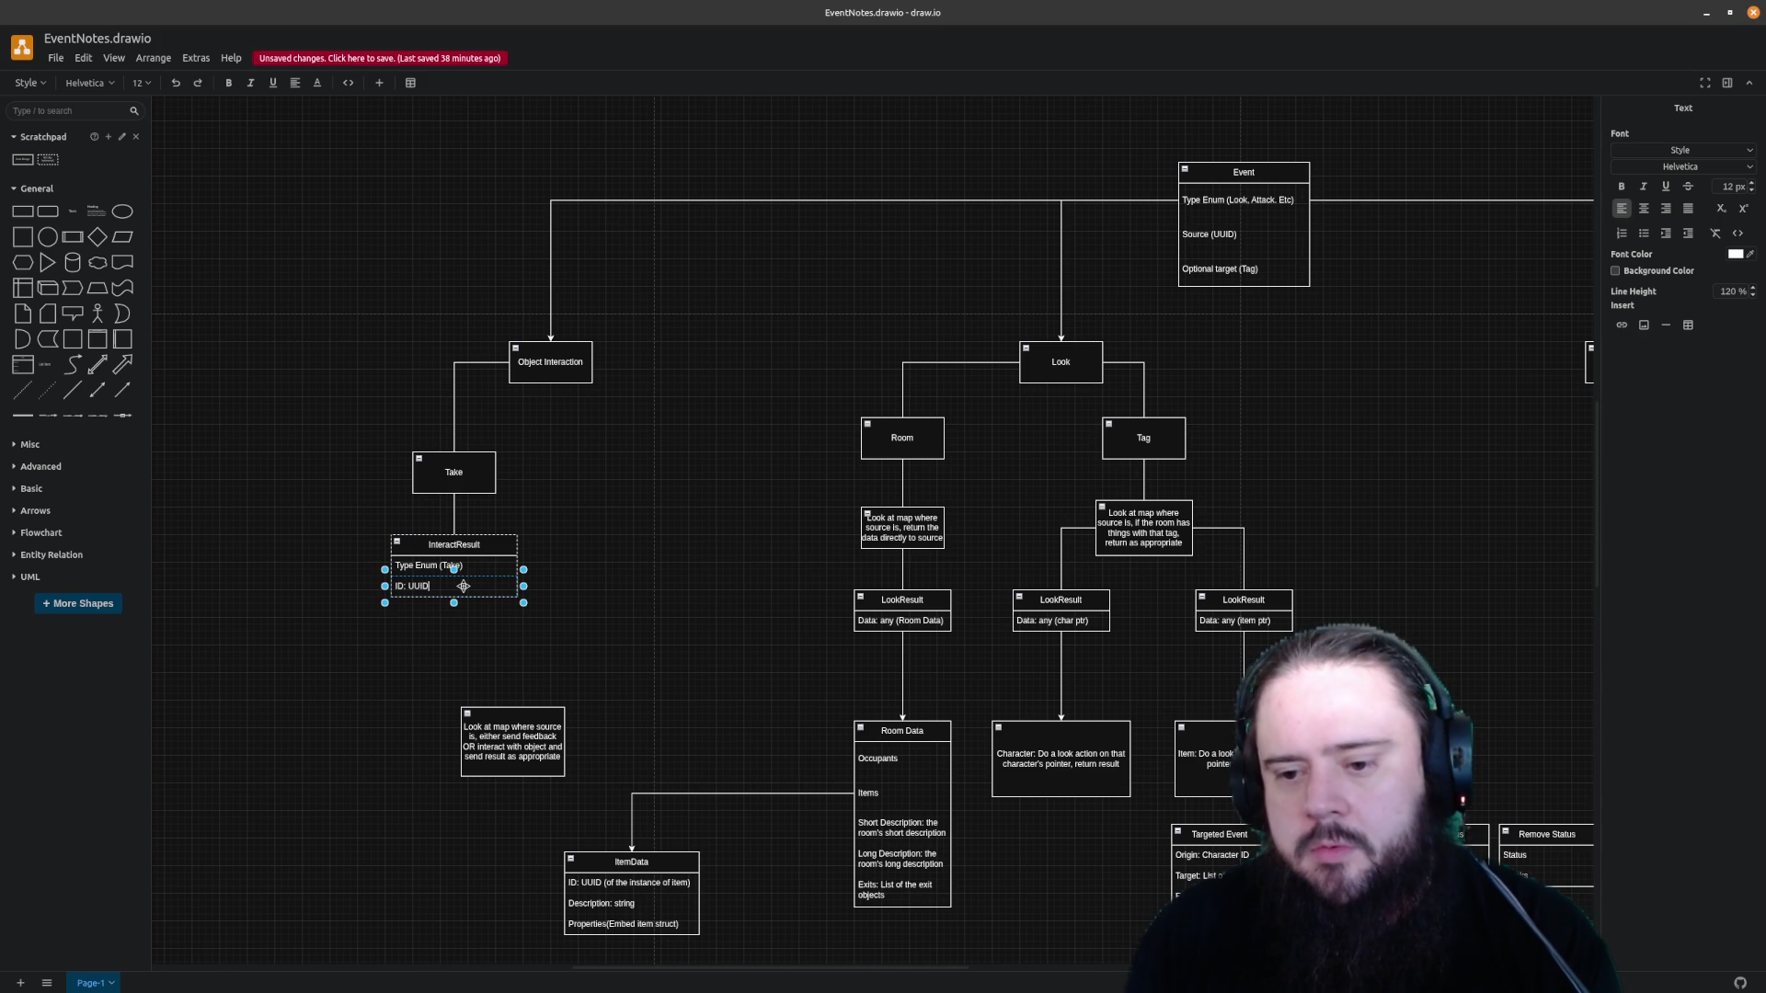
{"action": "left_click", "coordinate": [561, 584]}
{"action": "double_click", "coordinate": [440, 581]}
{"action": "left_click", "coordinate": [470, 624]}
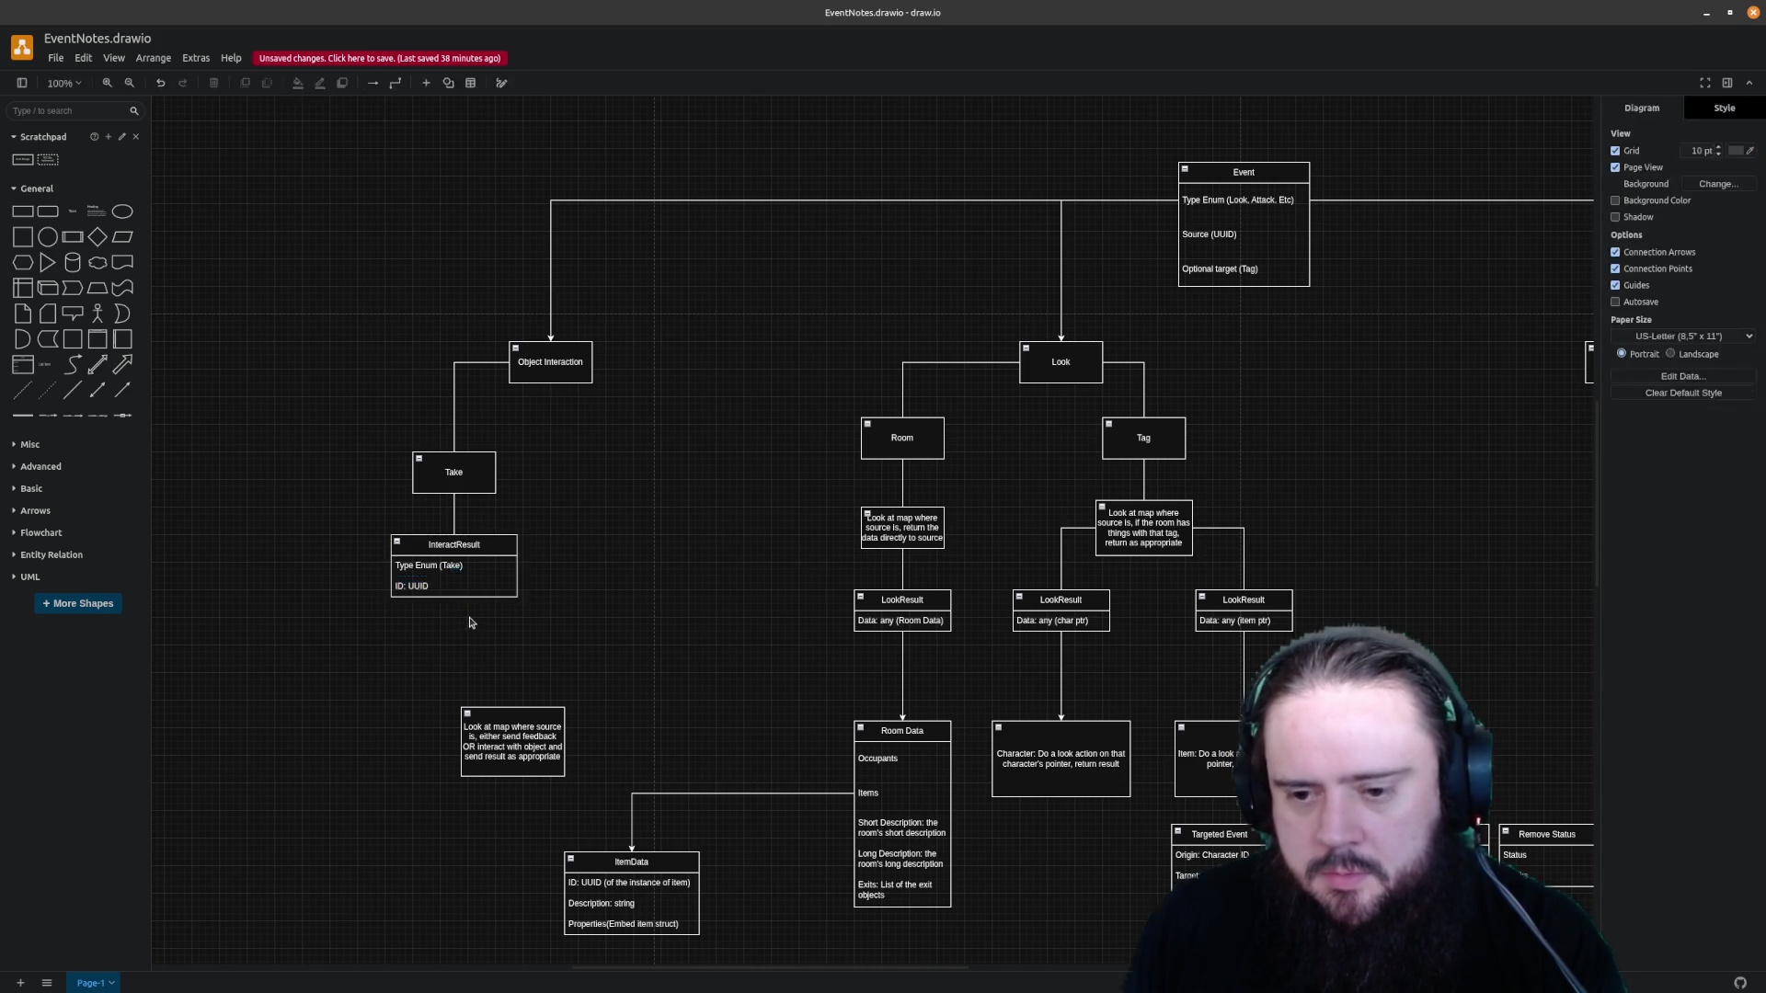
Delete the interaction description note below InteractResult
{"action": "left_click", "coordinate": [452, 580]}
{"action": "left_click", "coordinate": [521, 717]}
{"action": "key", "text": "Delete"}
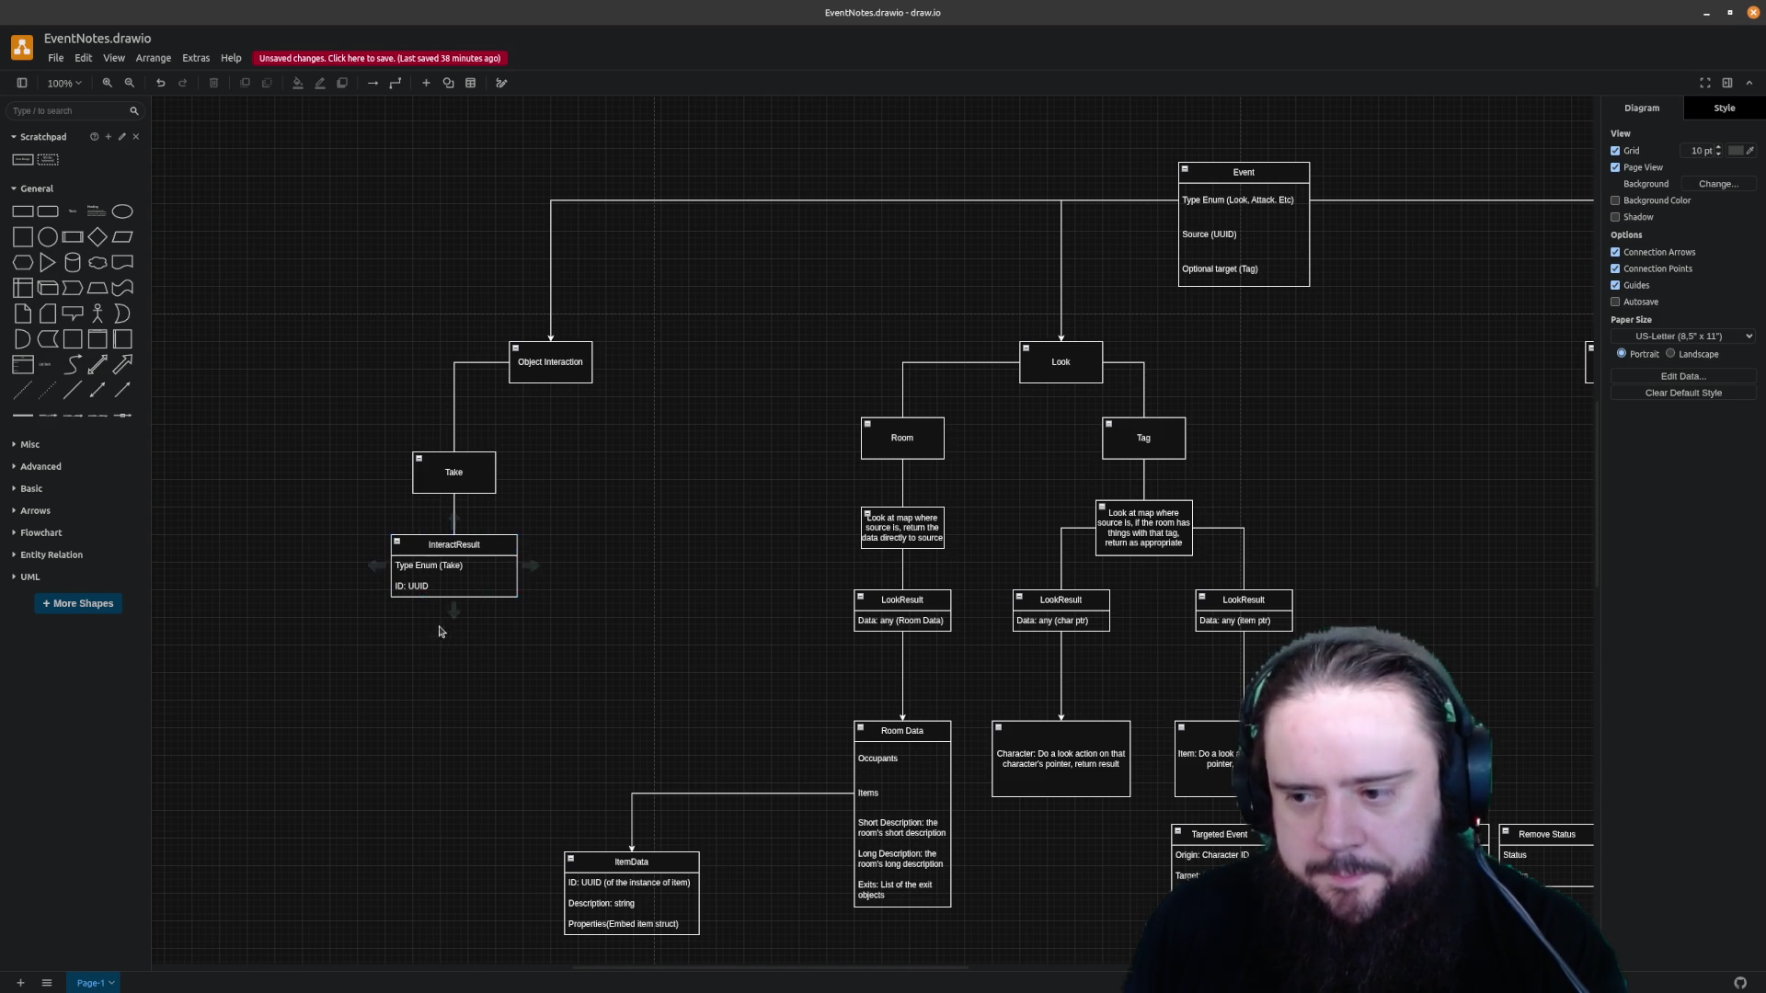
Add a third row to InteractResult reading Success: bool
{"action": "left_click", "coordinate": [468, 587]}
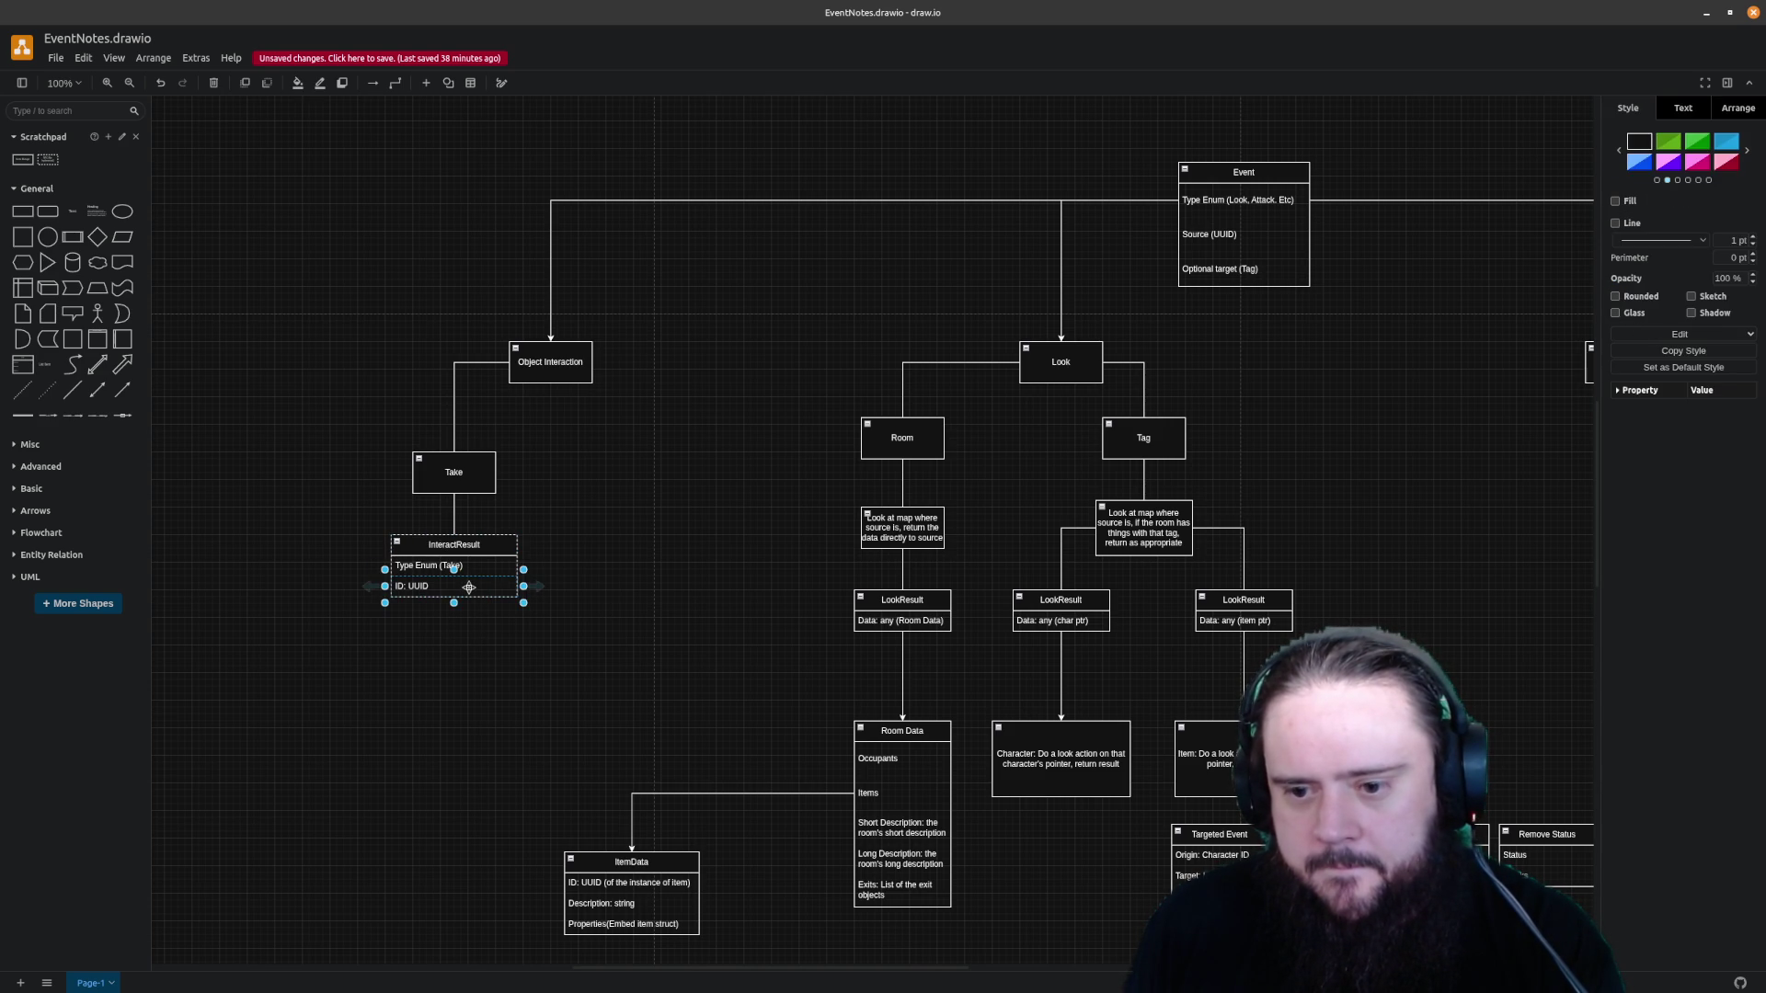
{"action": "left_click", "coordinate": [498, 638]}
{"action": "left_click_drag", "start_coordinate": [526, 631], "coordinate": [453, 598]}
{"action": "double_click", "coordinate": [459, 609]}
{"action": "type", "text": "Succ"}
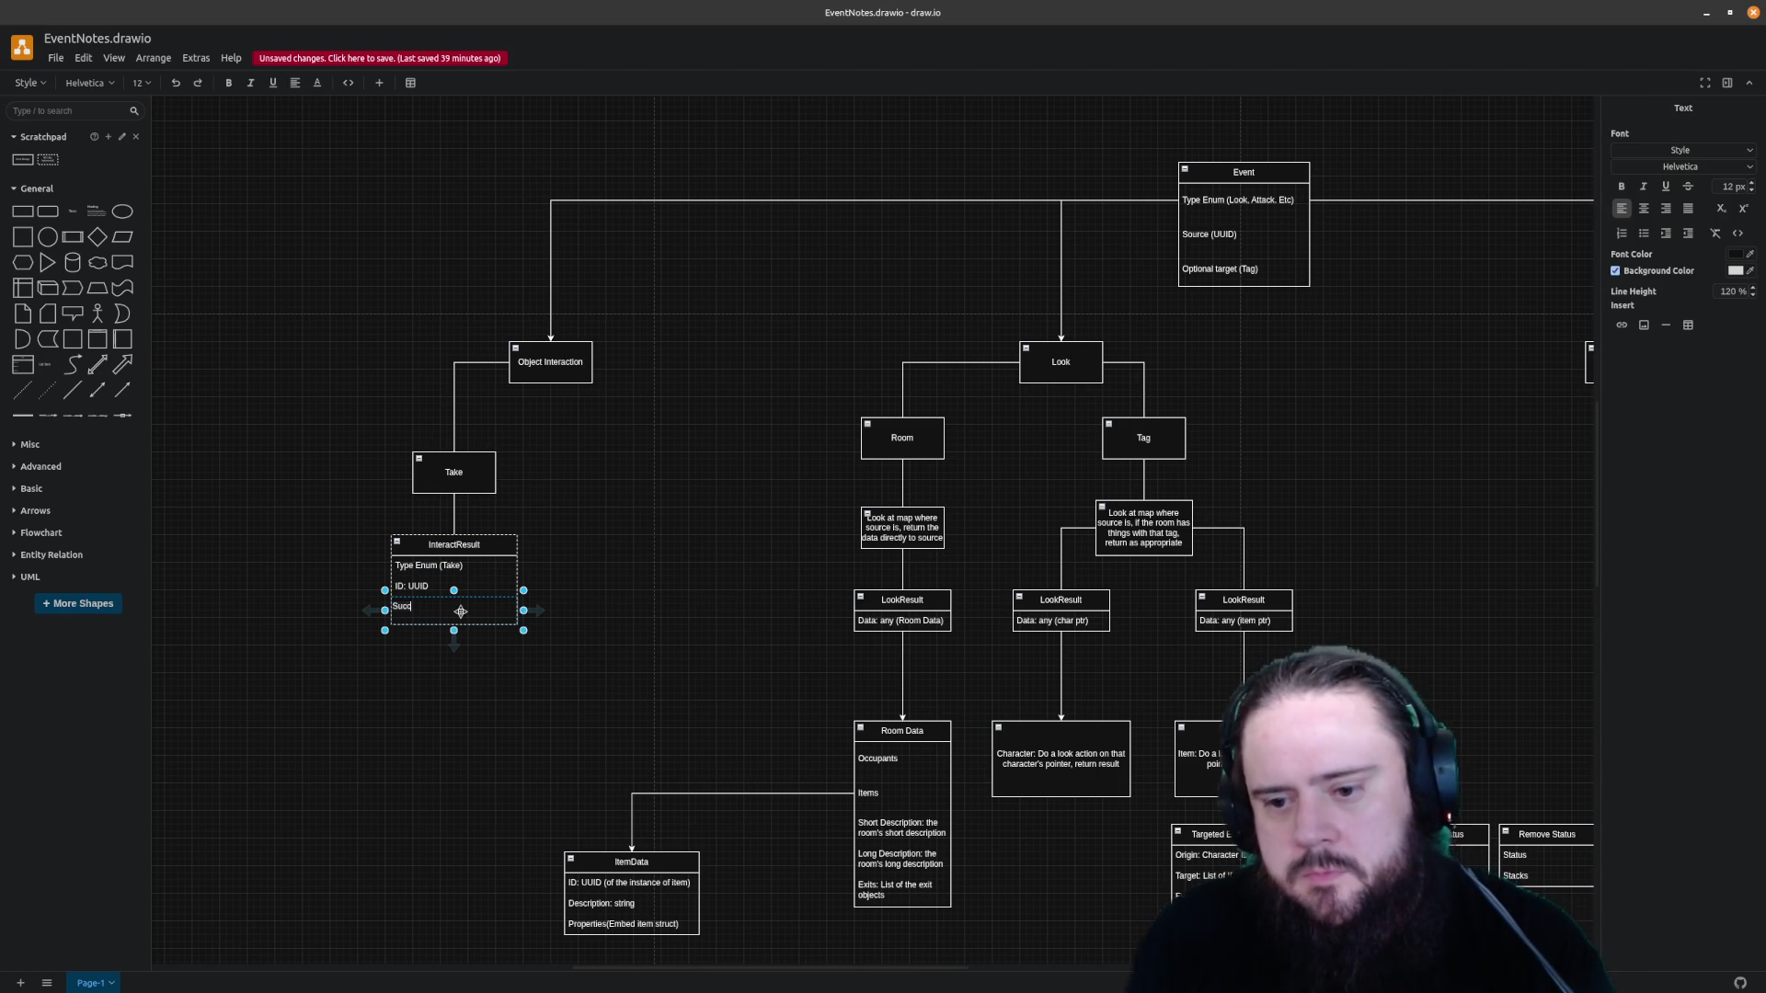
{"action": "type", "text": "ess: bool"}
{"action": "left_click", "coordinate": [594, 583]}
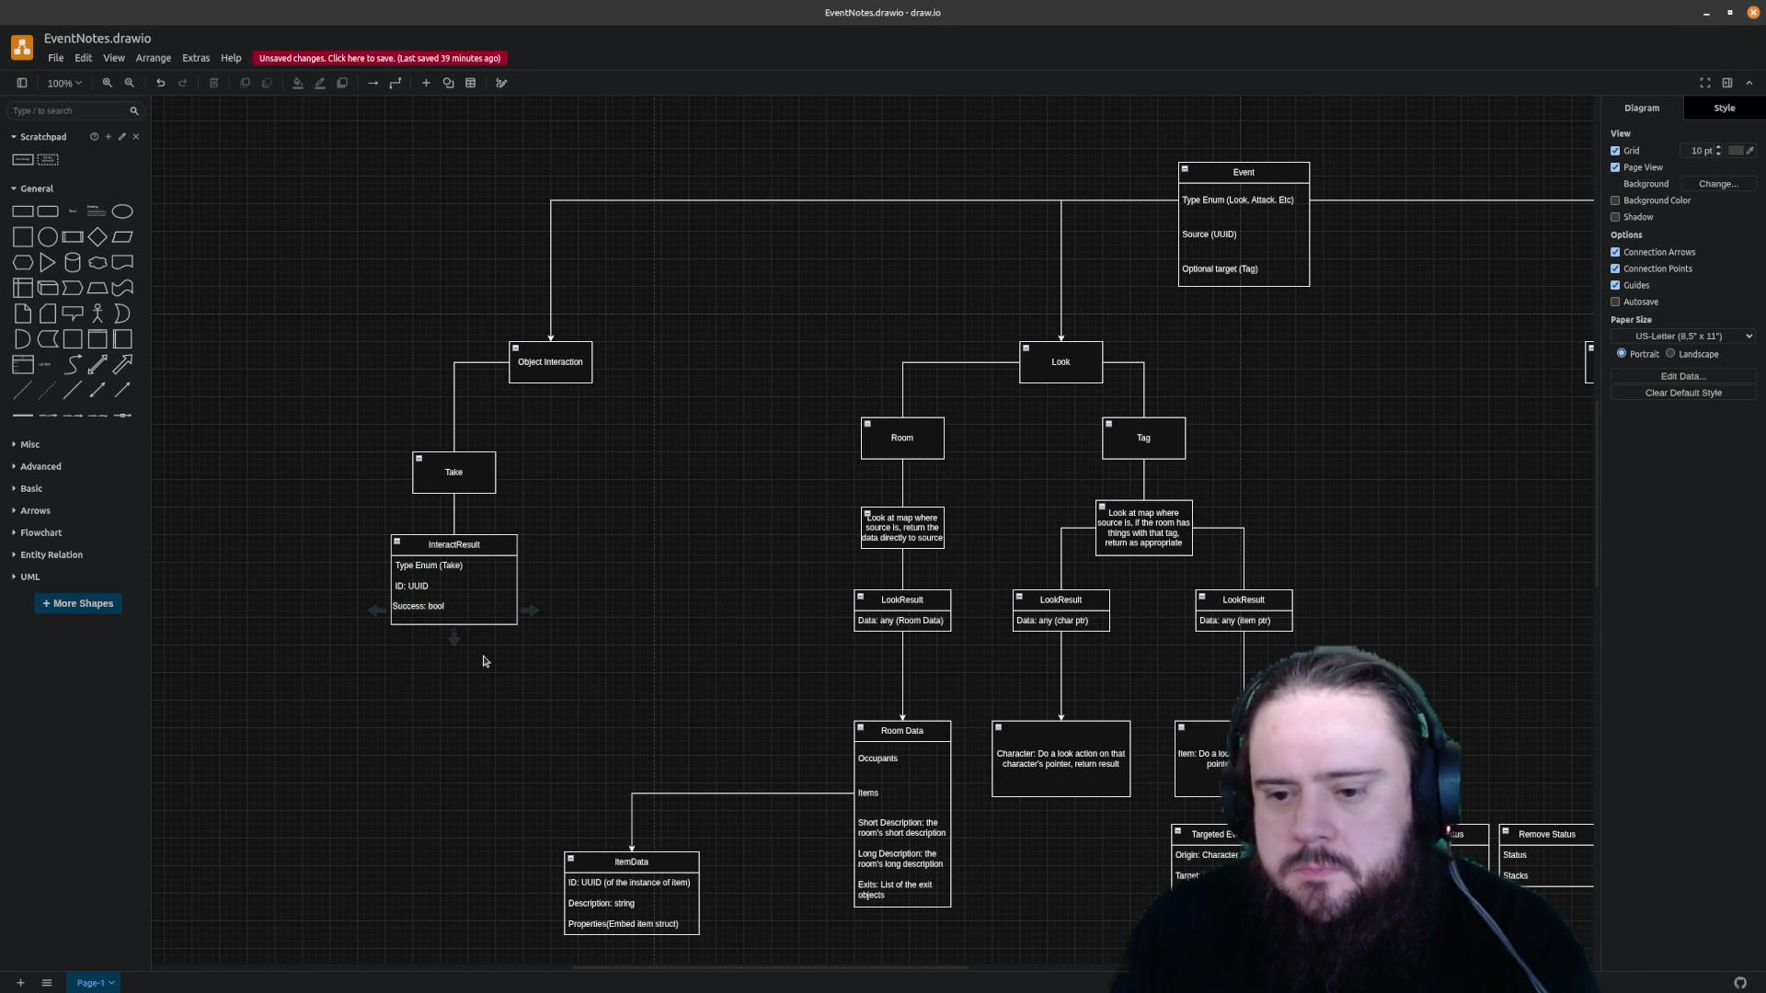
Add a bottom row to InteractResult reading Reason: string
{"action": "left_click", "coordinate": [446, 618]}
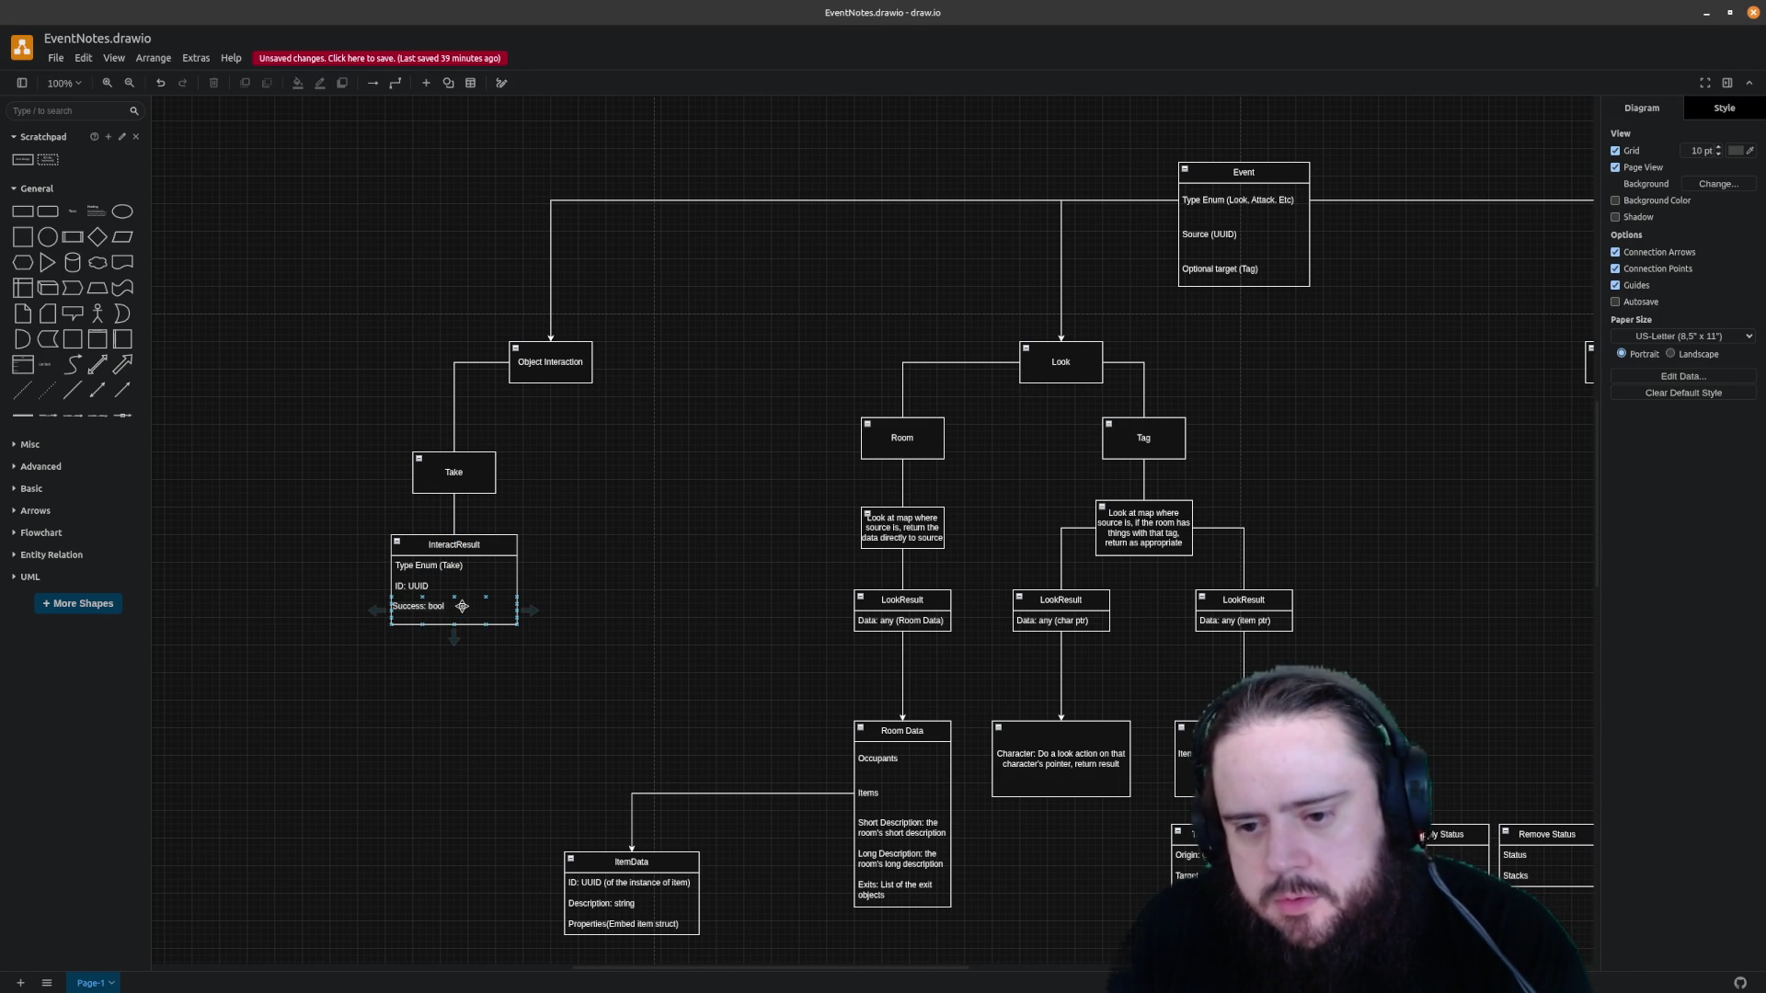
{"action": "left_click", "coordinate": [506, 697]}
{"action": "key", "text": "ctrl+v"}
{"action": "left_click_drag", "start_coordinate": [531, 701], "coordinate": [444, 620]}
{"action": "double_click", "coordinate": [448, 621]}
{"action": "key", "text": "End"}
{"action": "key", "text": "BackSpace"}
{"action": "key", "text": "BackSpace"}
{"action": "key", "text": "BackSpace"}
{"action": "key", "text": "BackSpace"}
{"action": "type", "text": "Re"}
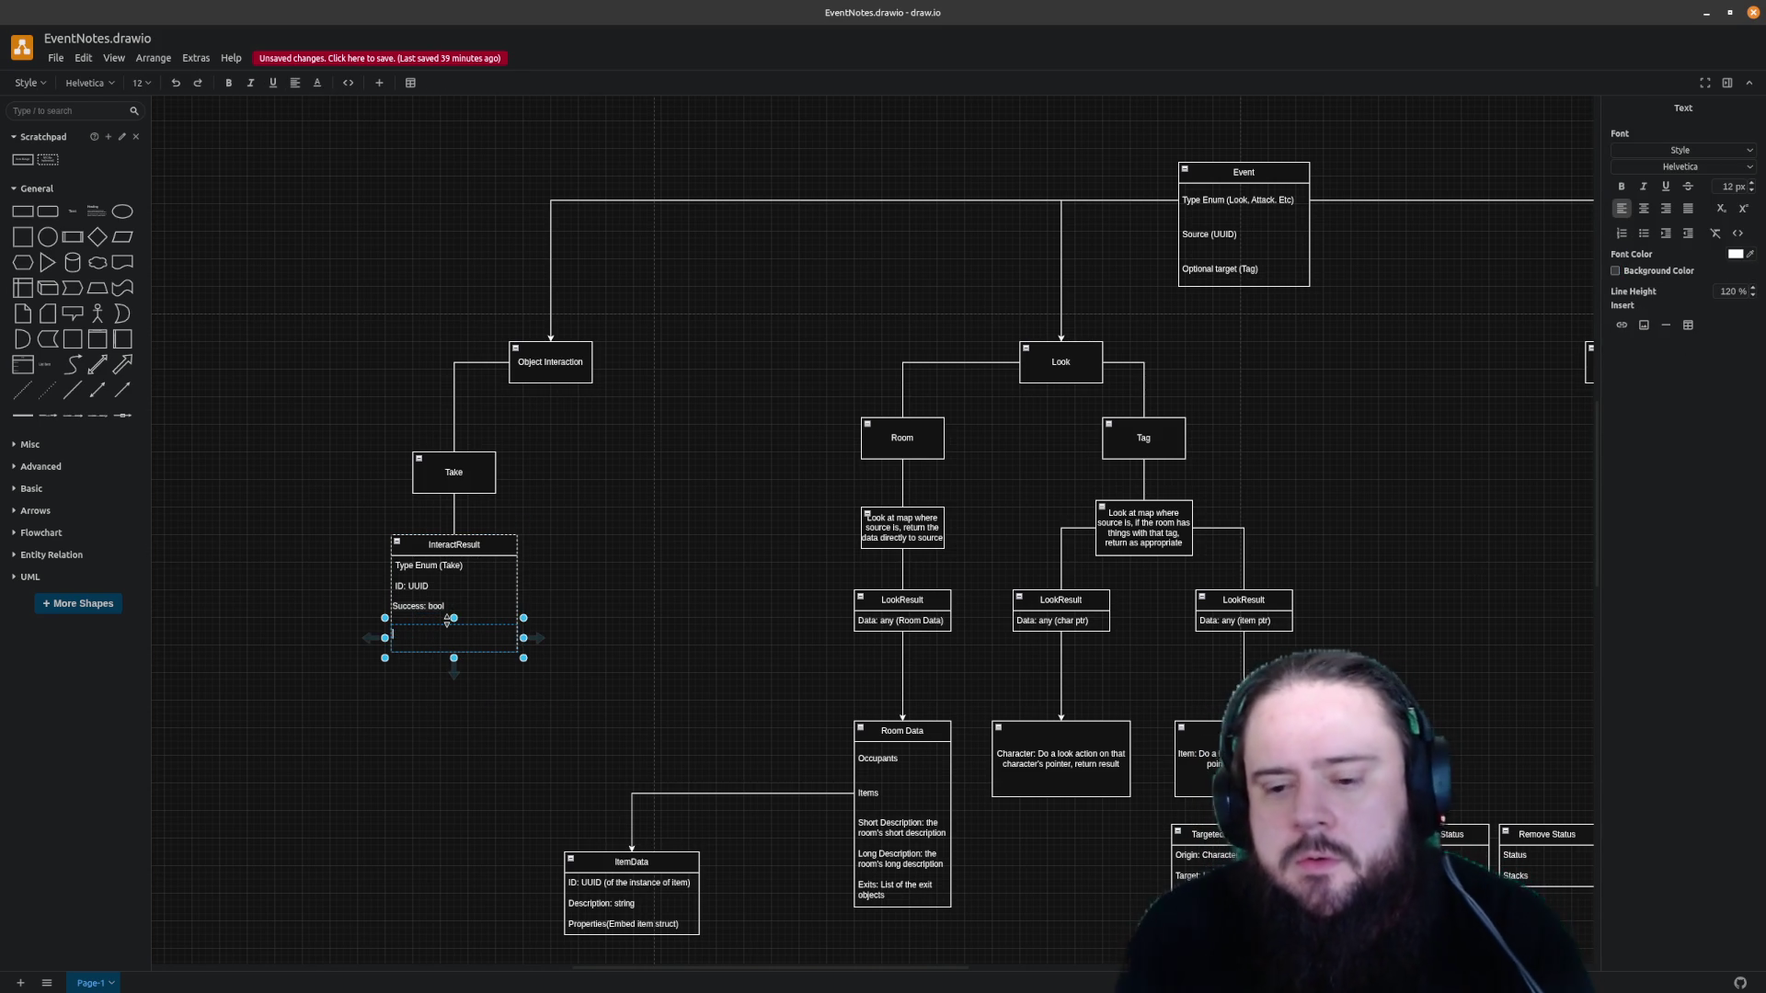
{"action": "type", "text": "ason: string"}
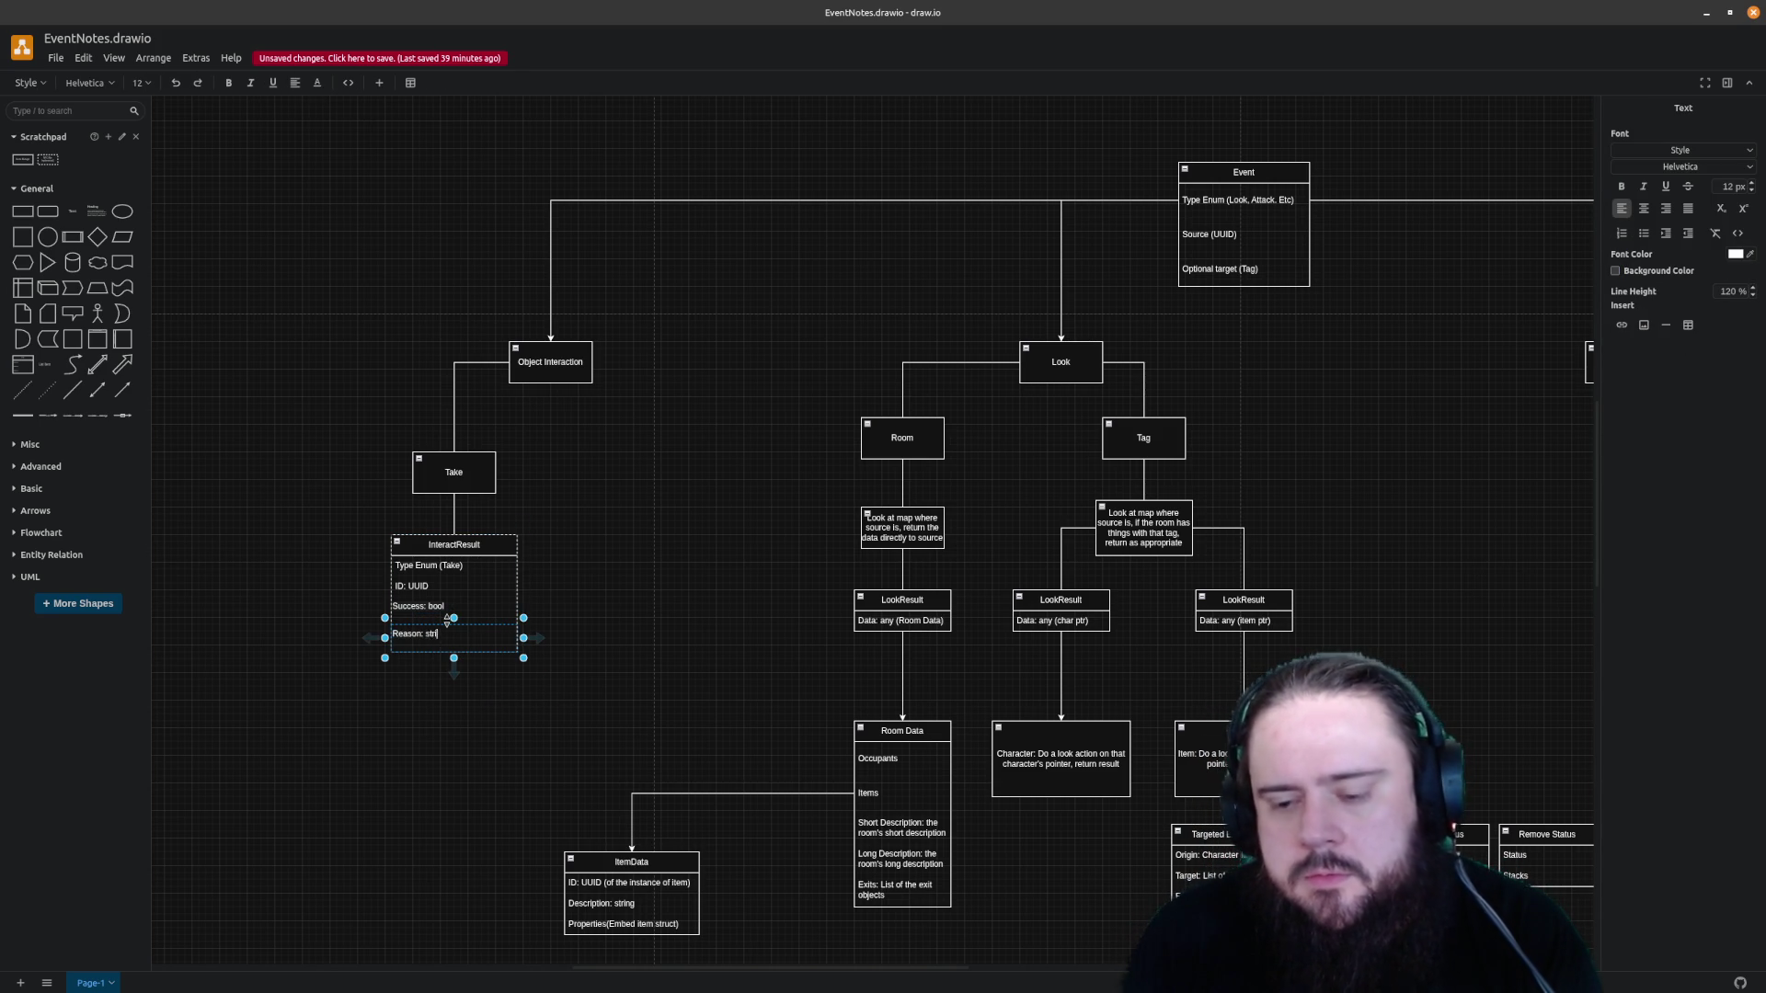
{"action": "left_click", "coordinate": [644, 637]}
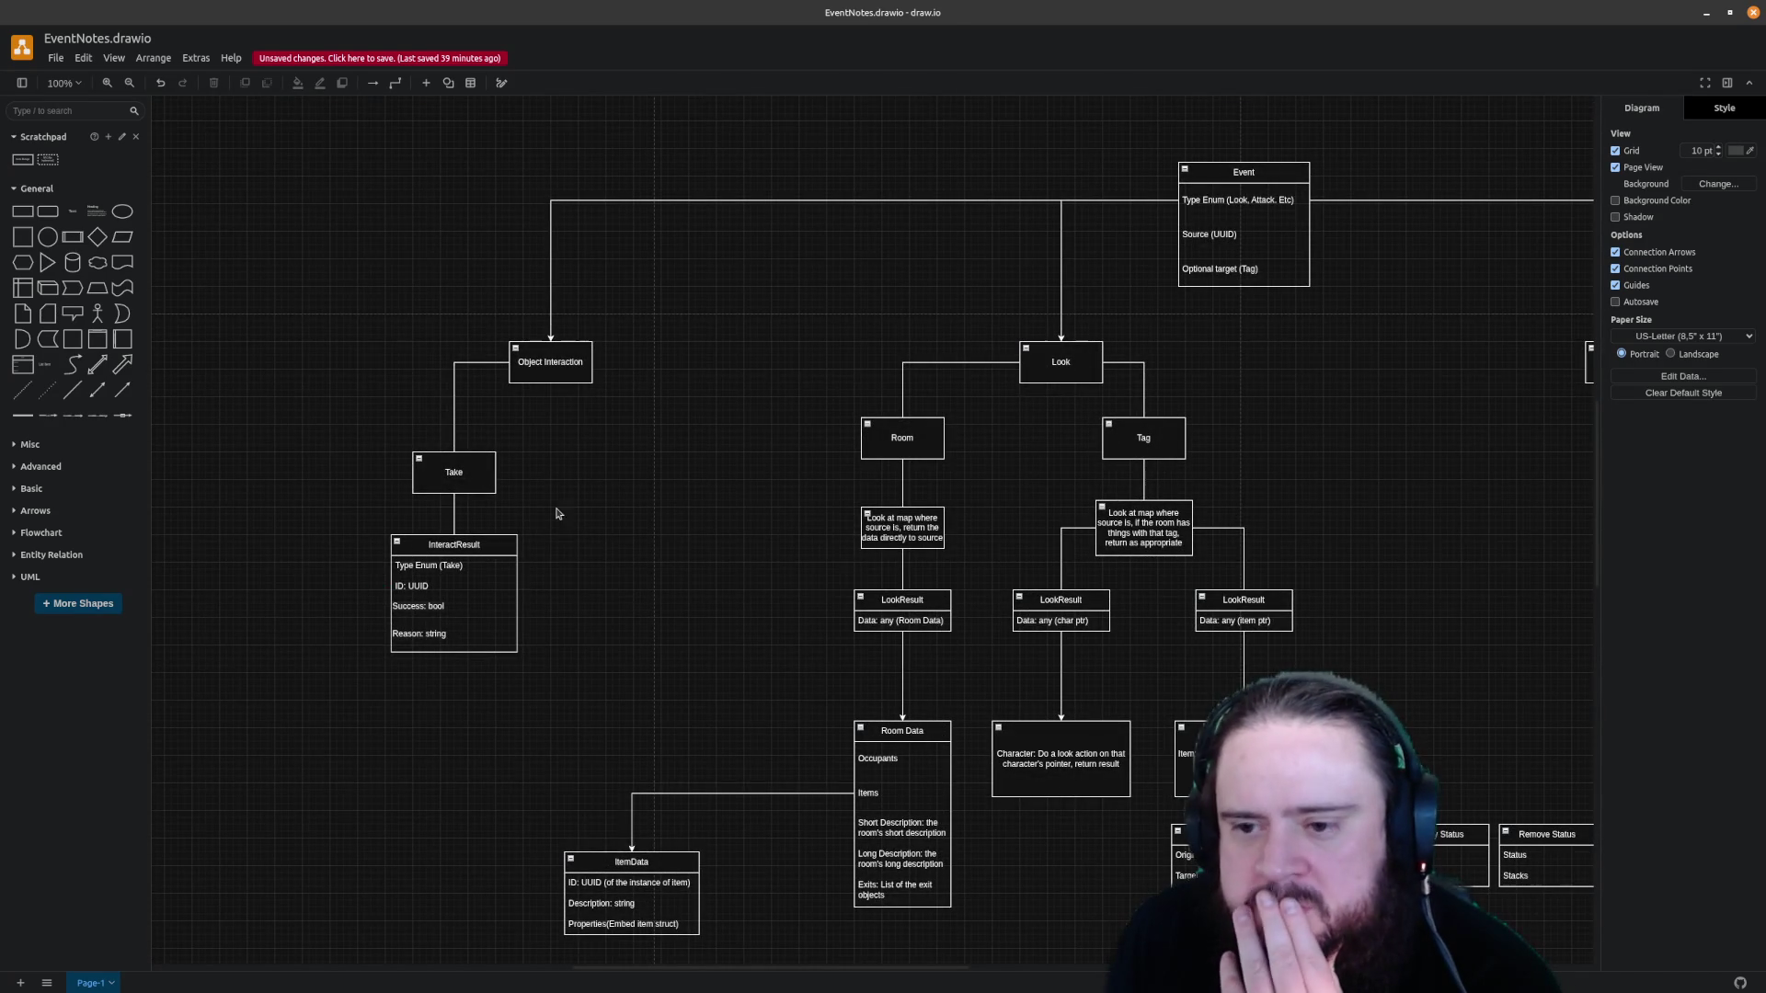
Shift Take and InteractResult left and straighten the connector from Object Interaction into Take
{"action": "left_click_drag", "start_coordinate": [558, 438], "coordinate": [296, 721]}
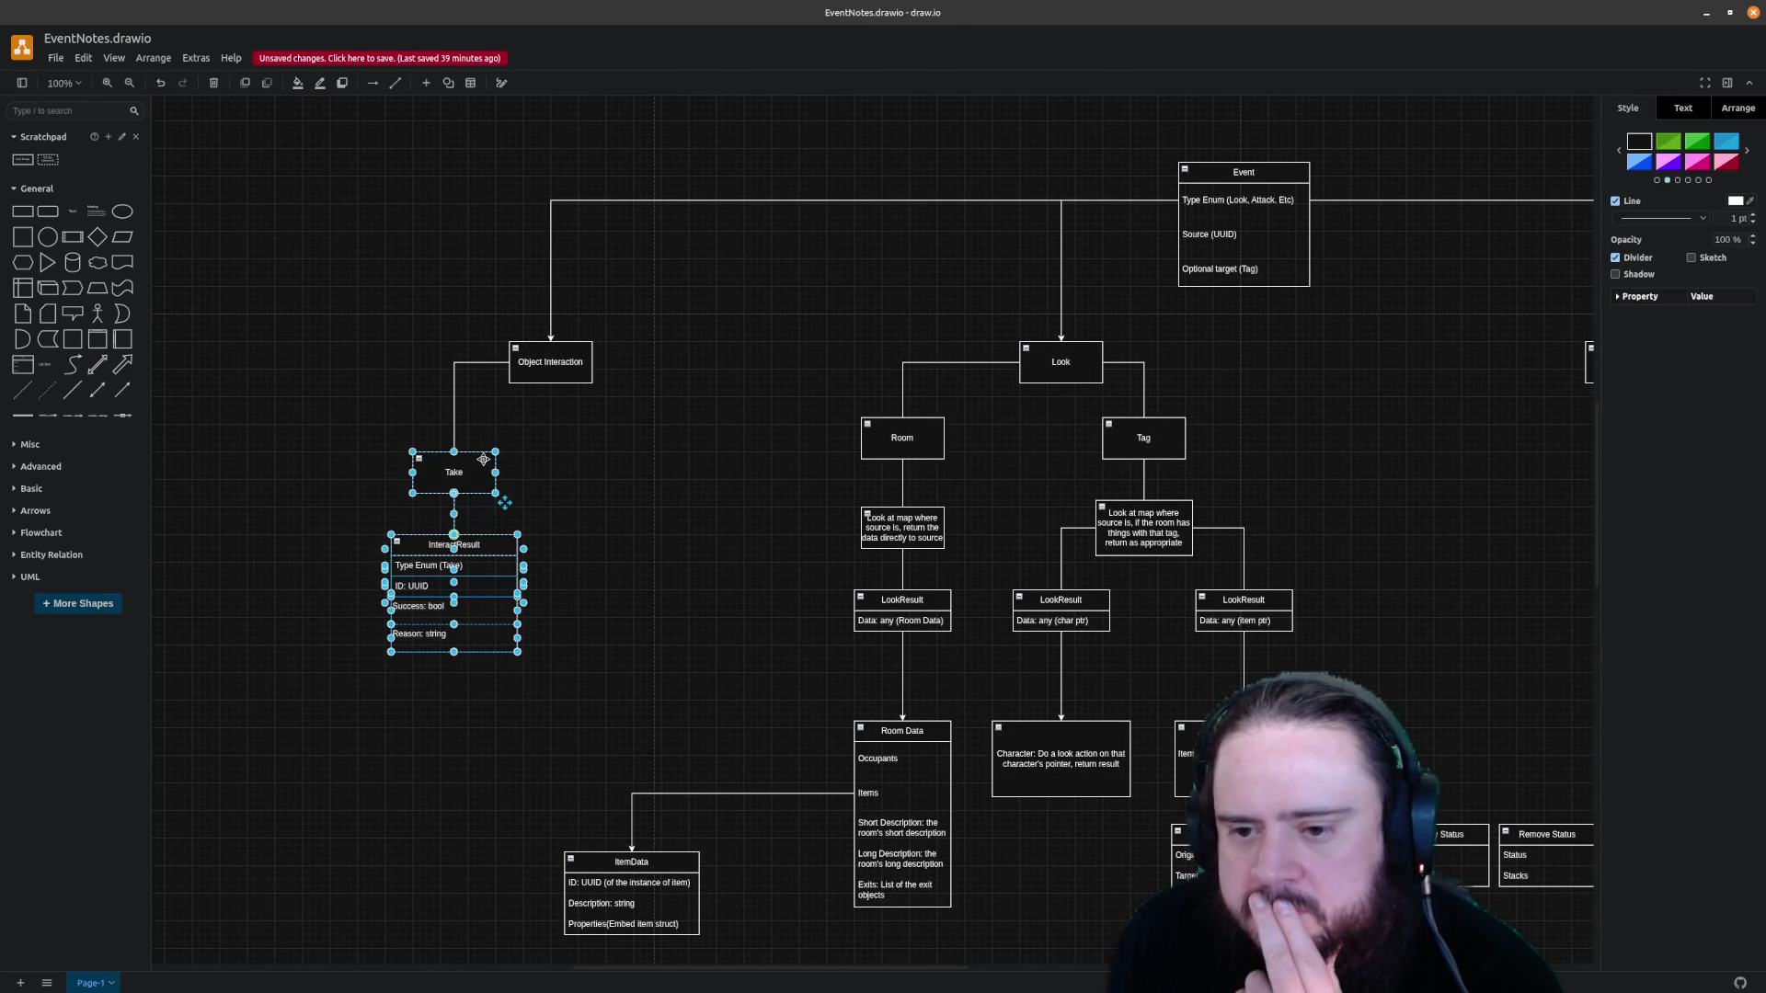
{"action": "mouse_move", "coordinate": [472, 490]}
{"action": "left_mouse_down"}
{"action": "mouse_move", "coordinate": [402, 486]}
{"action": "mouse_move", "coordinate": [416, 485]}
{"action": "left_mouse_up"}
{"action": "left_click", "coordinate": [530, 418]}
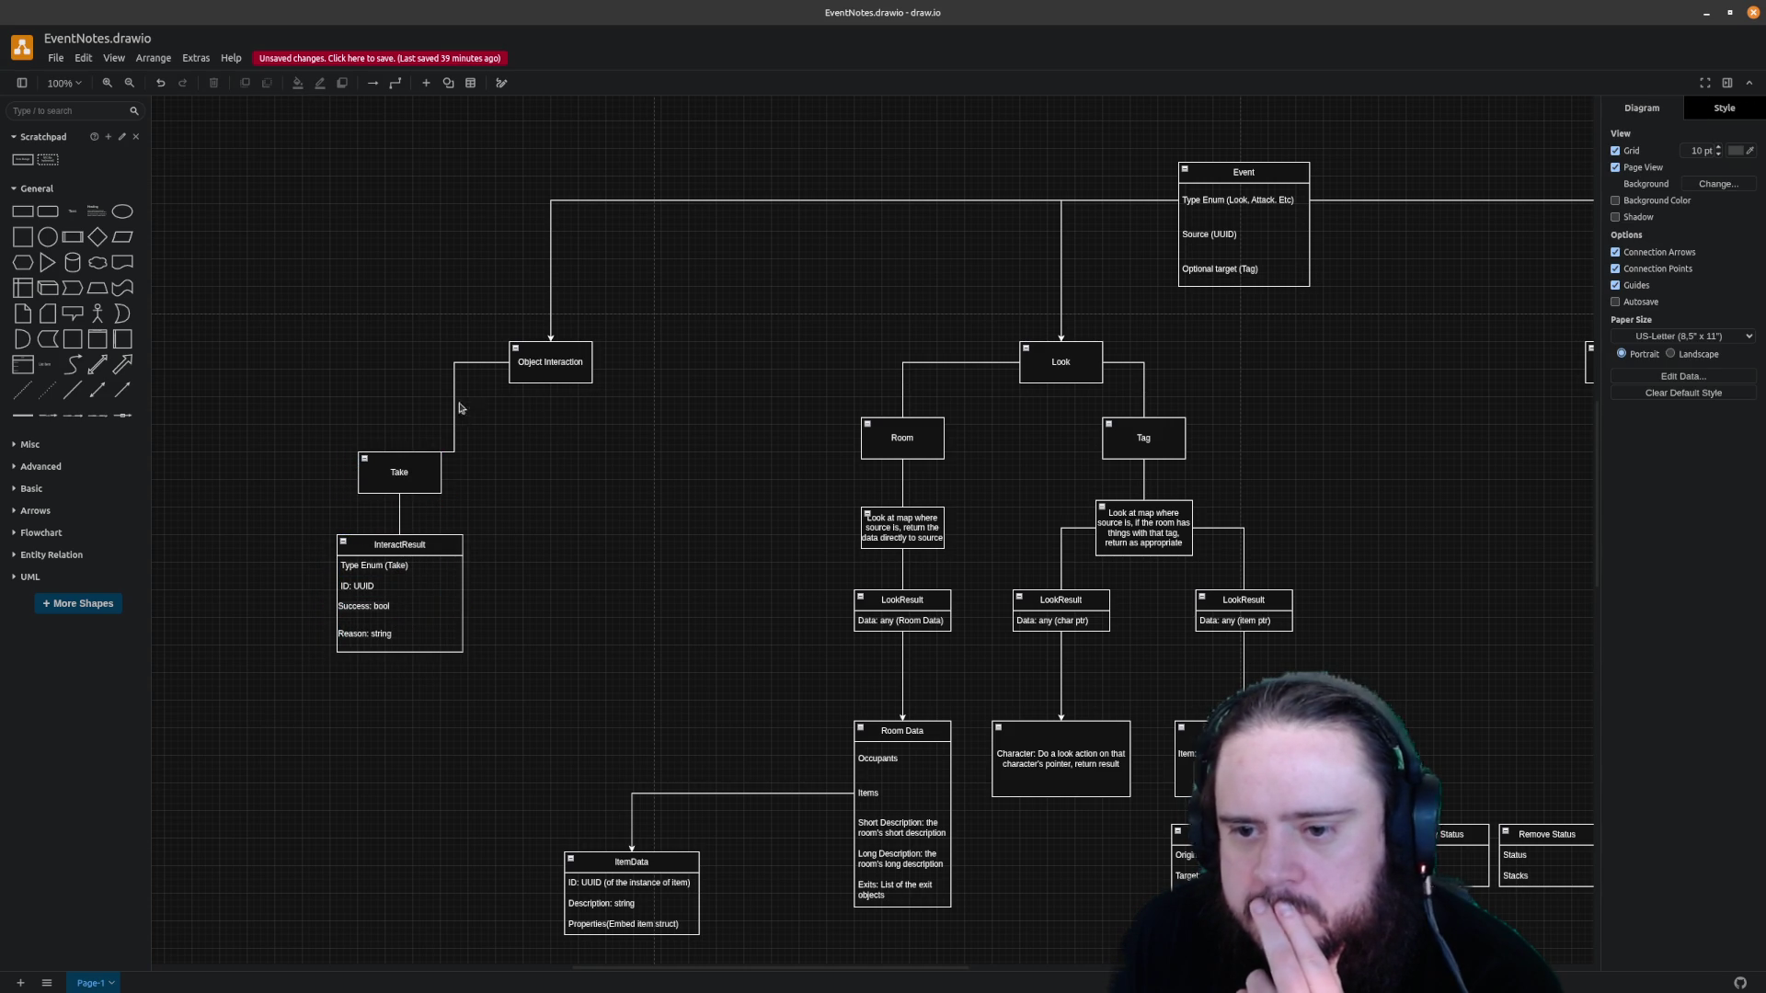
{"action": "left_click", "coordinate": [453, 404]}
{"action": "left_click_drag", "start_coordinate": [452, 405], "coordinate": [399, 404]}
{"action": "left_click", "coordinate": [510, 439]}
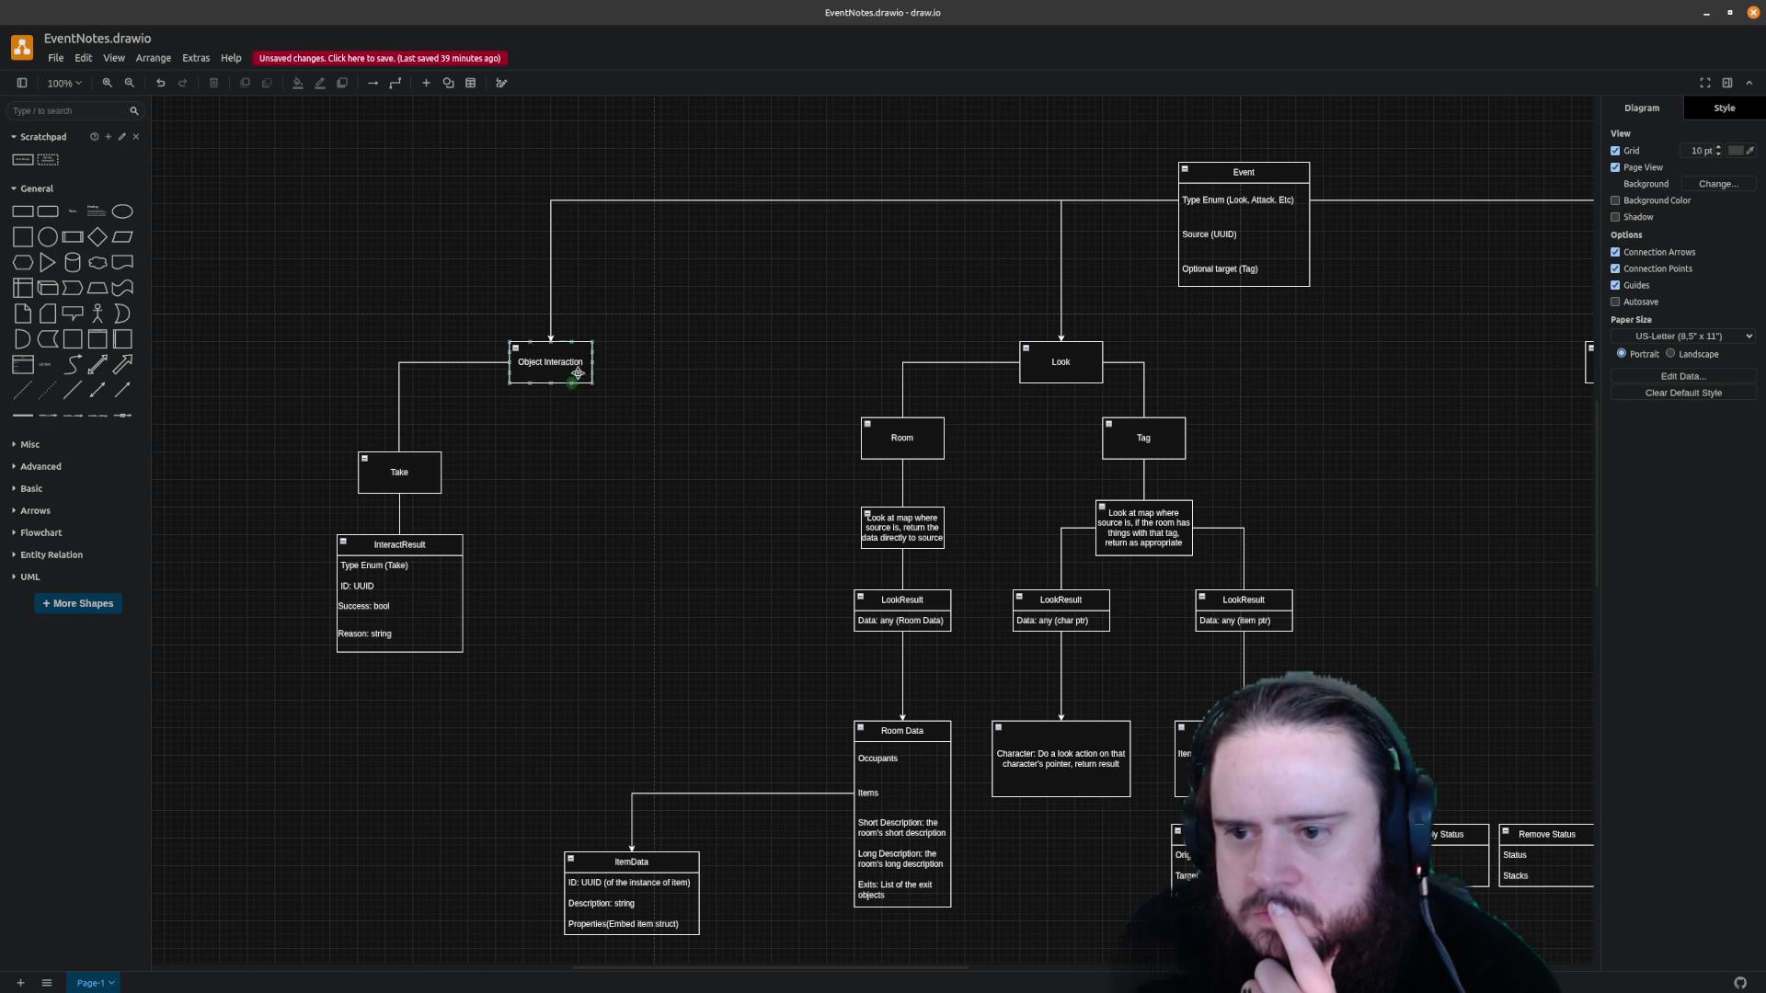
{"action": "left_click", "coordinate": [423, 474]}
{"action": "left_click", "coordinate": [445, 555], "text": "shift"}
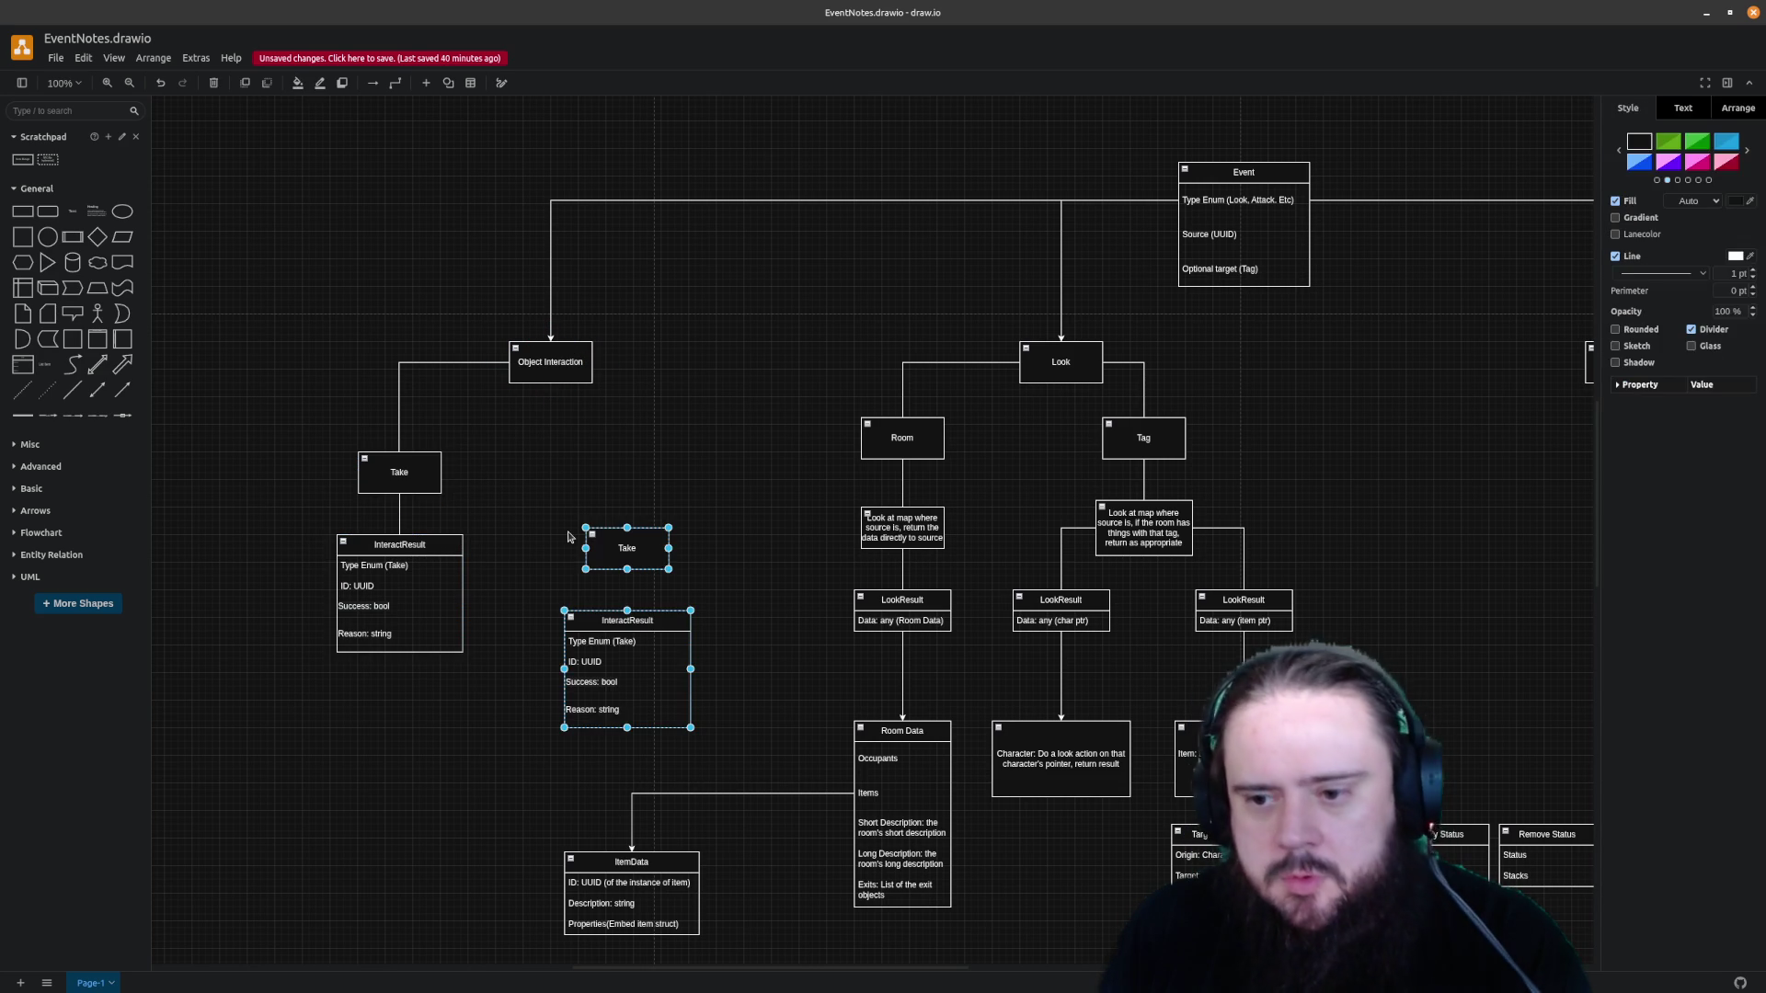
Place the copied Take and InteractResult right of the originals and connect Object Interaction to the new Take
{"action": "mouse_move", "coordinate": [409, 463]}
{"action": "left_mouse_down"}
{"action": "mouse_move", "coordinate": [640, 511]}
{"action": "mouse_move", "coordinate": [632, 485]}
{"action": "mouse_move", "coordinate": [667, 484]}
{"action": "left_mouse_up"}
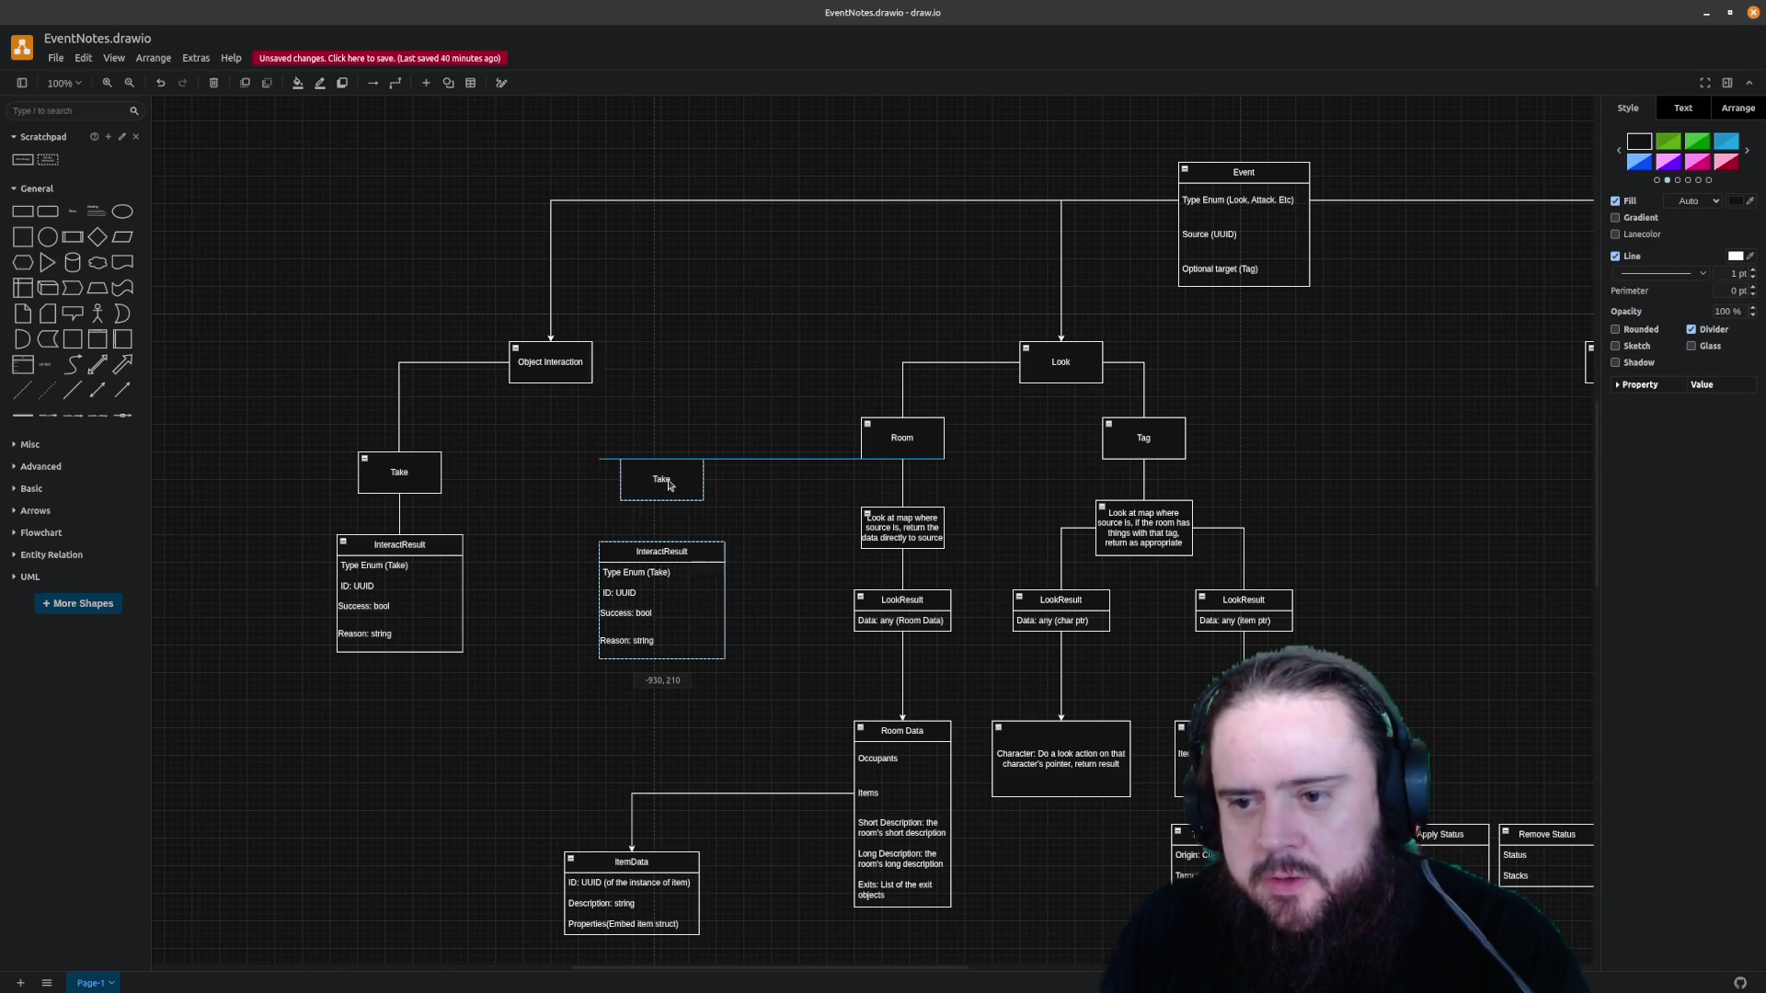
{"action": "left_click_drag", "start_coordinate": [667, 484], "coordinate": [666, 482]}
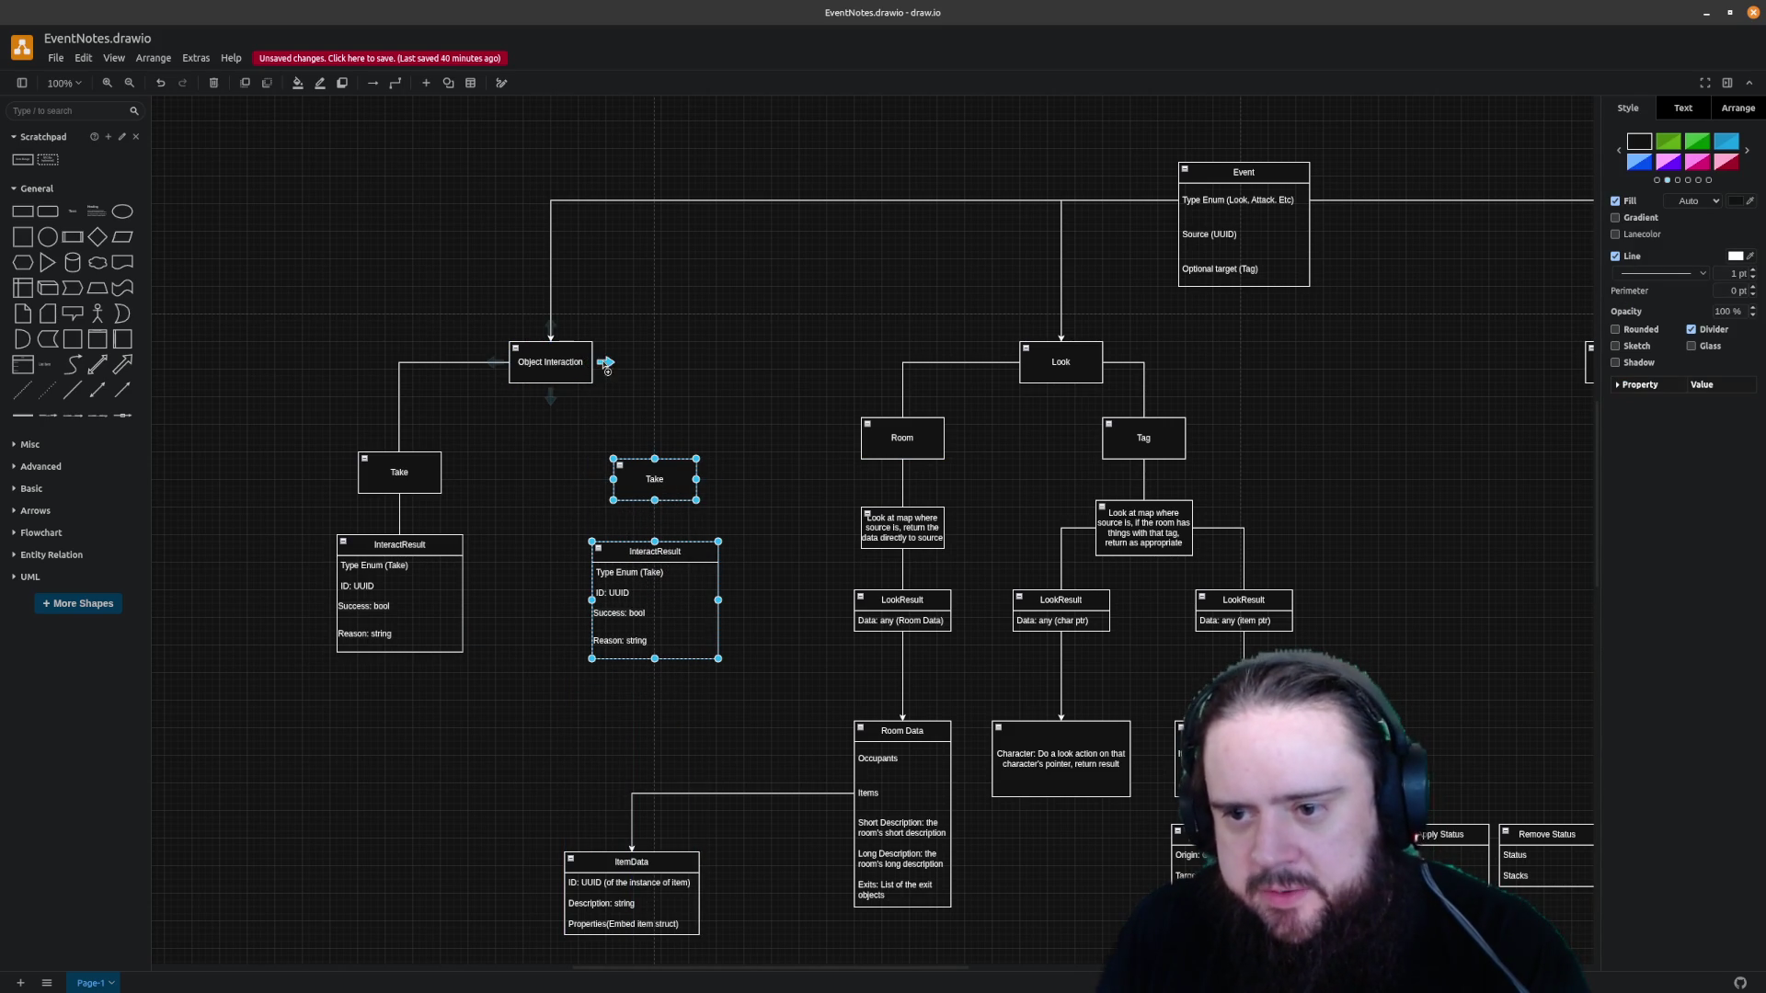
{"action": "mouse_move", "coordinate": [590, 366]}
{"action": "left_mouse_down"}
{"action": "mouse_move", "coordinate": [655, 460]}
{"action": "mouse_move", "coordinate": [654, 426]}
{"action": "left_mouse_up"}
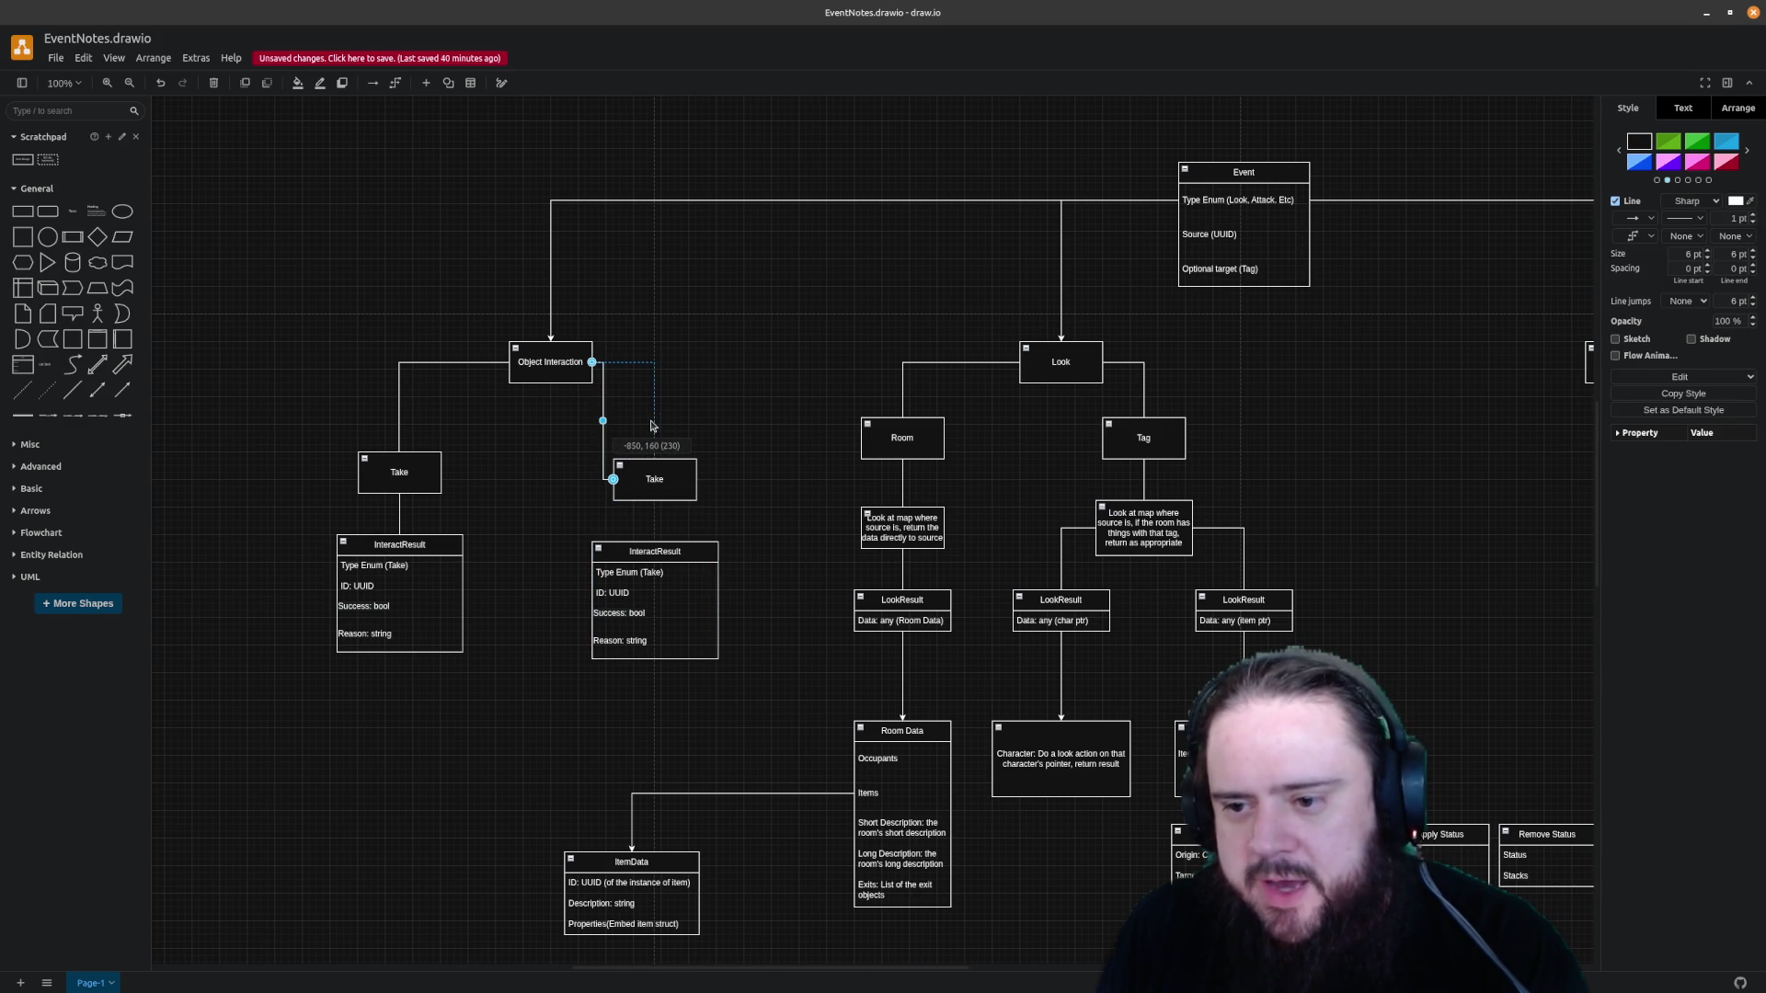
{"action": "left_click", "coordinate": [709, 418]}
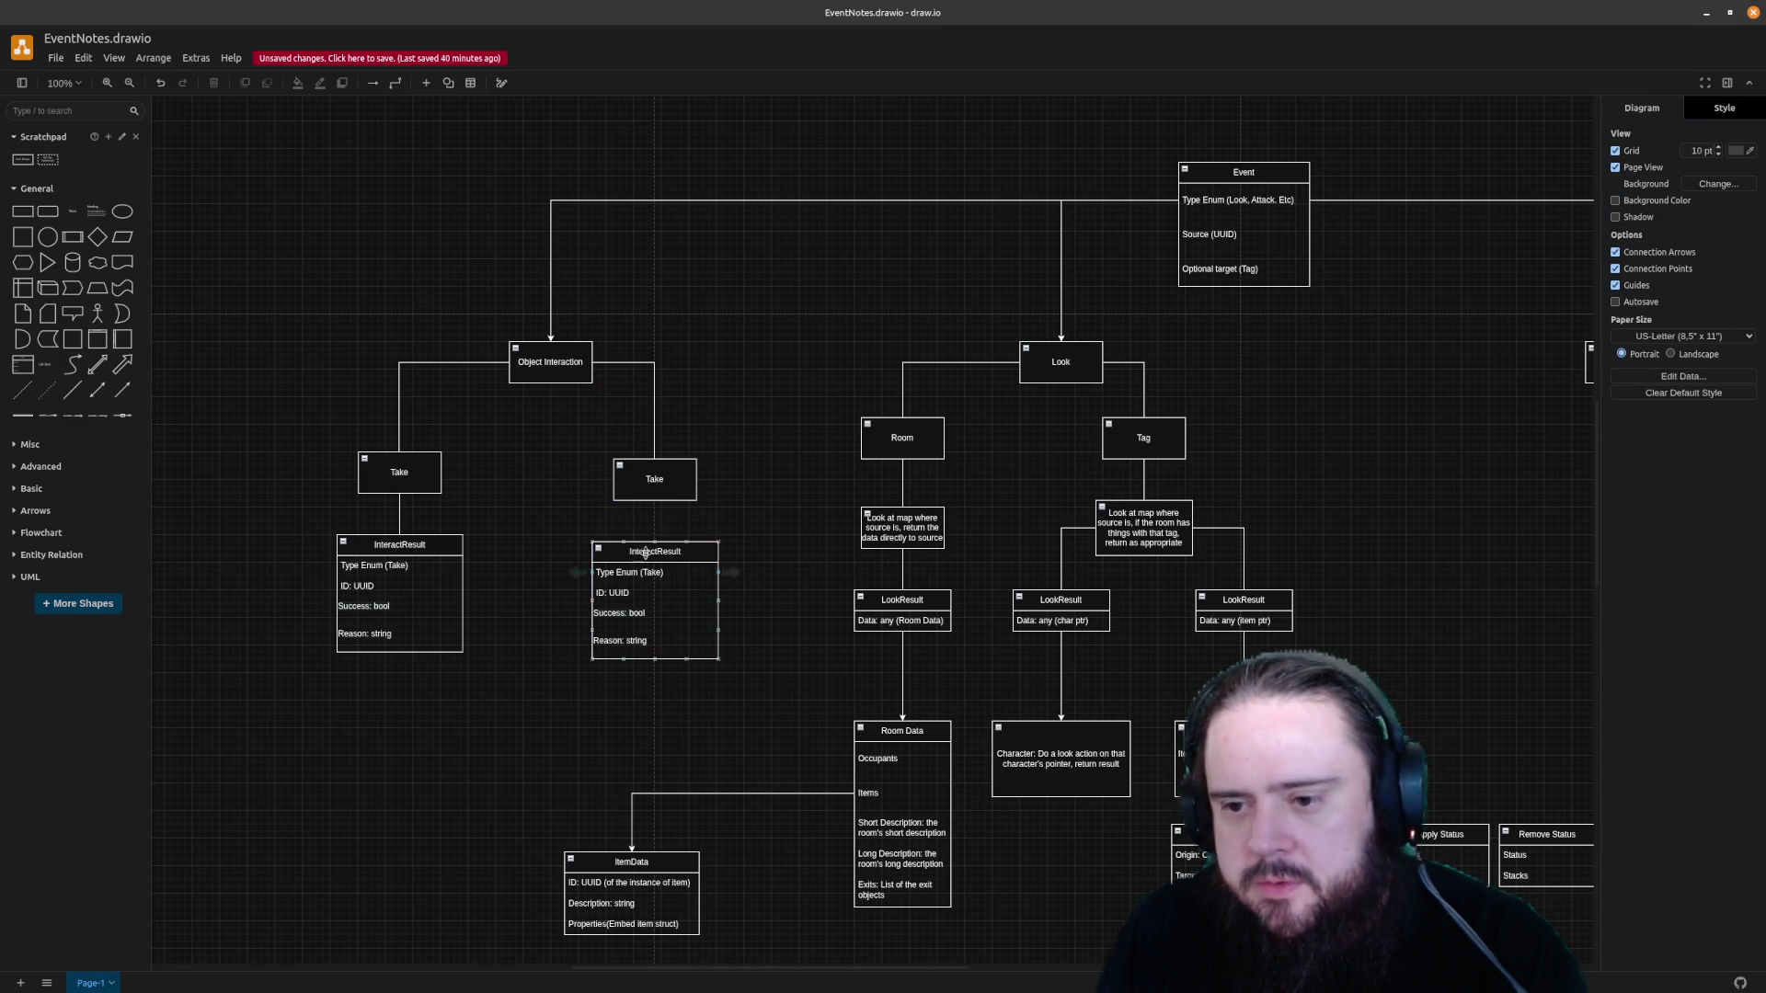
Nudge the copied InteractResult up so it sits aligned under its Take box
{"action": "left_click", "coordinate": [645, 476]}
{"action": "left_click", "coordinate": [709, 498]}
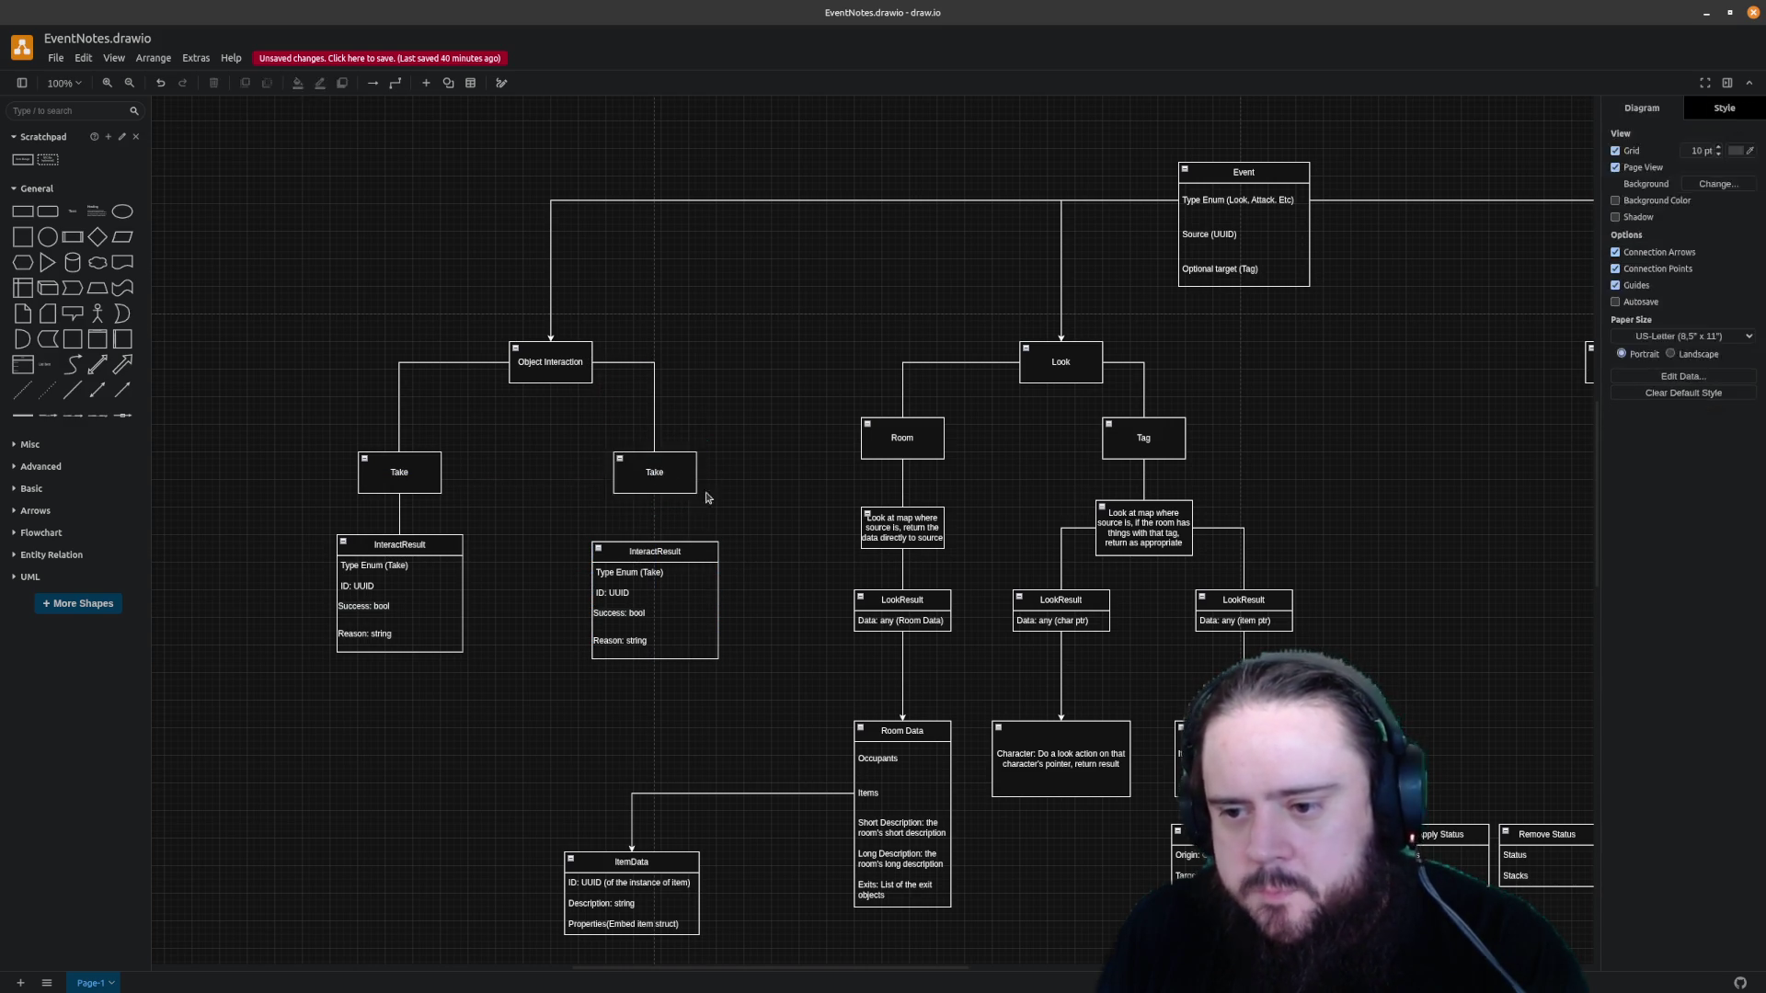
{"action": "left_click", "coordinate": [666, 550]}
{"action": "left_click_drag", "start_coordinate": [666, 549], "coordinate": [665, 543]}
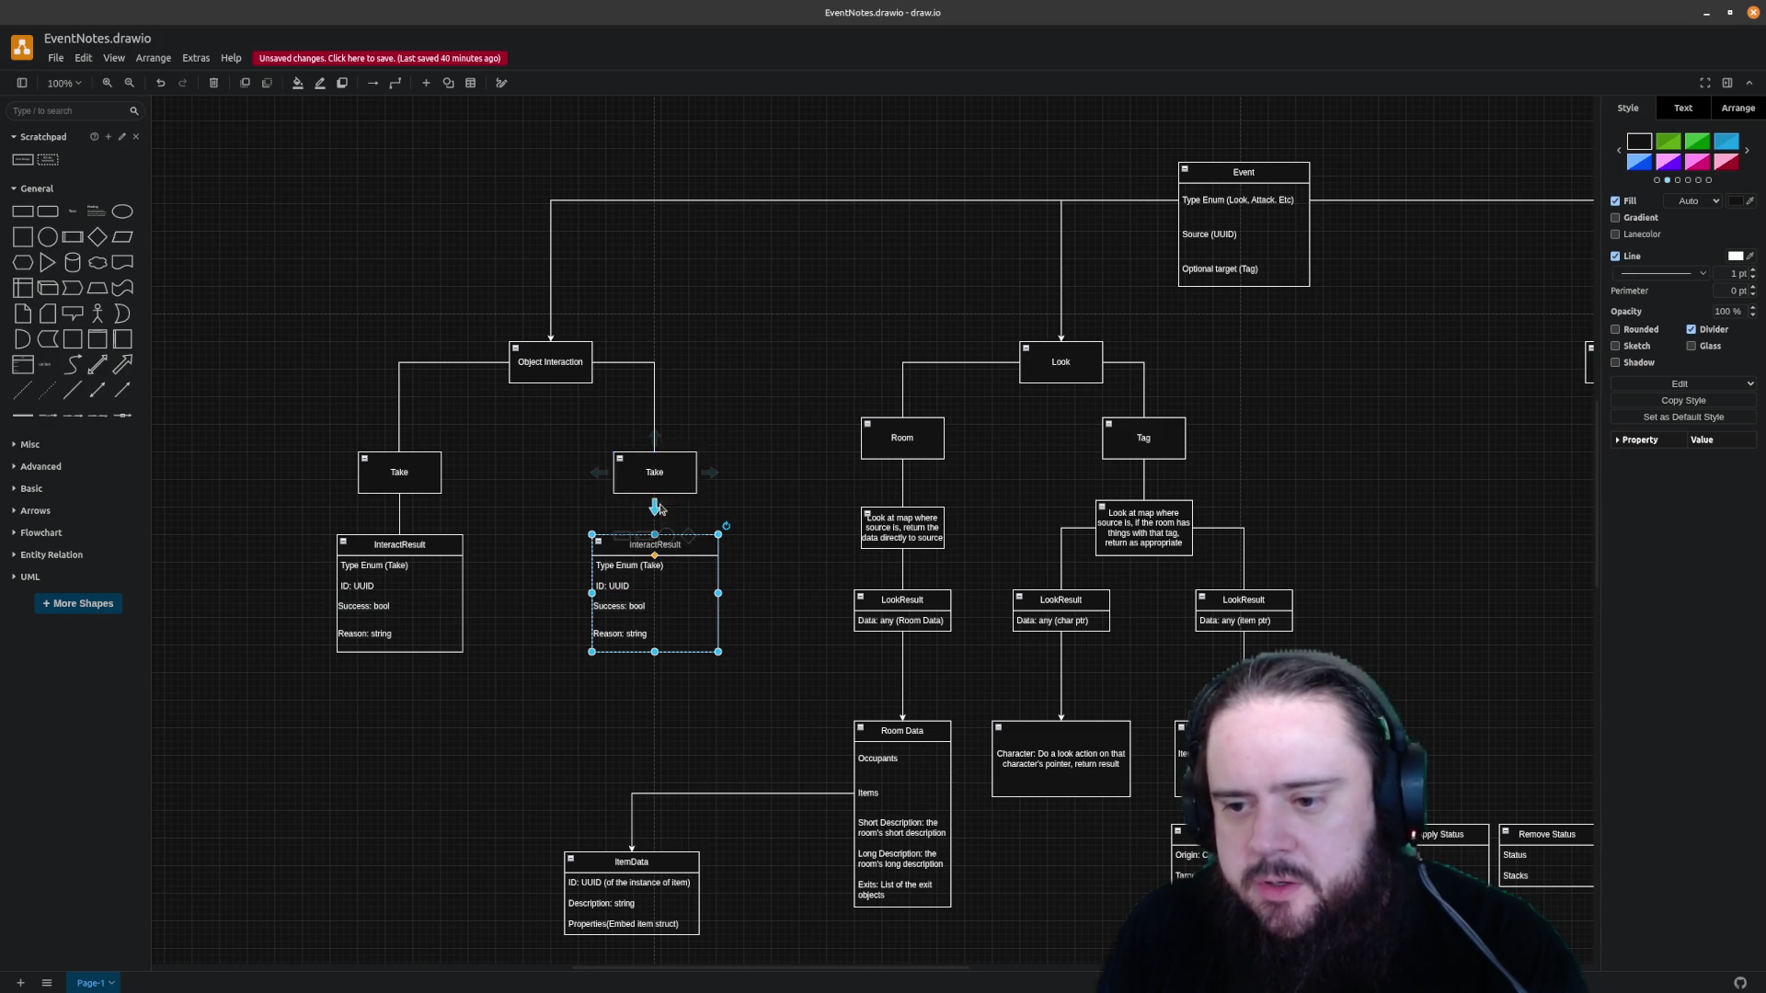
{"action": "left_click", "coordinate": [708, 495]}
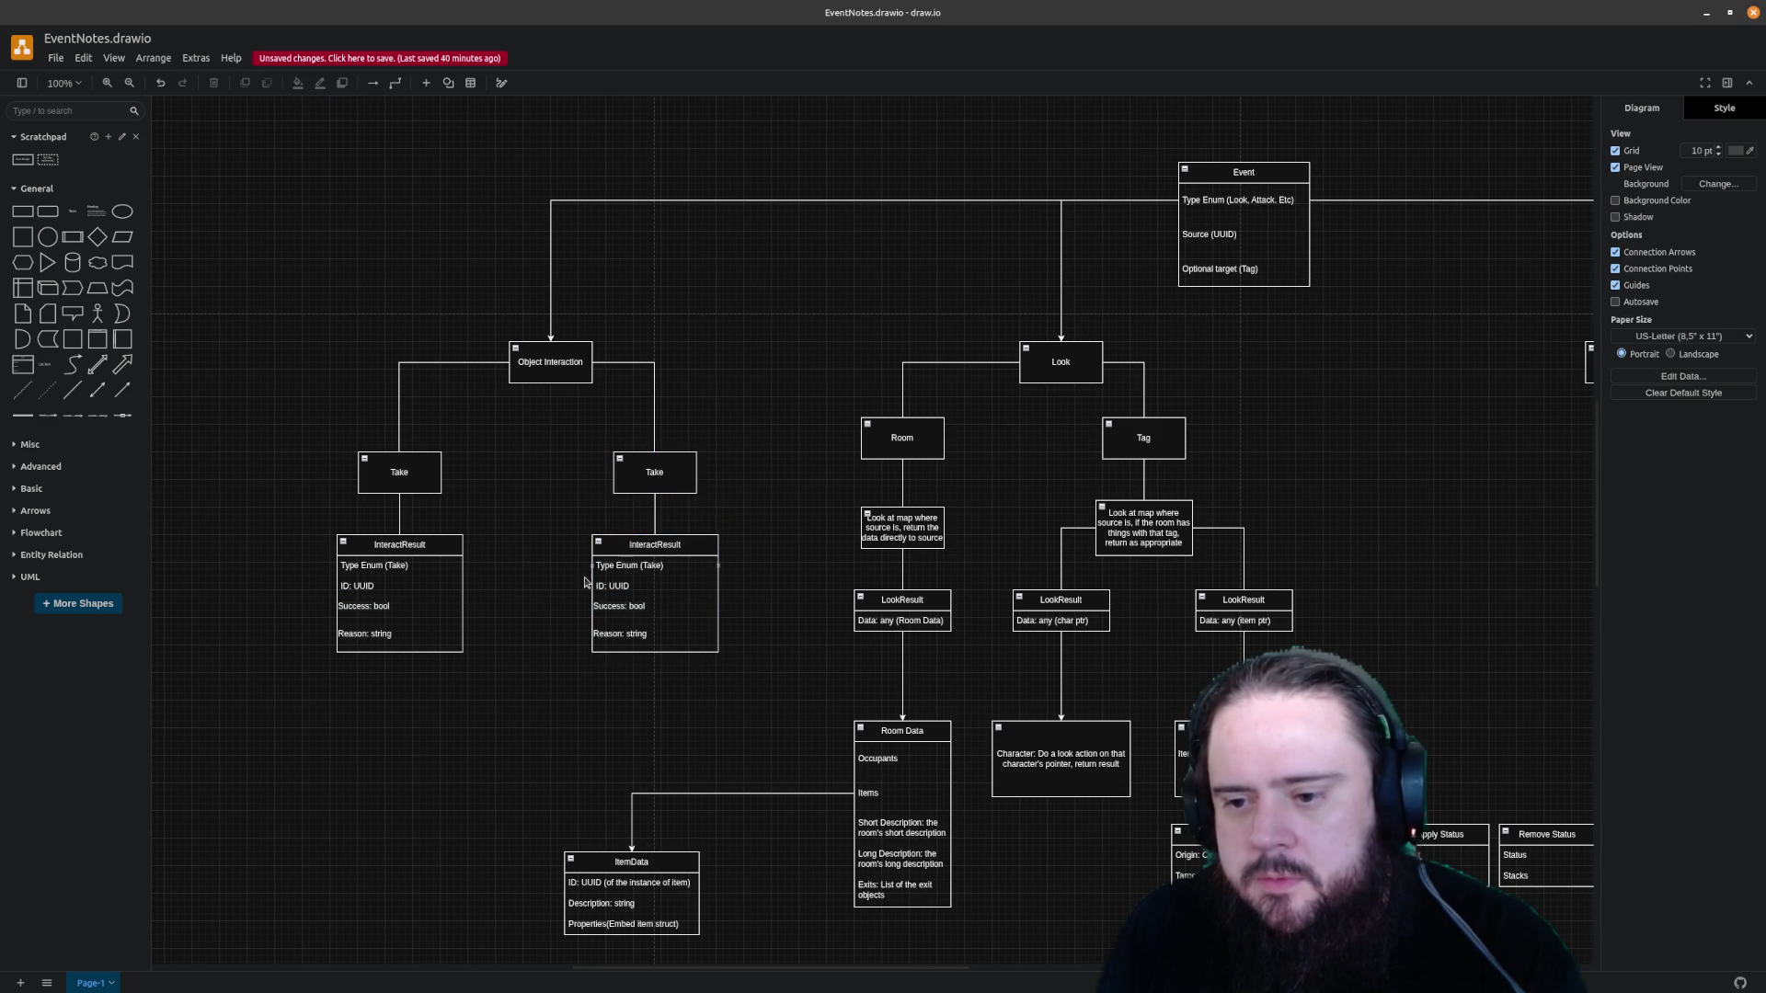
Change the copied row to Type Enum (Other) and rename the copied Take box to Some Other Action
{"action": "left_click", "coordinate": [637, 566]}
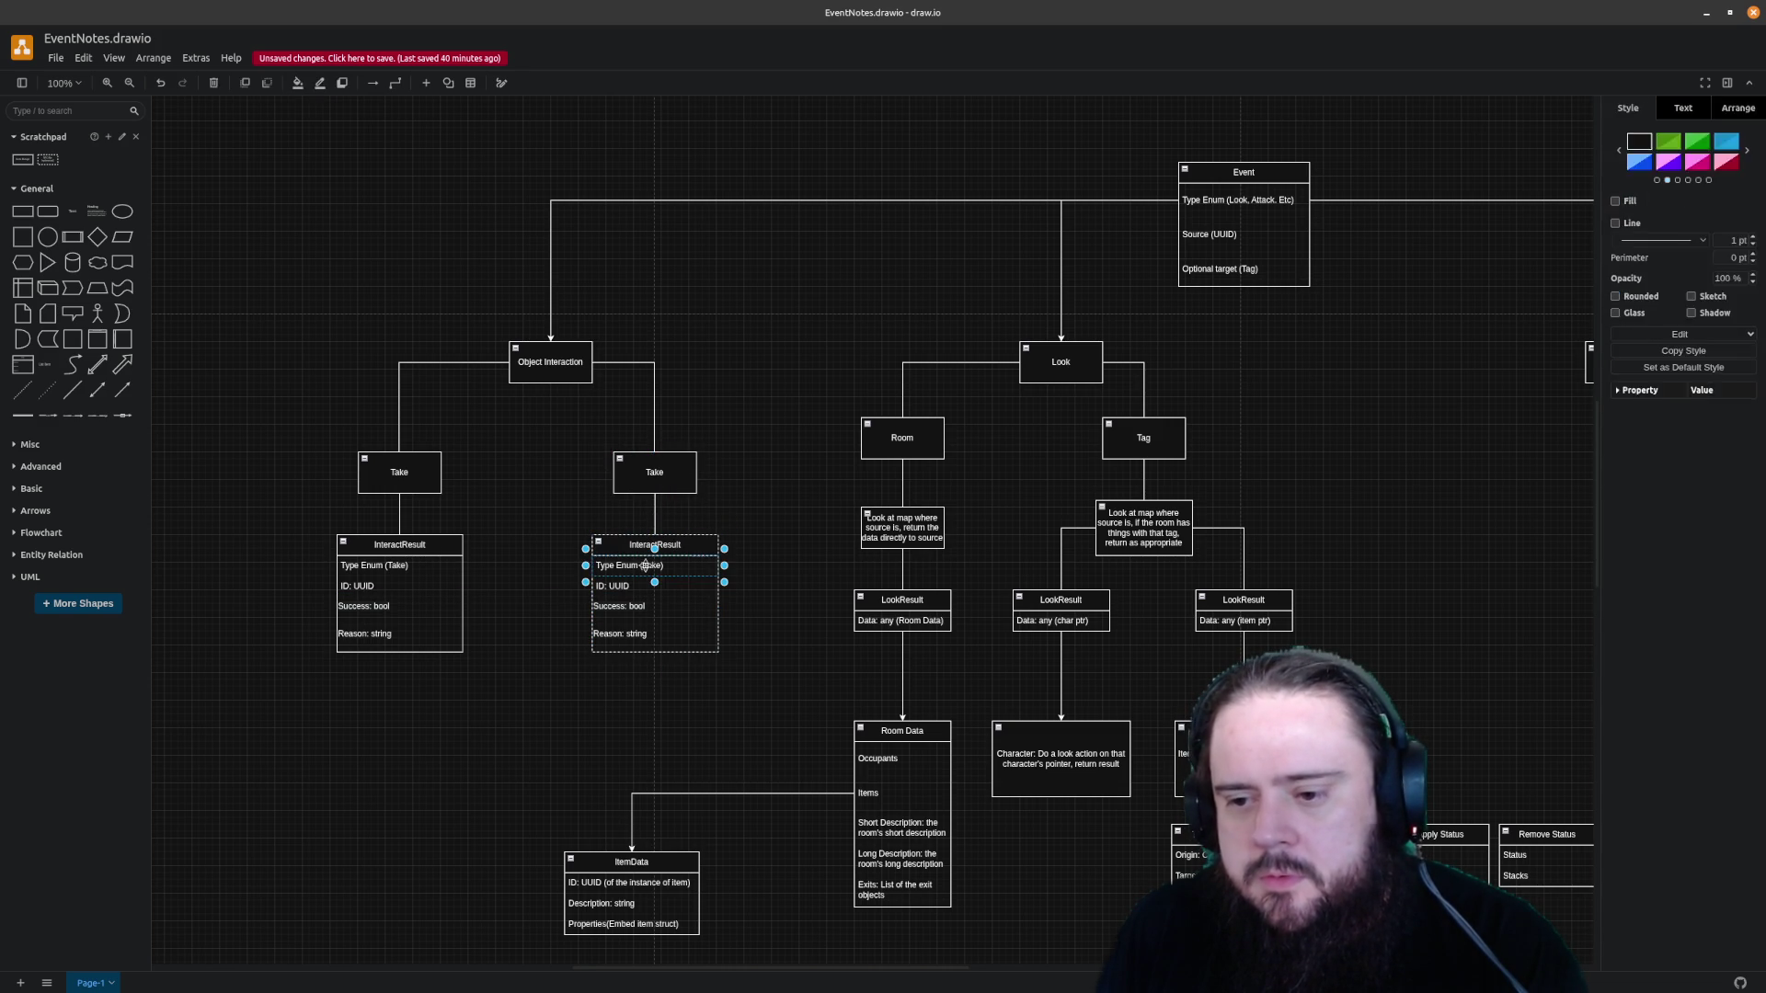
{"action": "double_click", "coordinate": [638, 566]}
{"action": "type", "text": "Cther"}
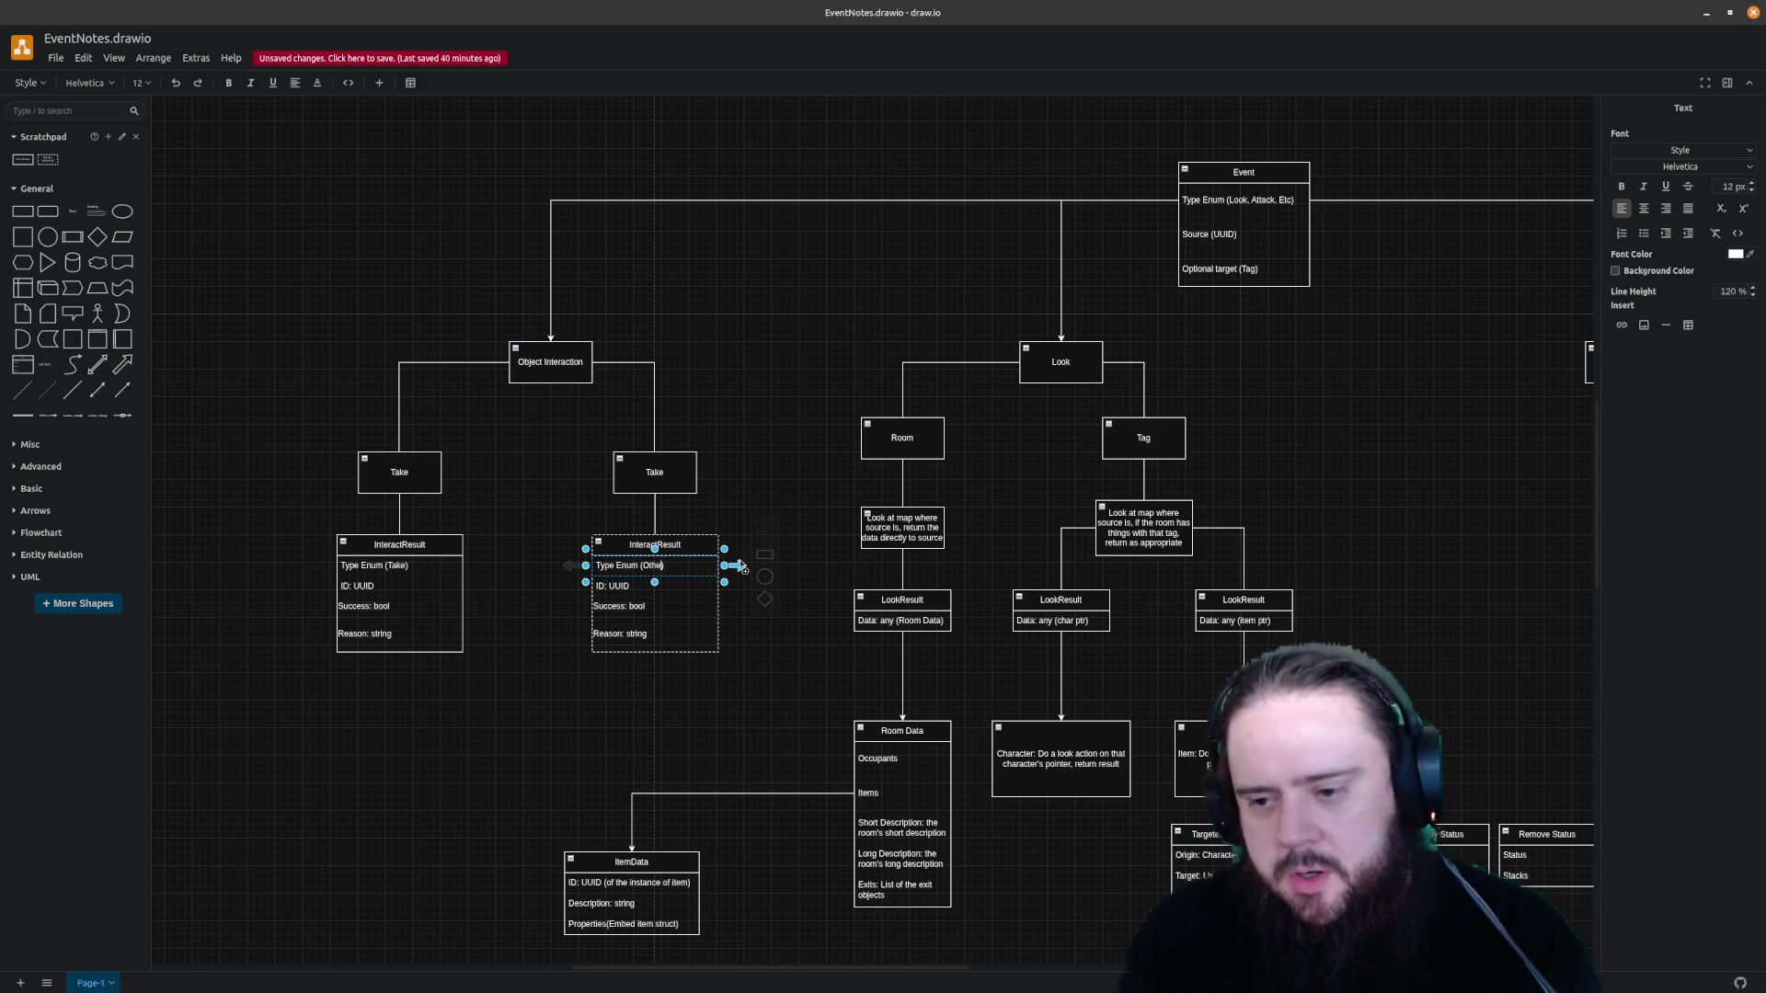
{"action": "left_click", "coordinate": [679, 468]}
{"action": "type", "text": "Some Other"}
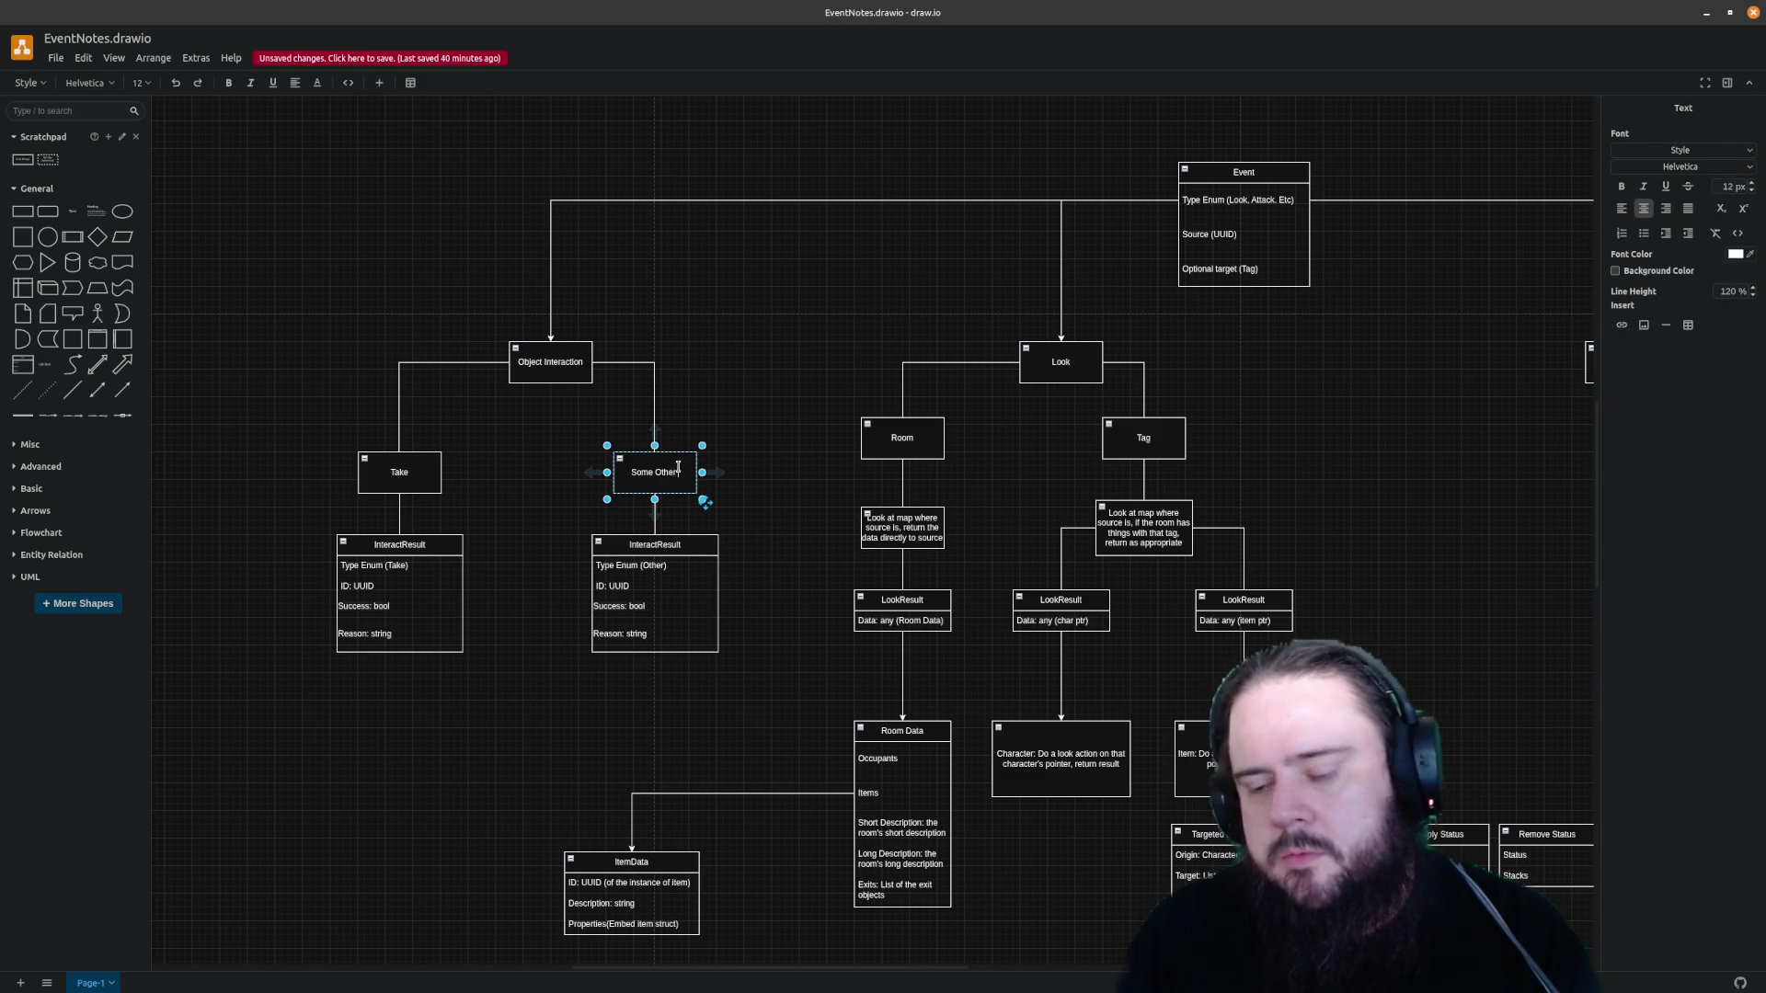
{"action": "type", "text": " Action"}
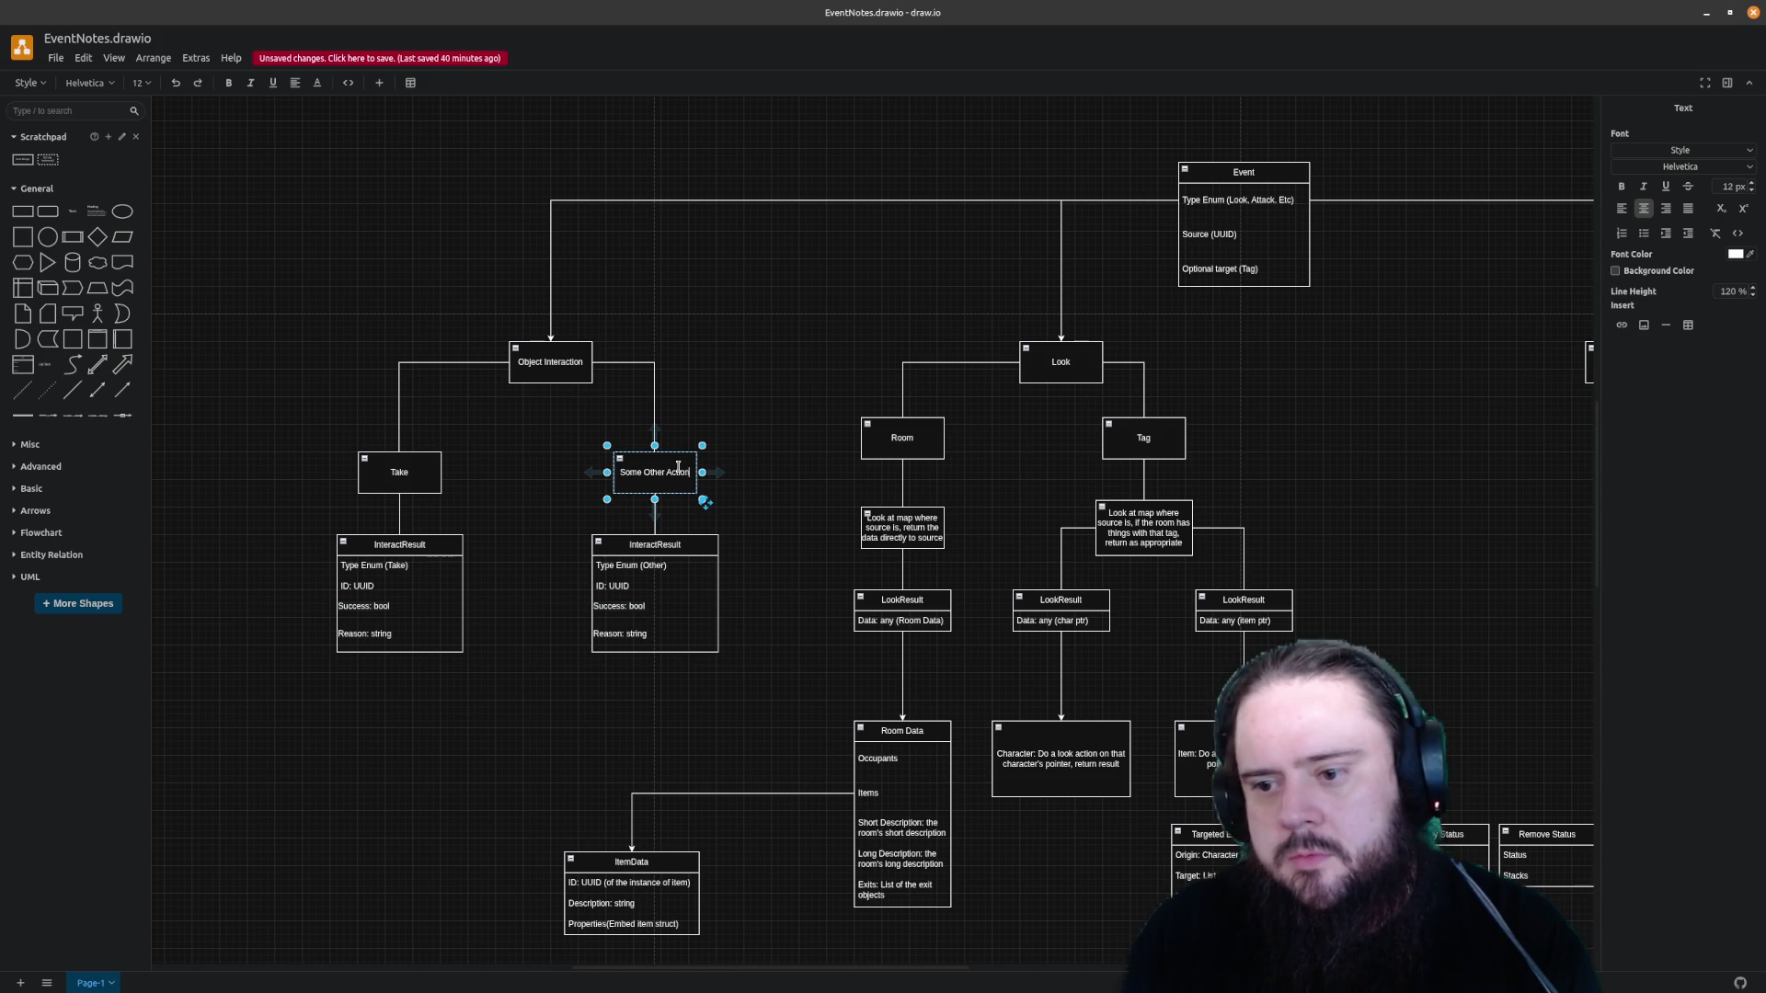
{"action": "key", "text": "Escape"}
{"action": "left_click", "coordinate": [719, 438]}
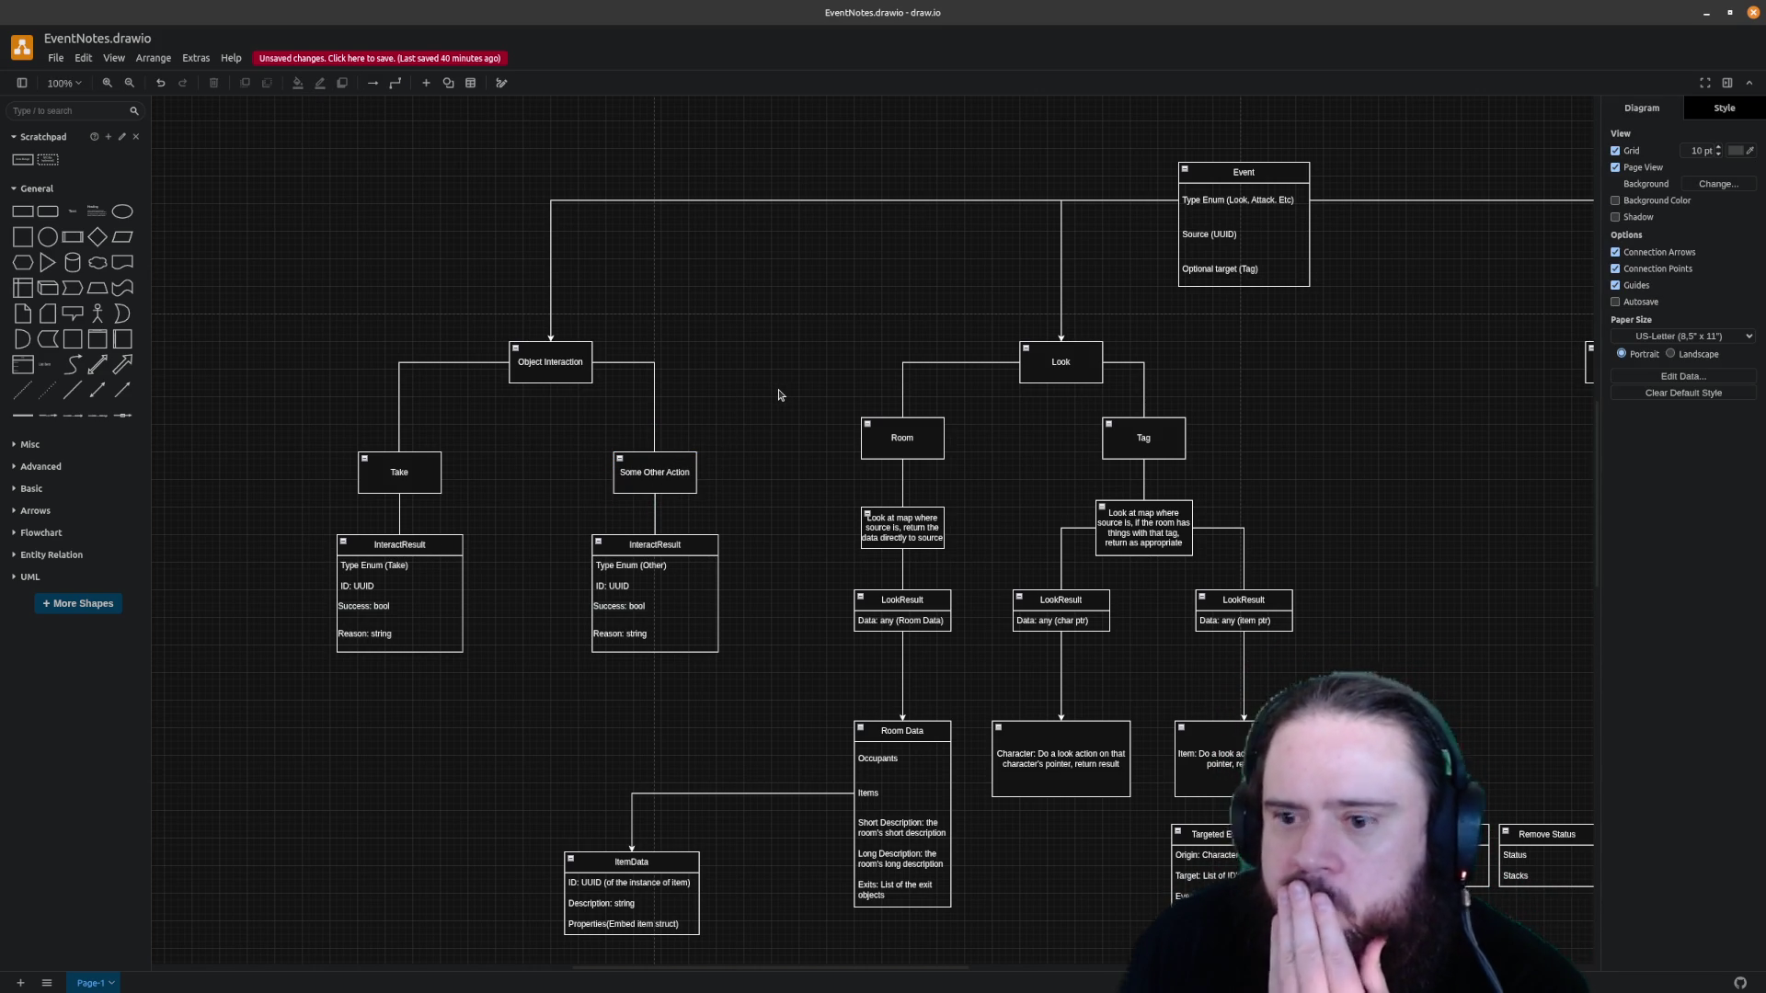
{"action": "left_click", "coordinate": [644, 475]}
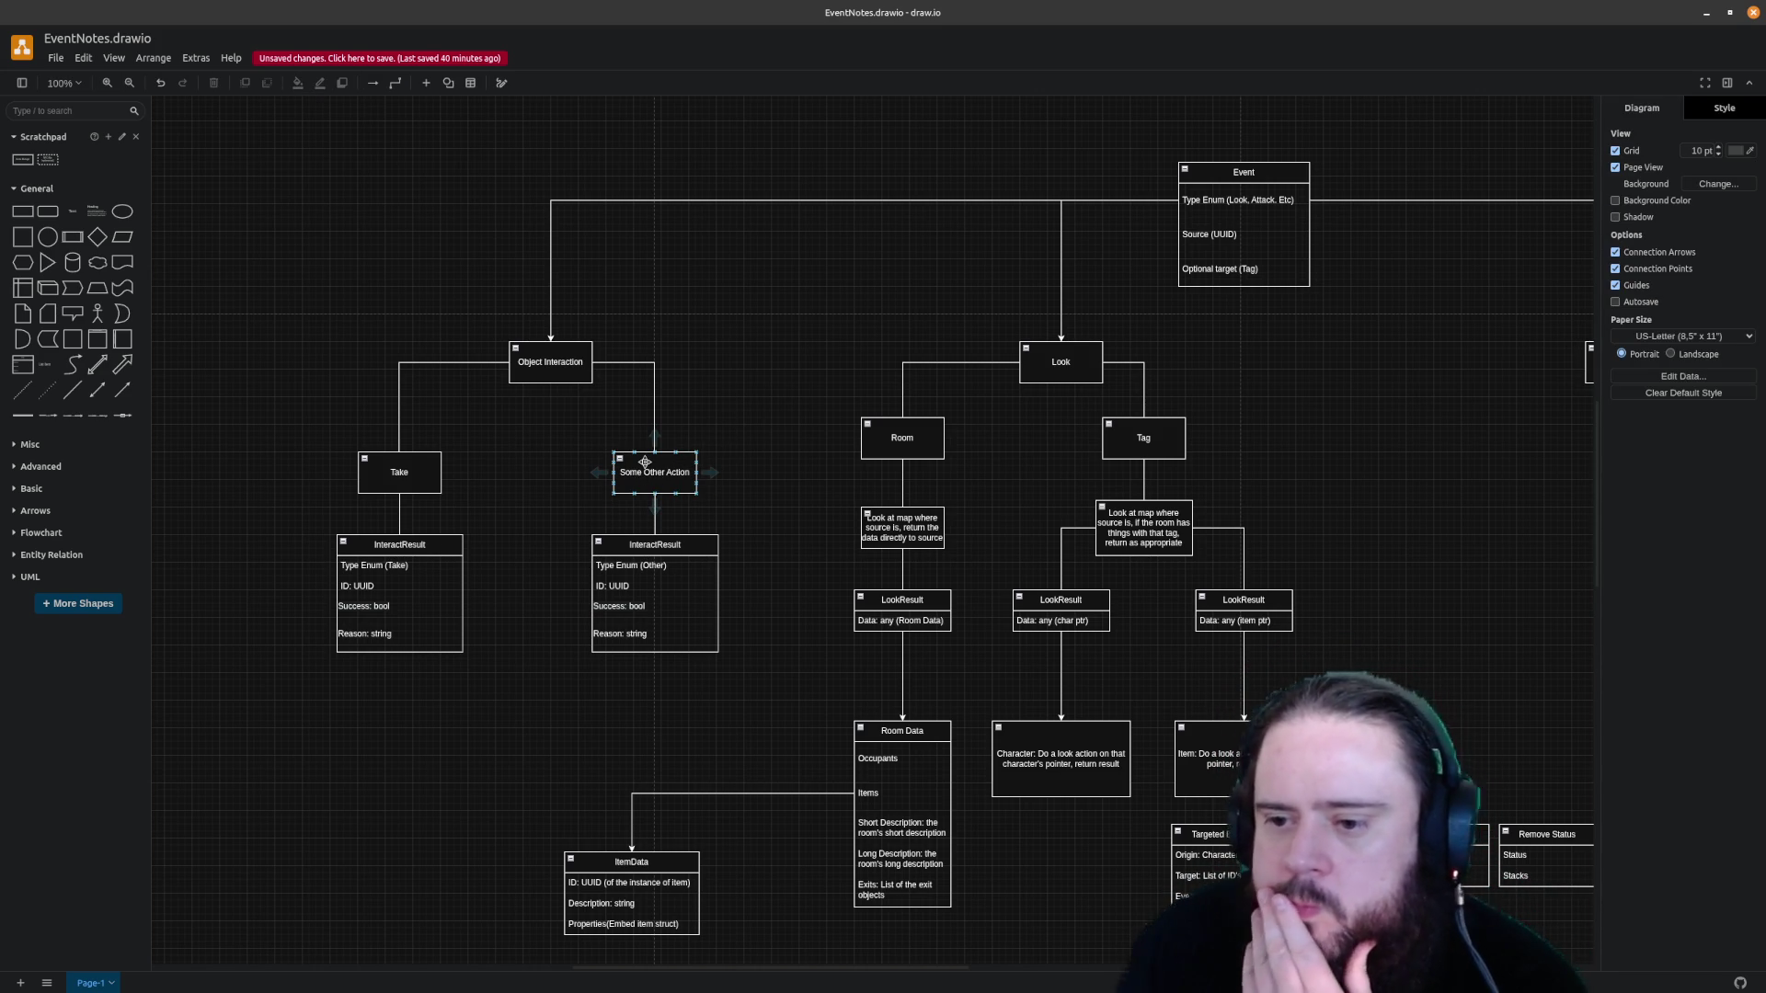
{"action": "left_click", "coordinate": [688, 419]}
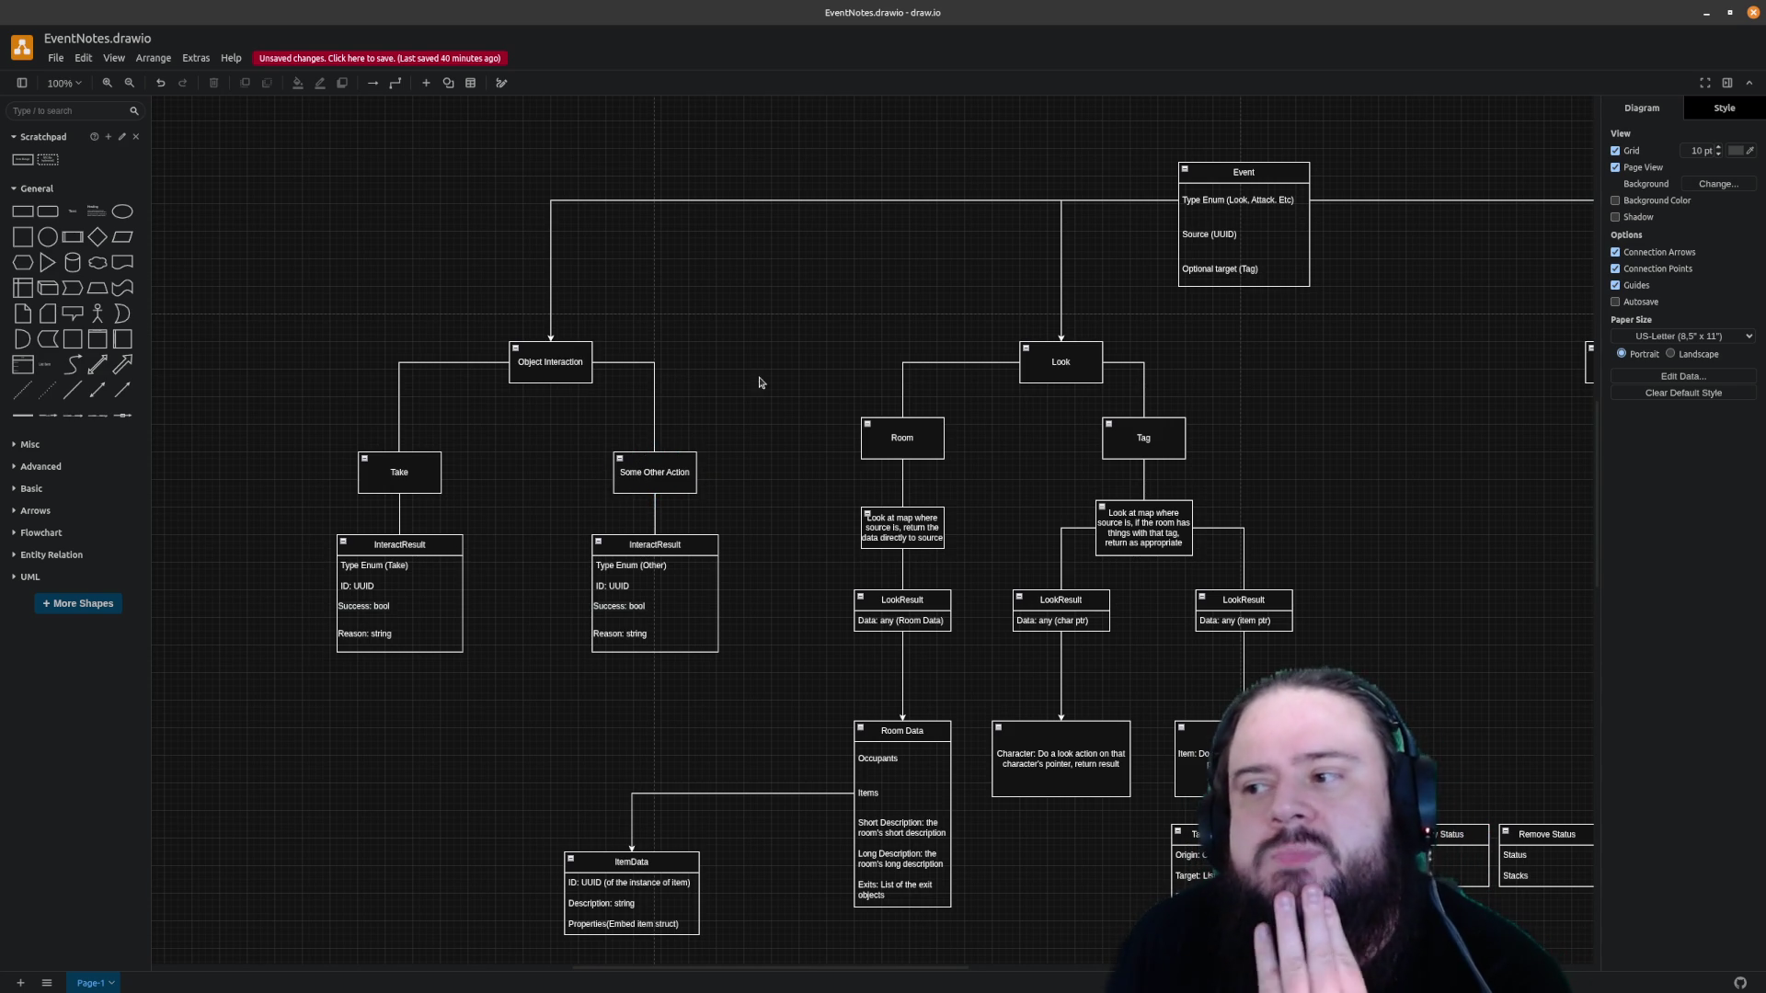
Append ', base on commands????' after Etc. in the Event table's Type Enum row
{"action": "left_click", "coordinate": [1249, 200]}
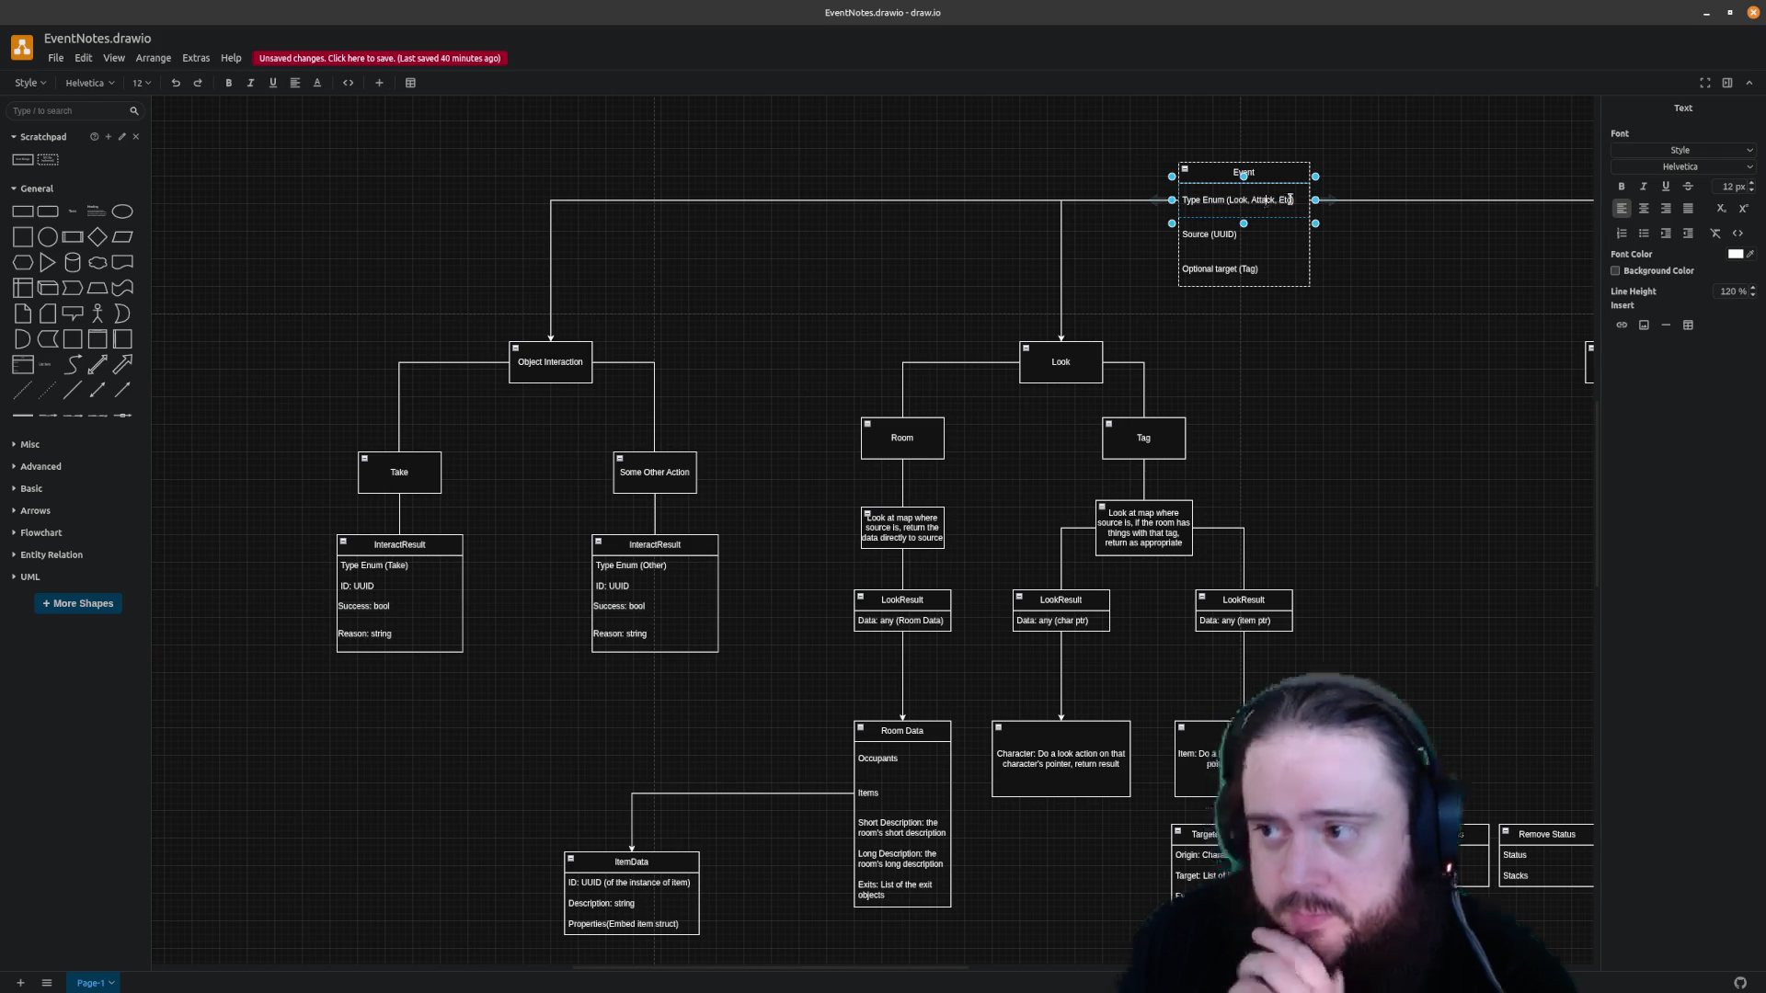
{"action": "type", "text": "c.)"}
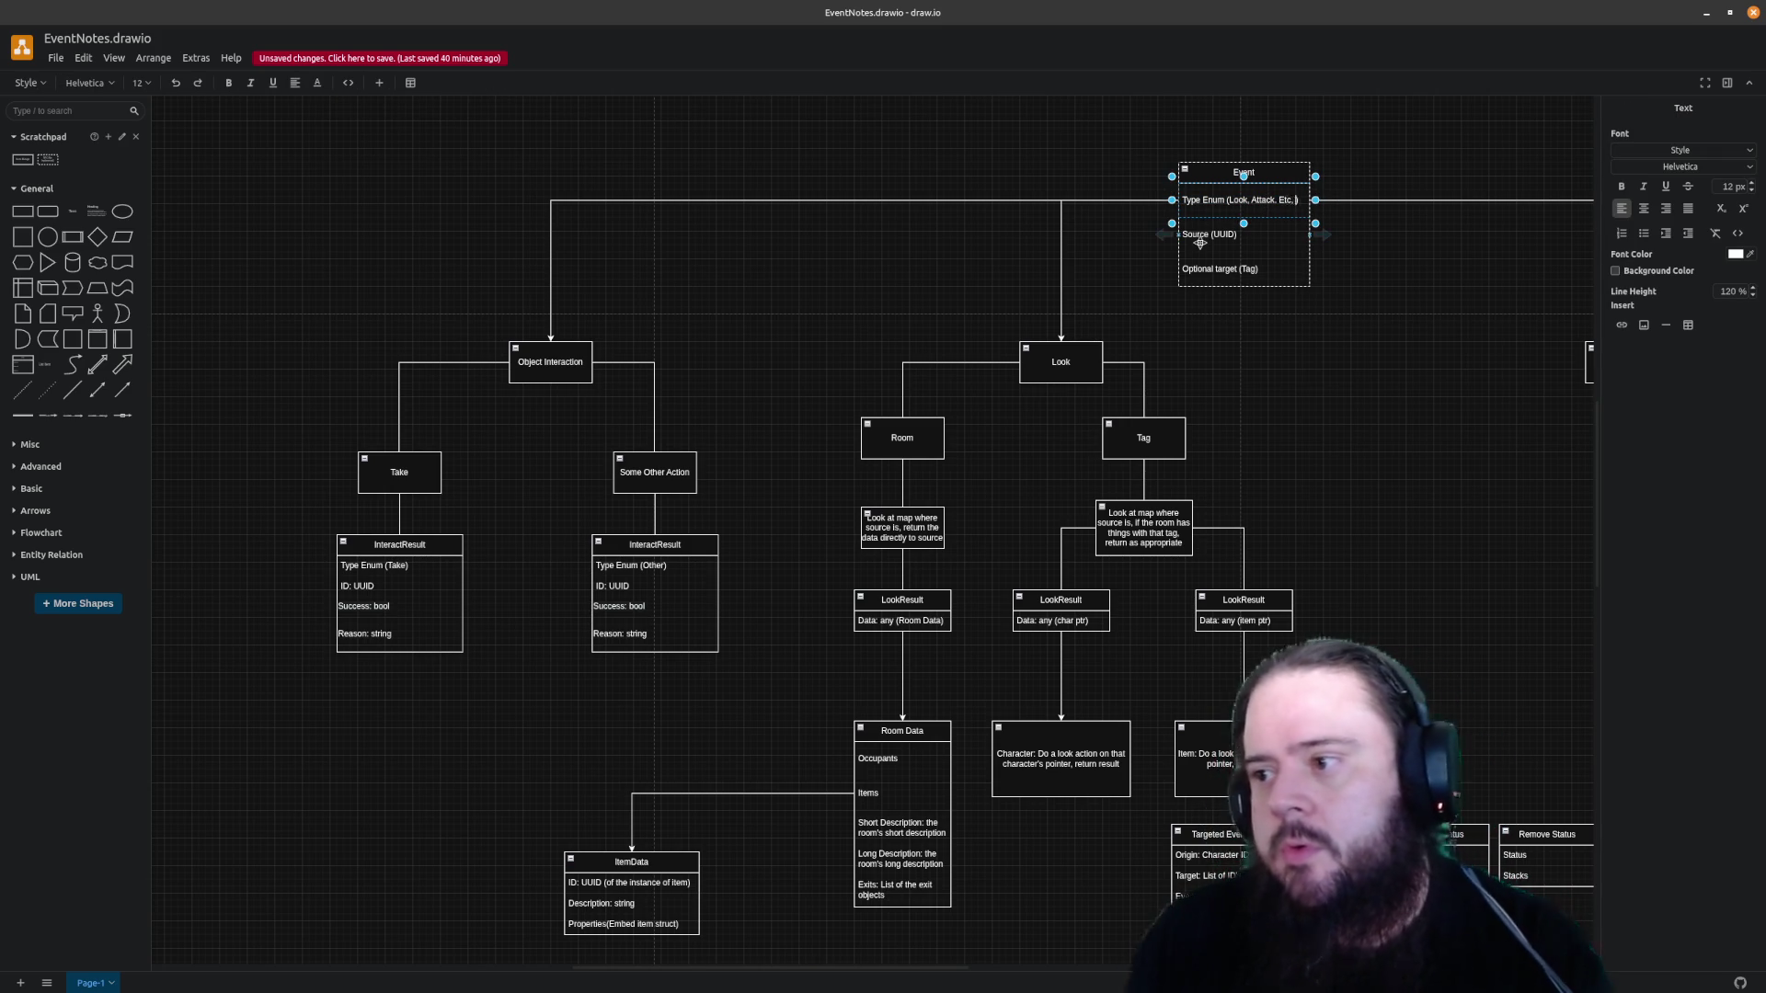
{"action": "key", "text": "BackSpace"}
{"action": "type", "text": "It"}
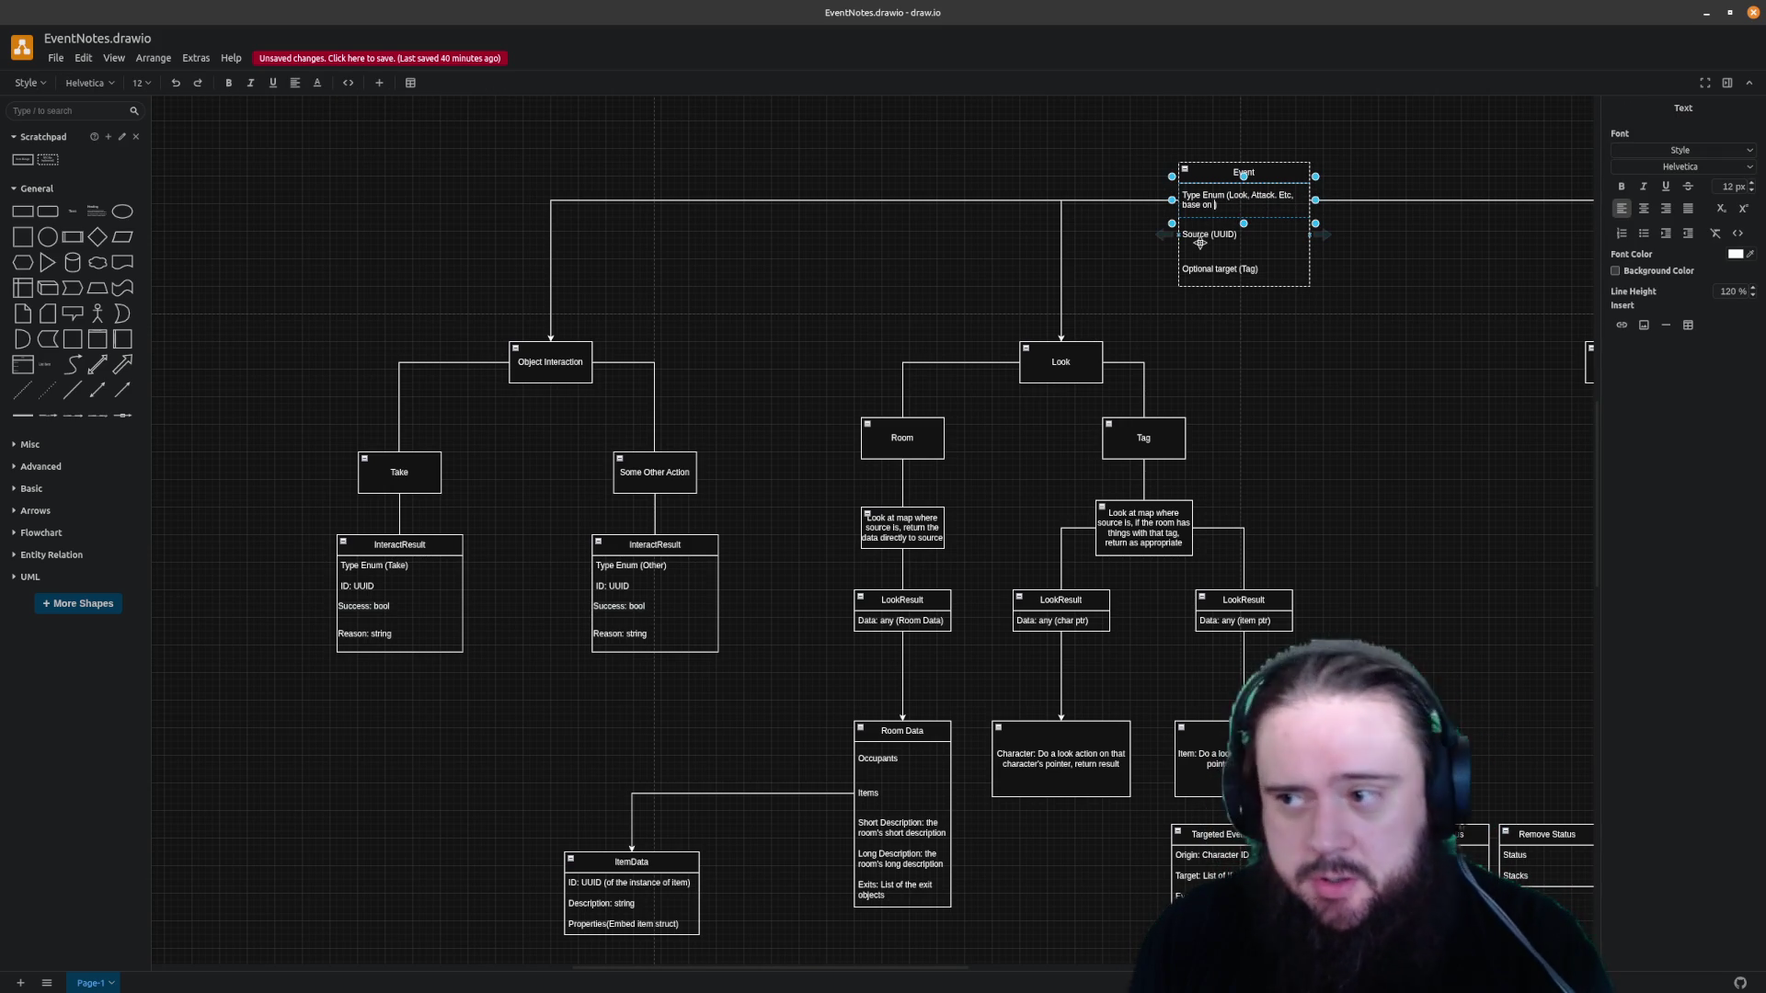
{"action": "type", "text": "????"}
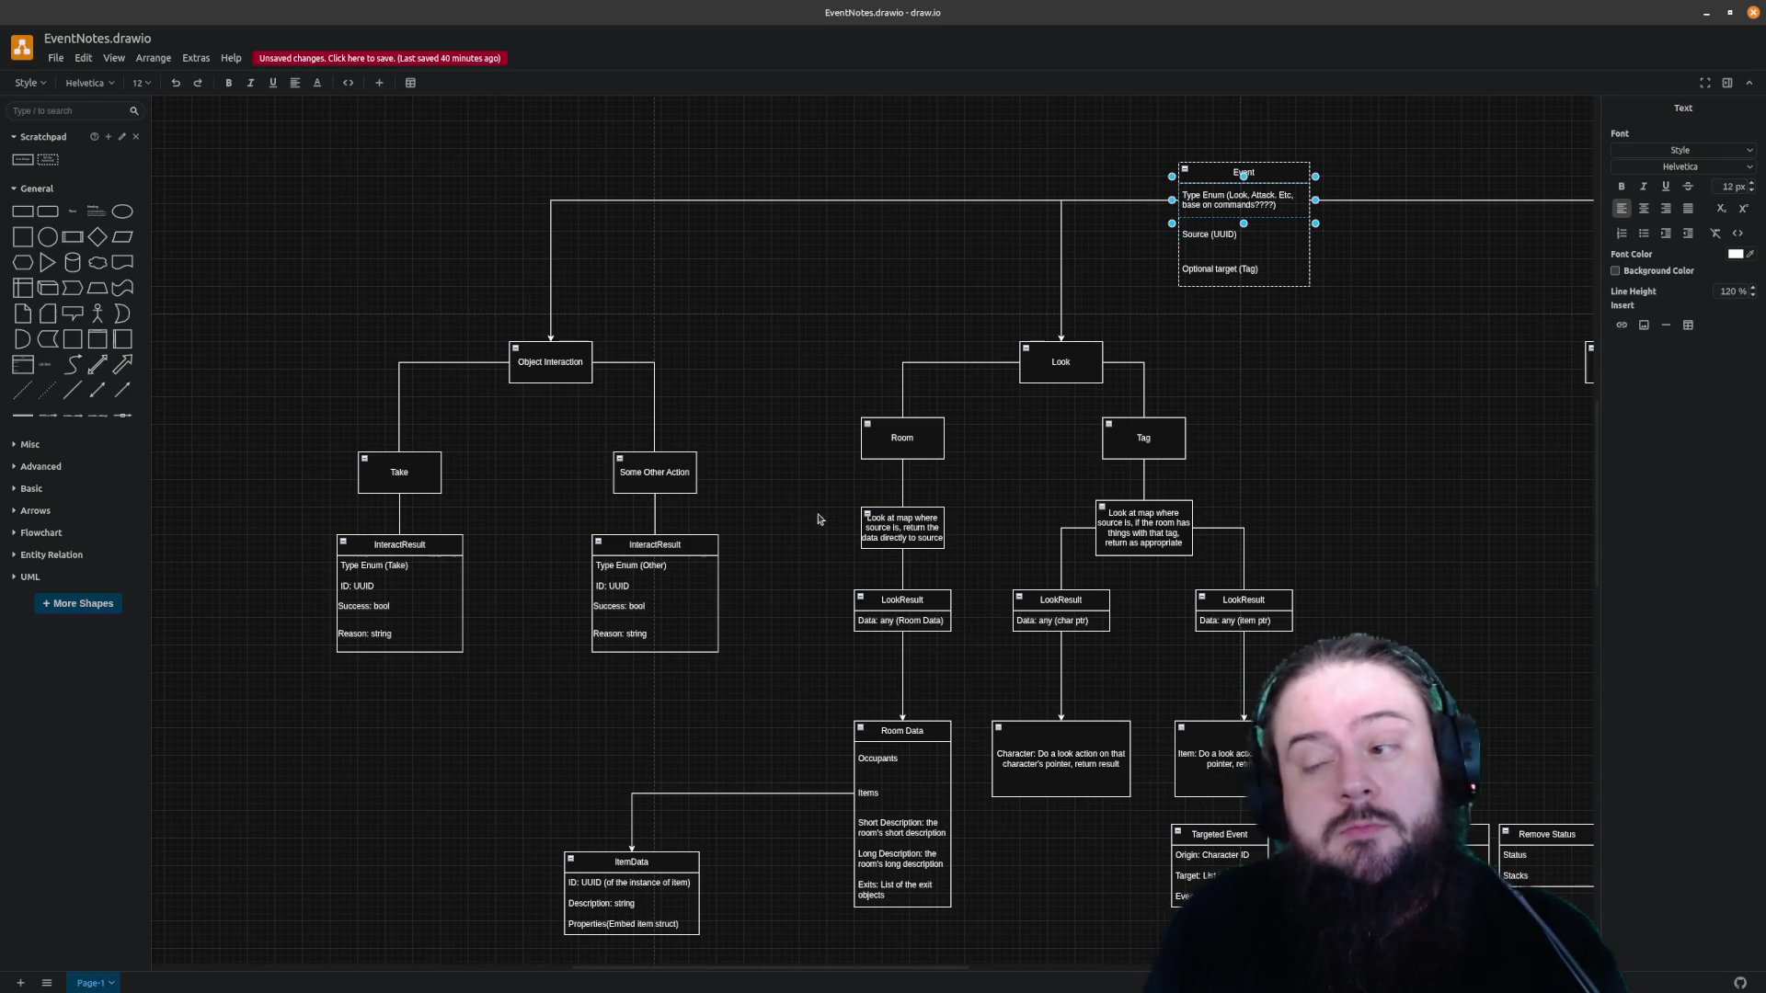
{"action": "left_click", "coordinate": [1306, 385]}
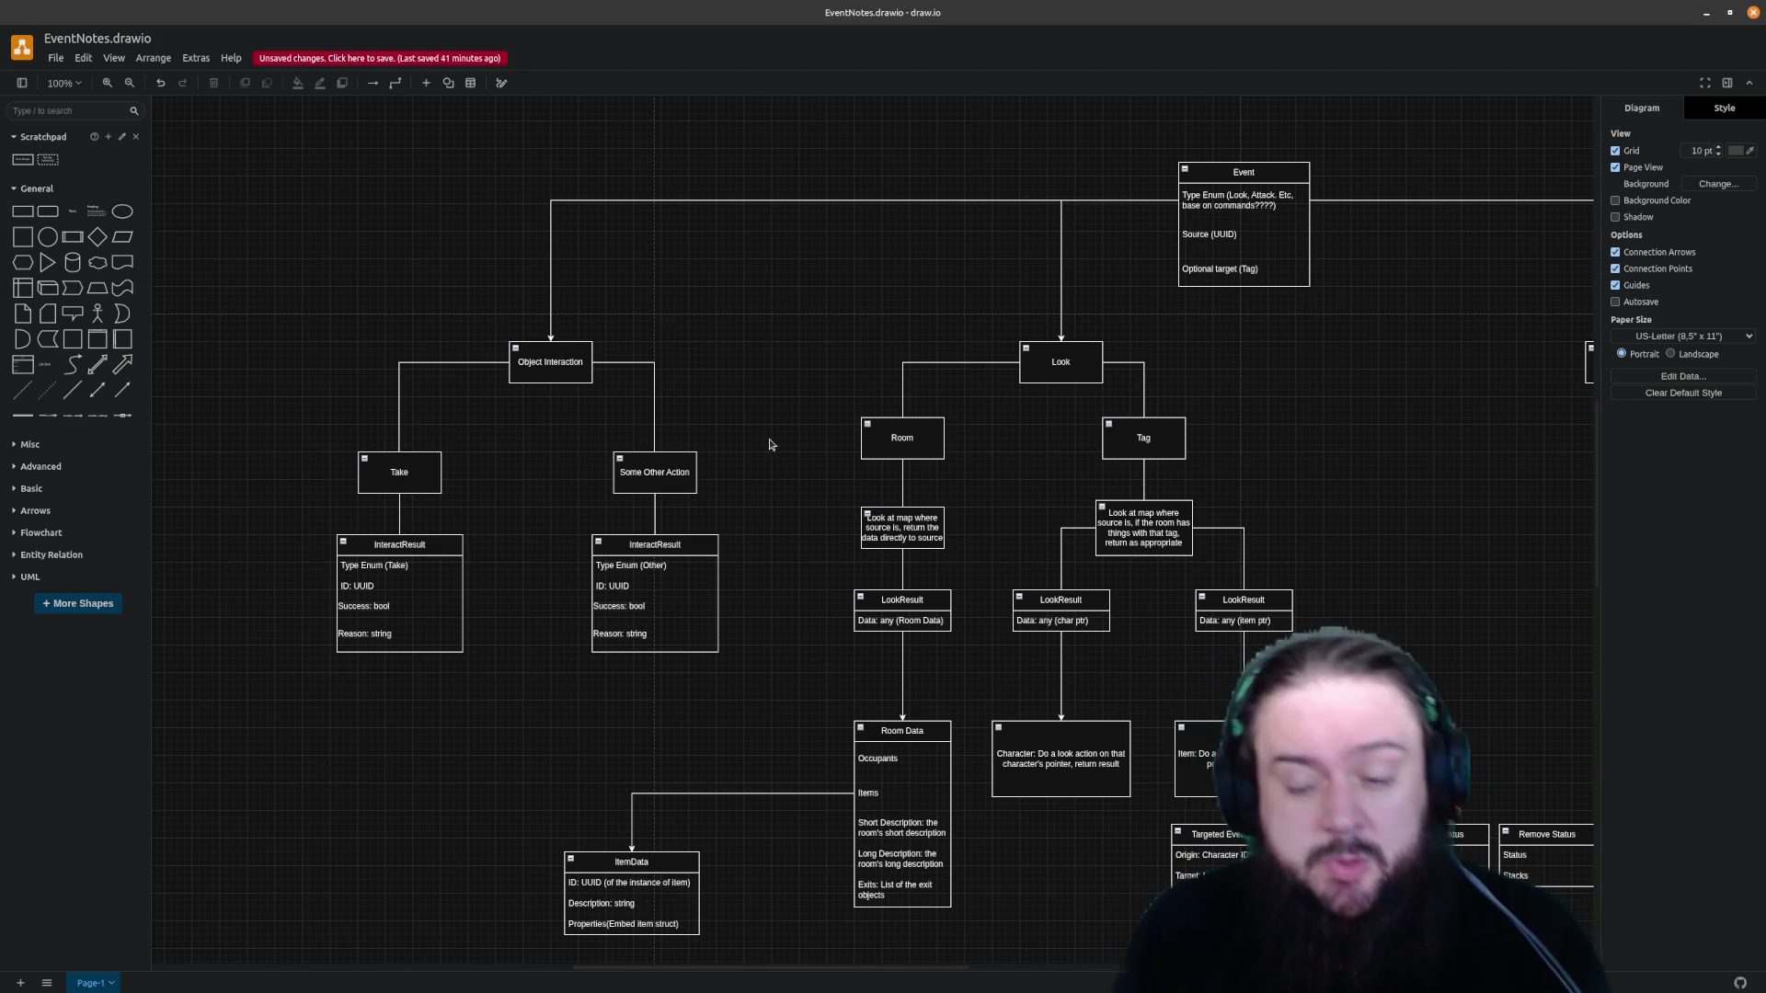
{"action": "left_click", "coordinate": [650, 467]}
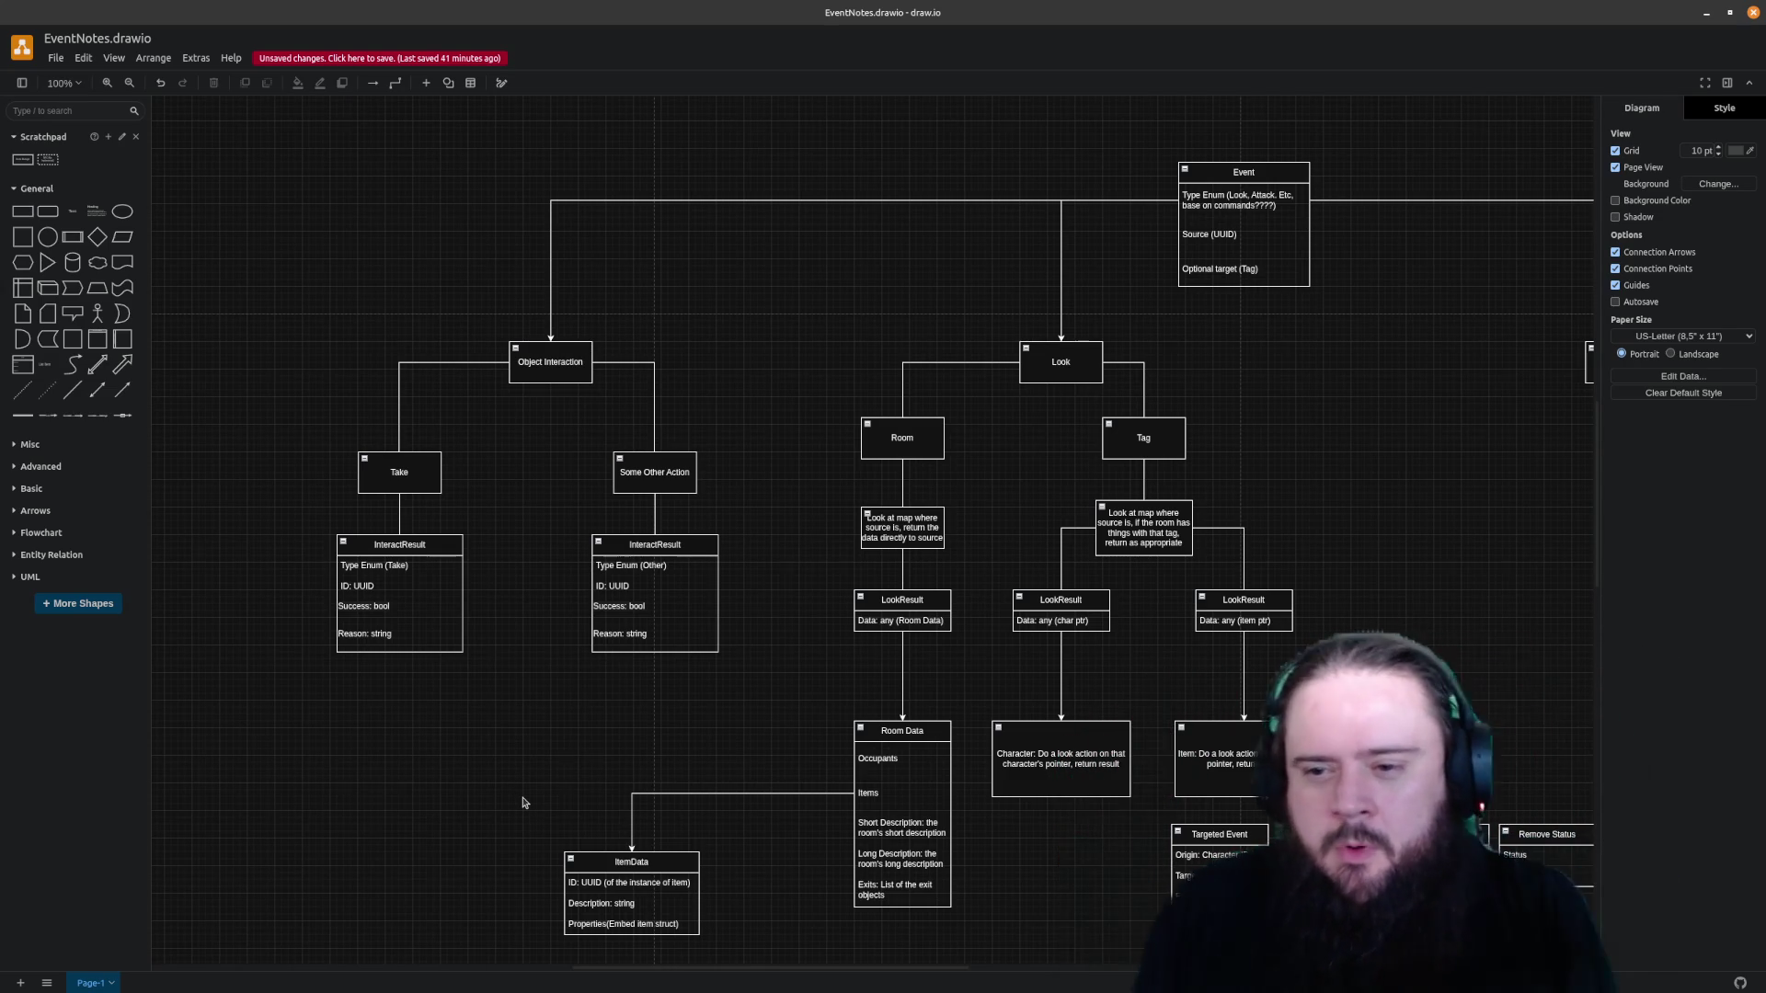
Add a box under InteractResult (Take) labelled 'If success, add to inventory'
{"action": "double_click", "coordinate": [400, 471]}
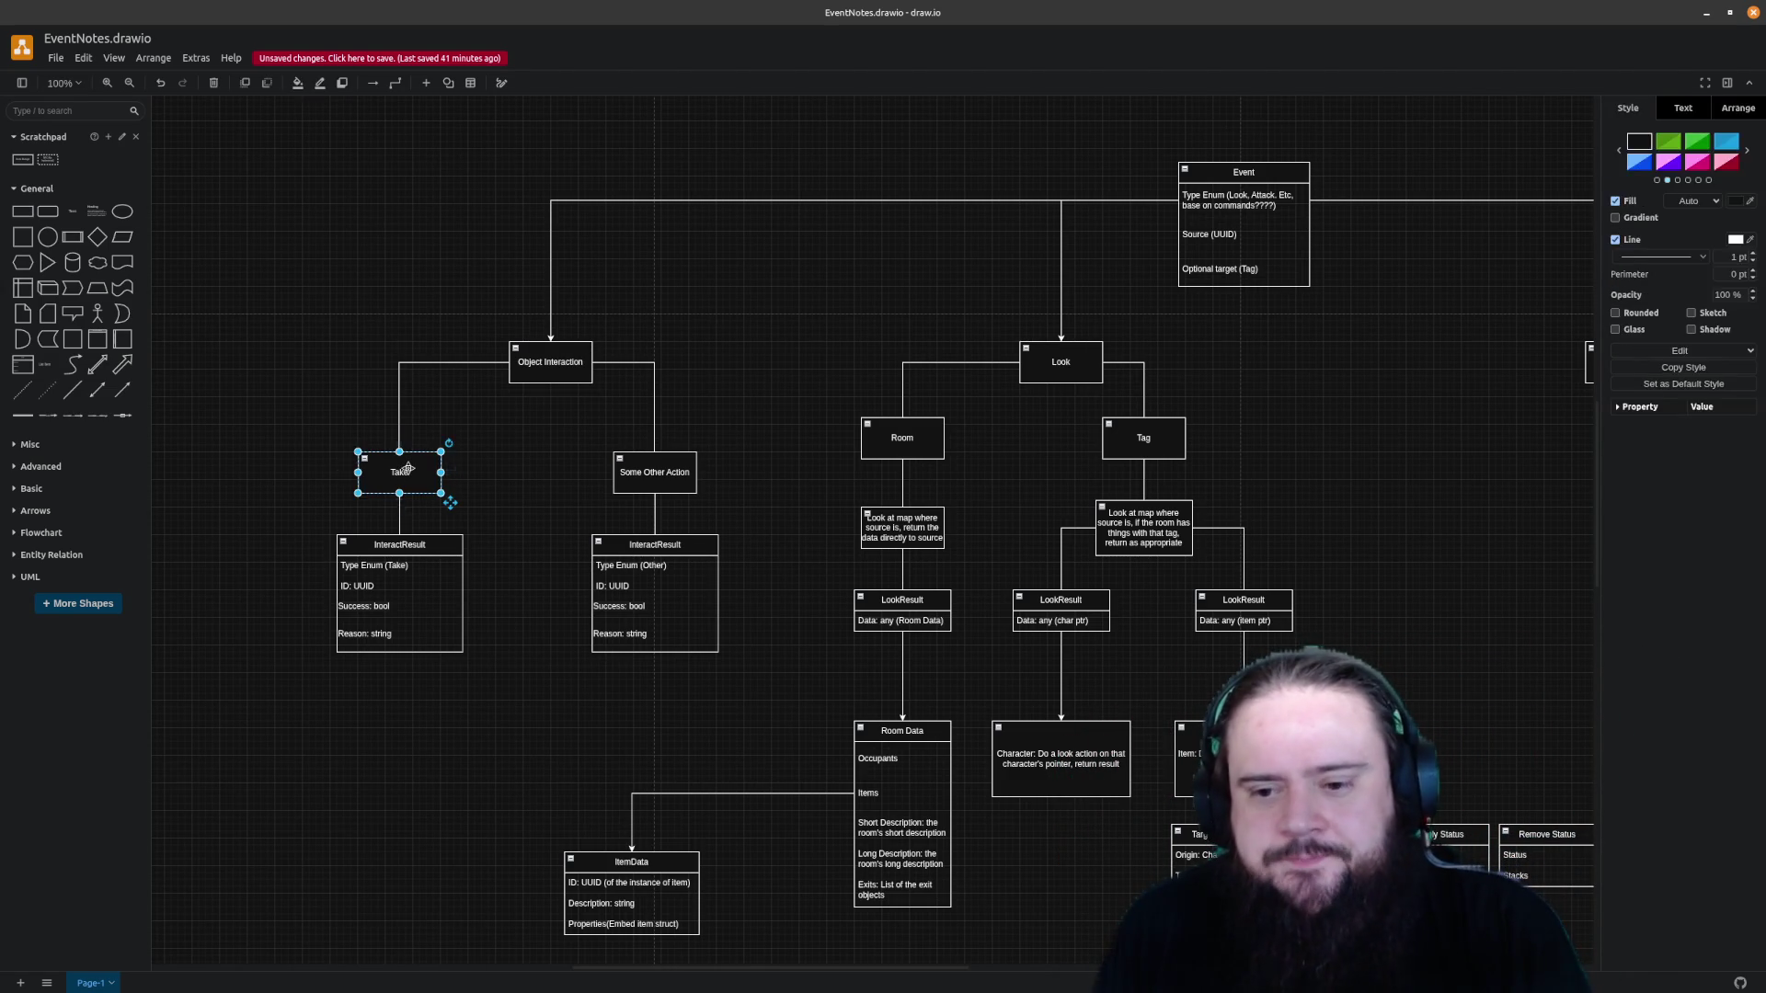
{"action": "left_click", "coordinate": [497, 444]}
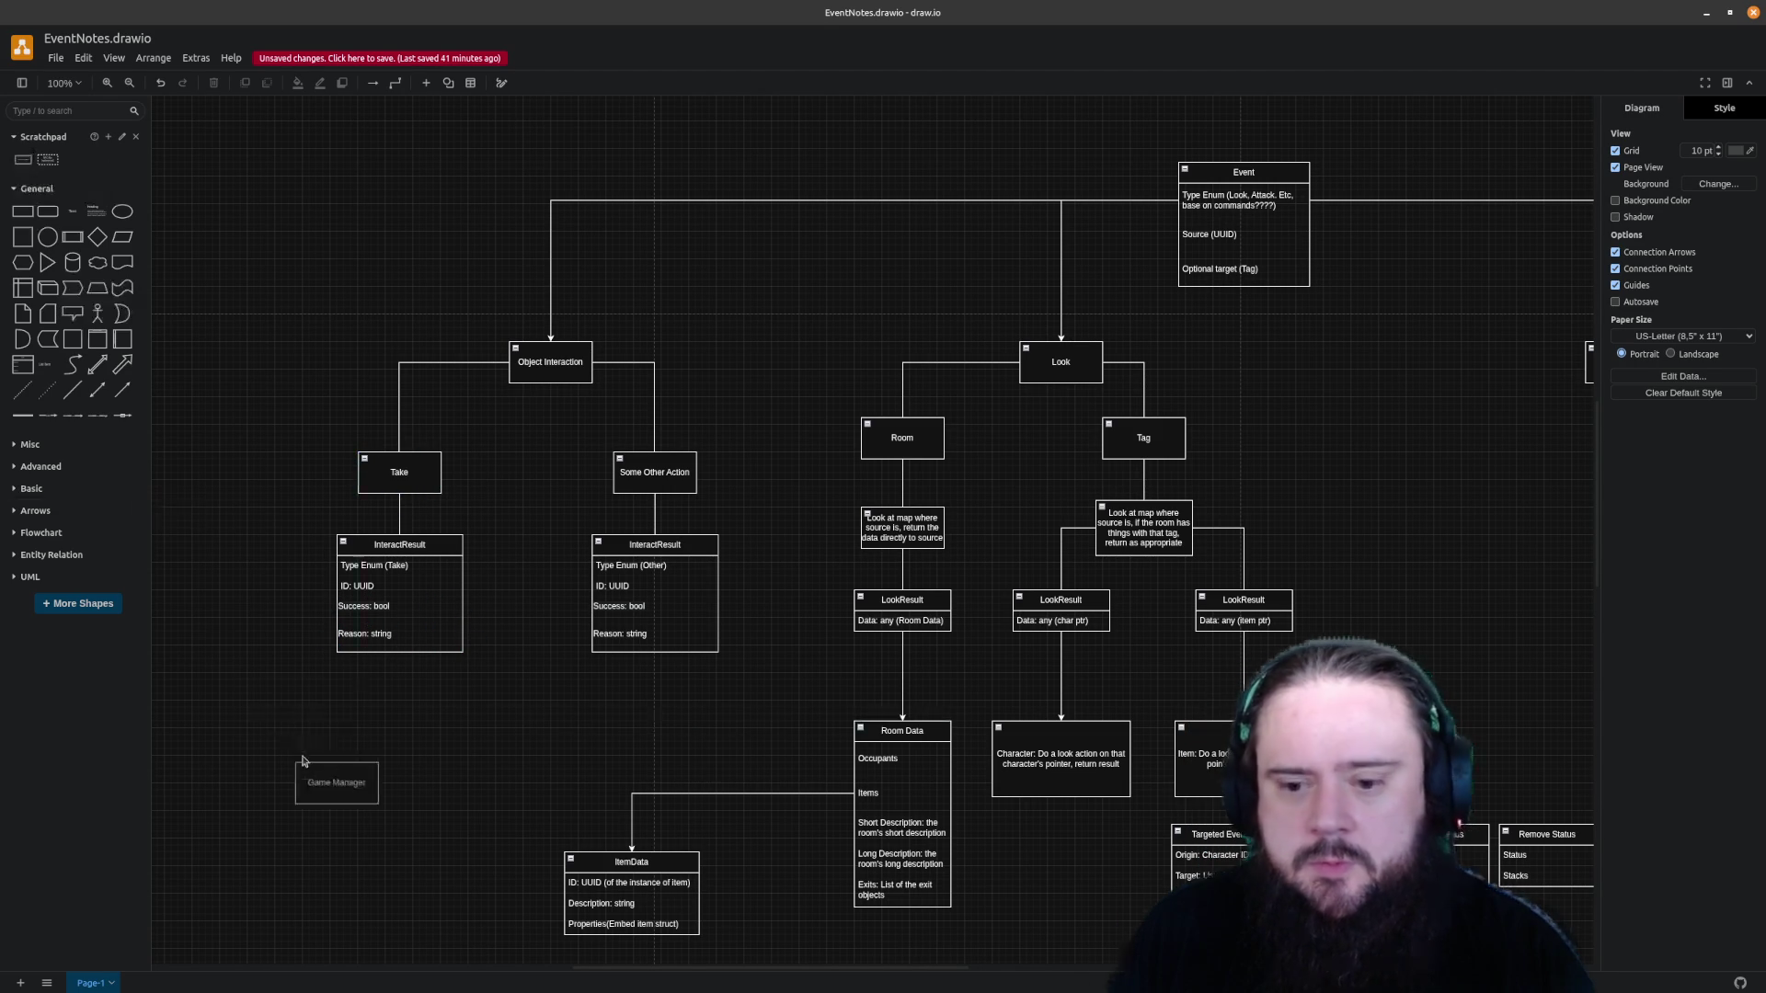
{"action": "left_click_drag", "start_coordinate": [22, 158], "coordinate": [398, 726]}
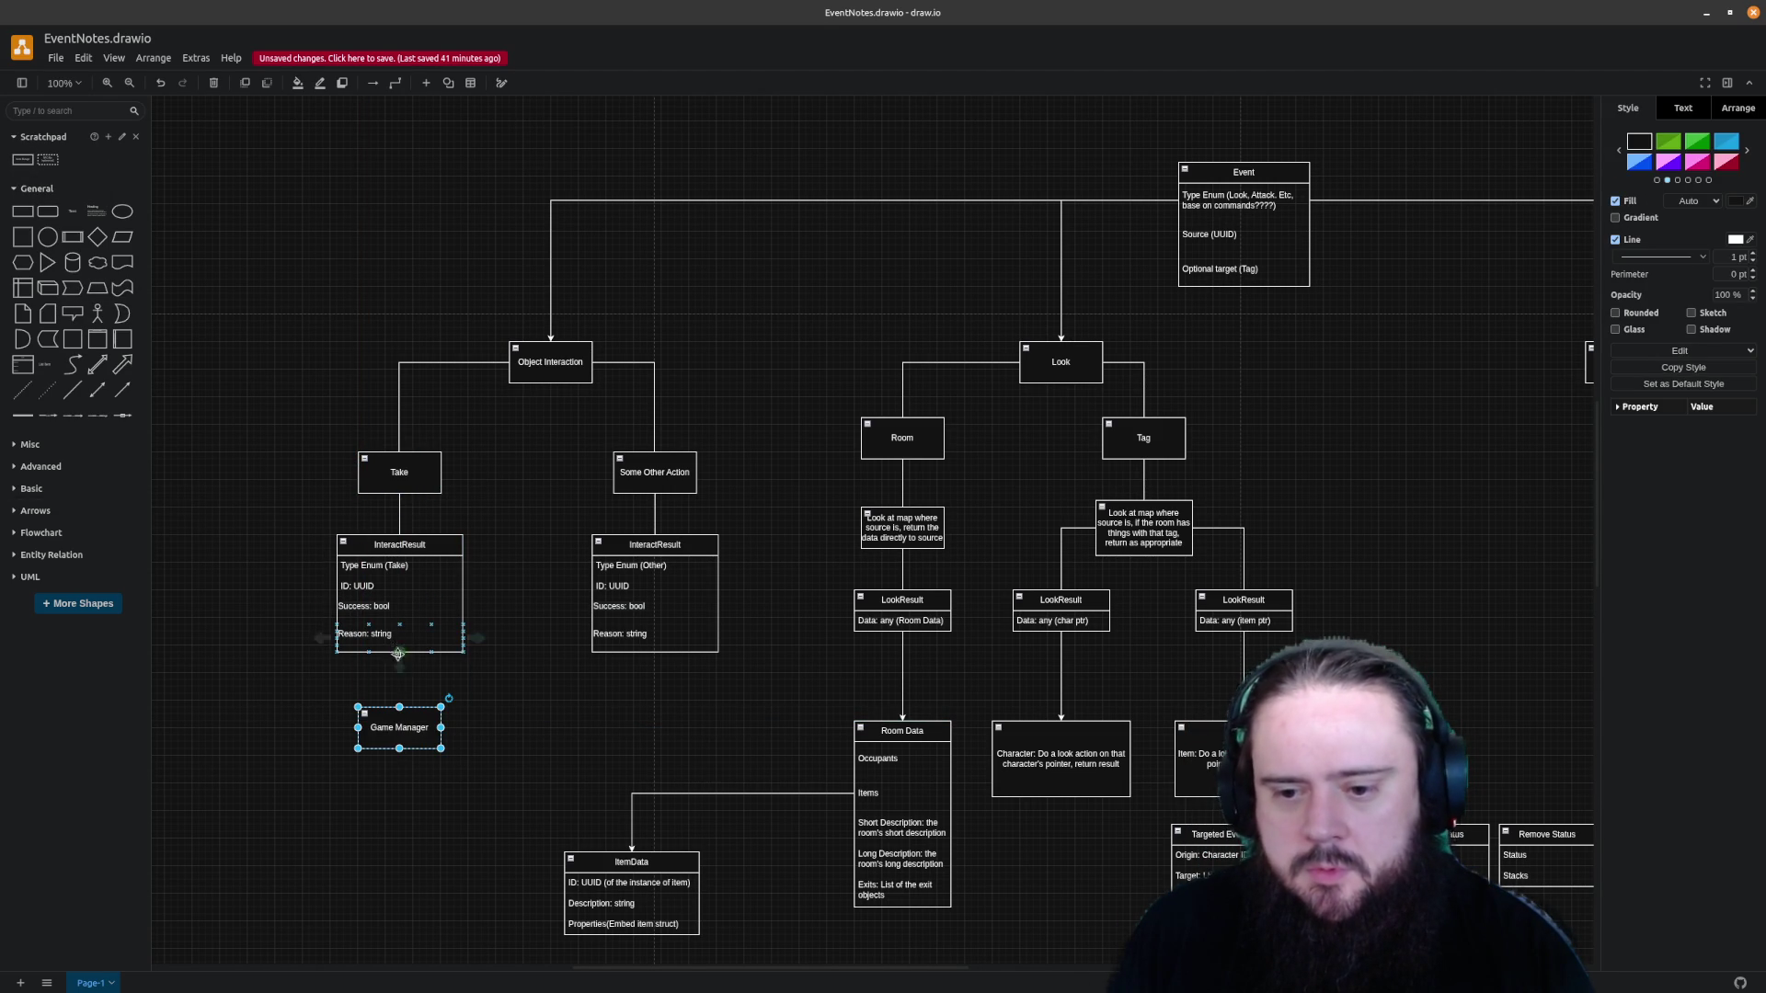
{"action": "double_click", "coordinate": [396, 716]}
{"action": "type", "text": "If success, ad"}
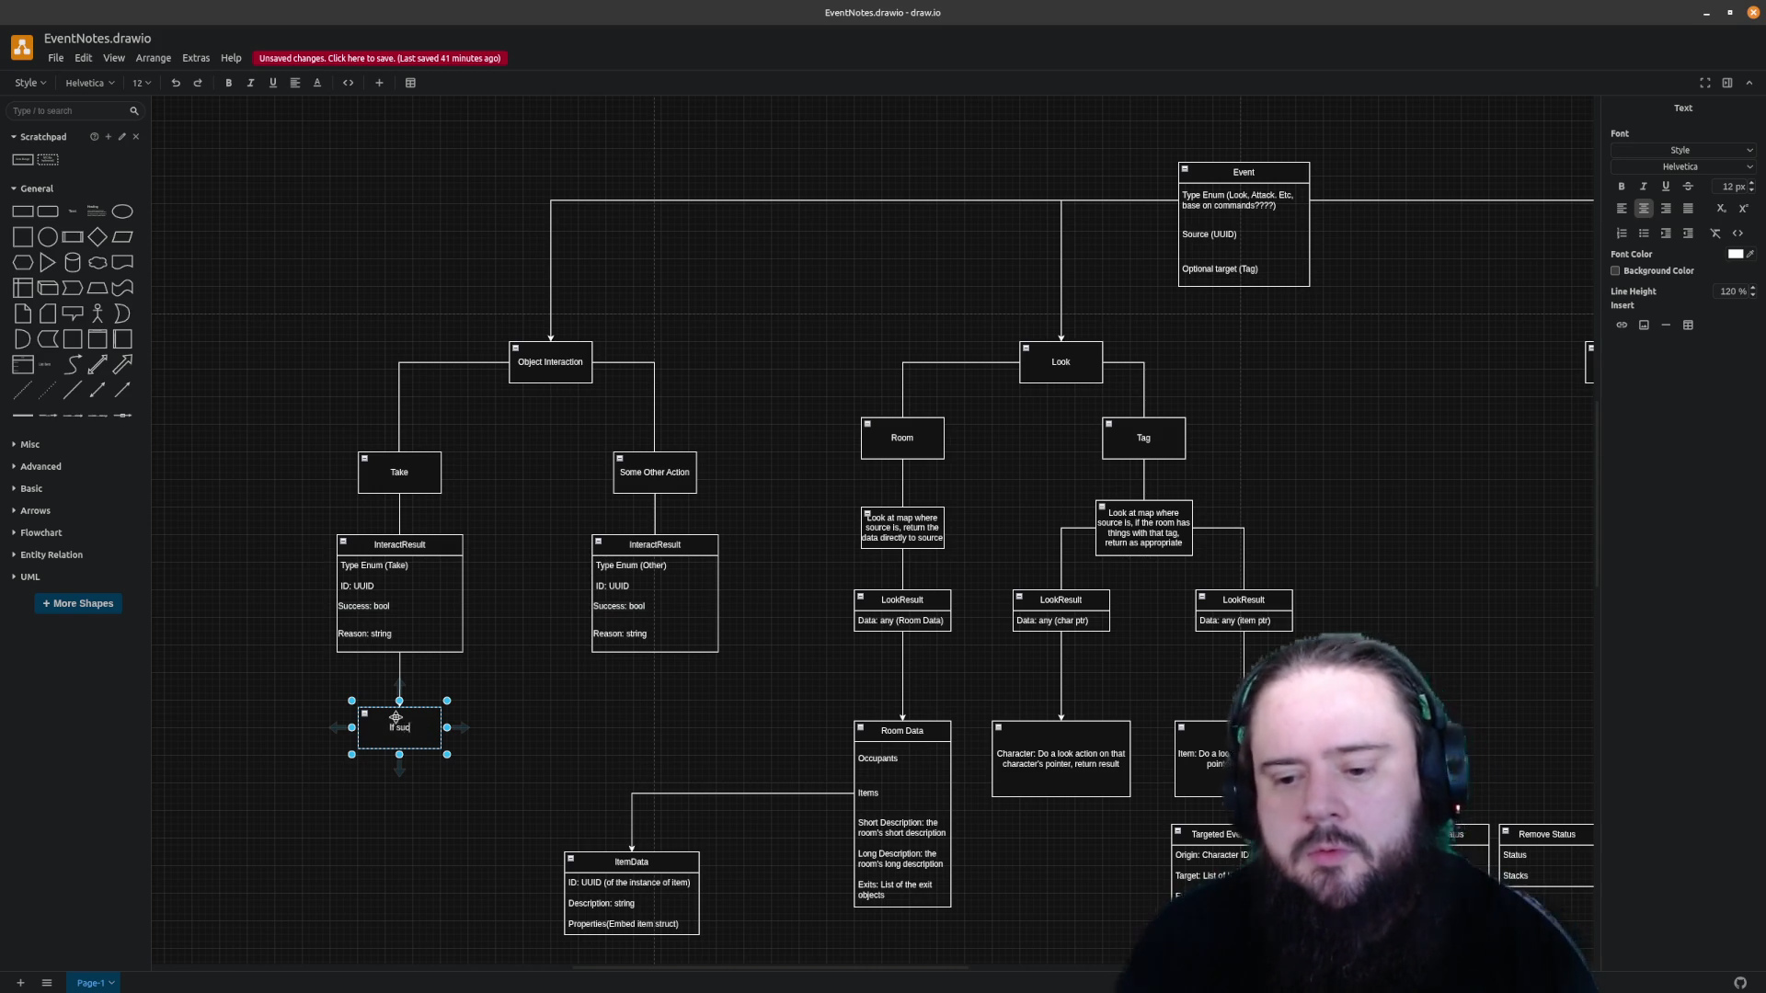
{"action": "type", "text": "d to inventory"}
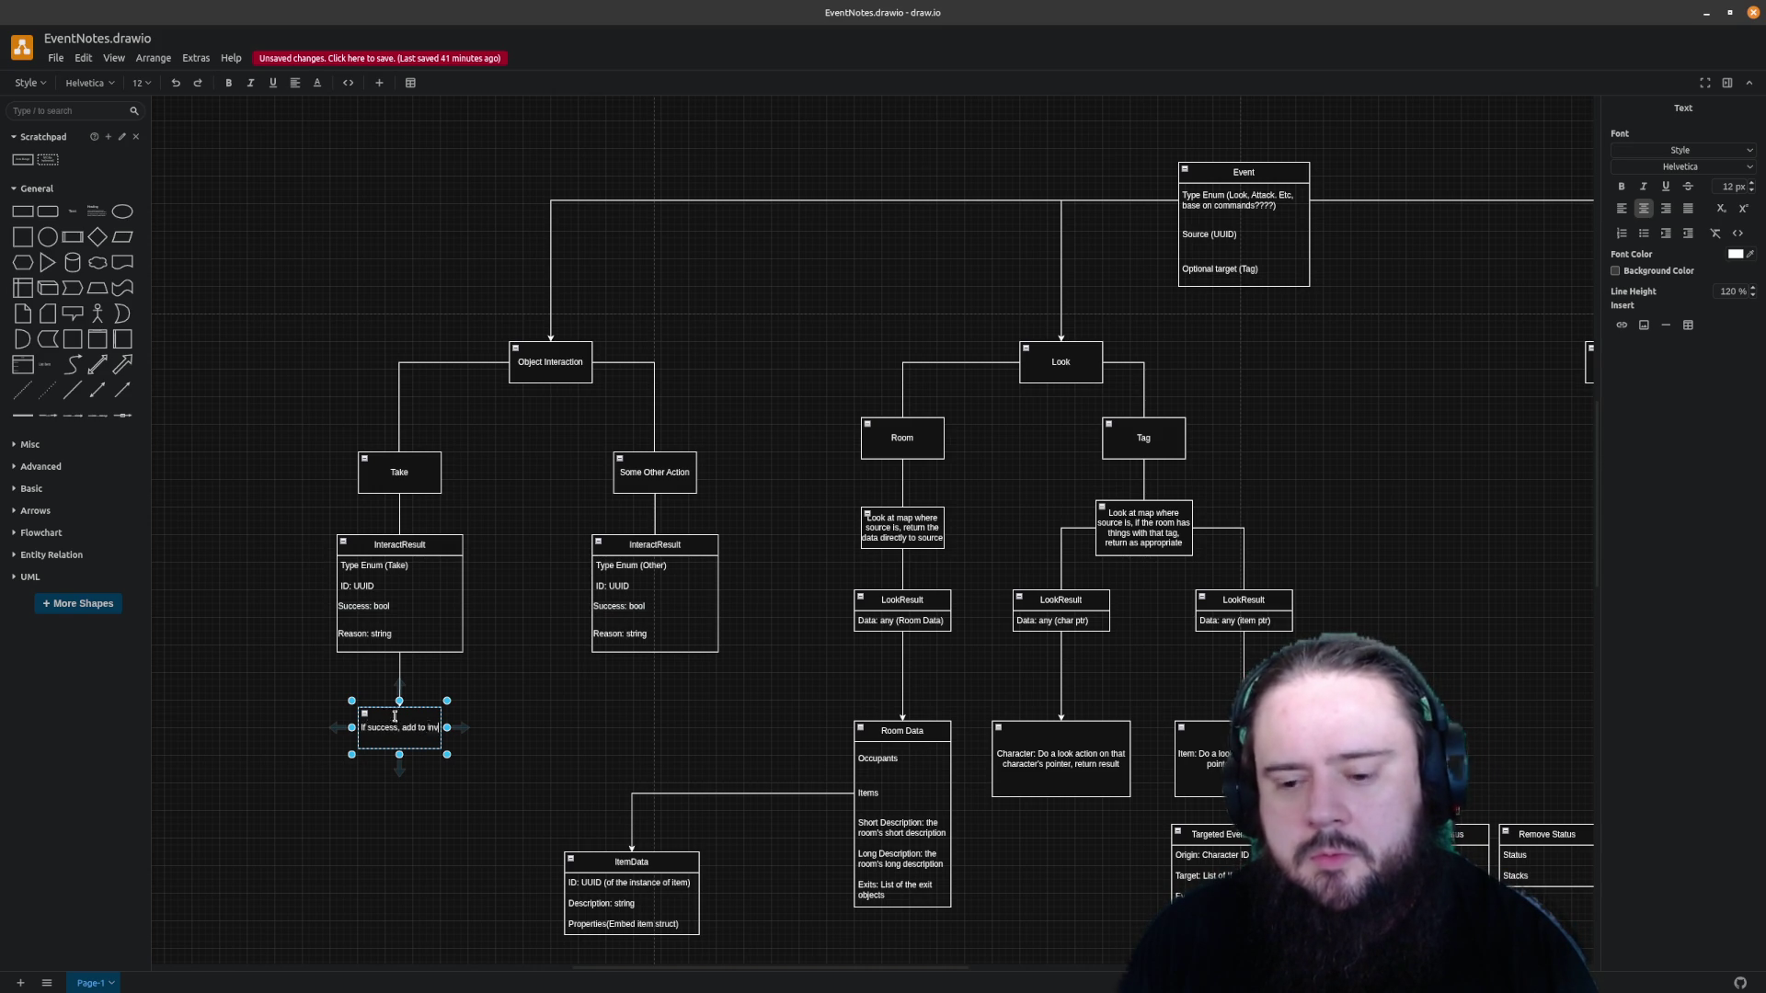
{"action": "left_click", "coordinate": [515, 637]}
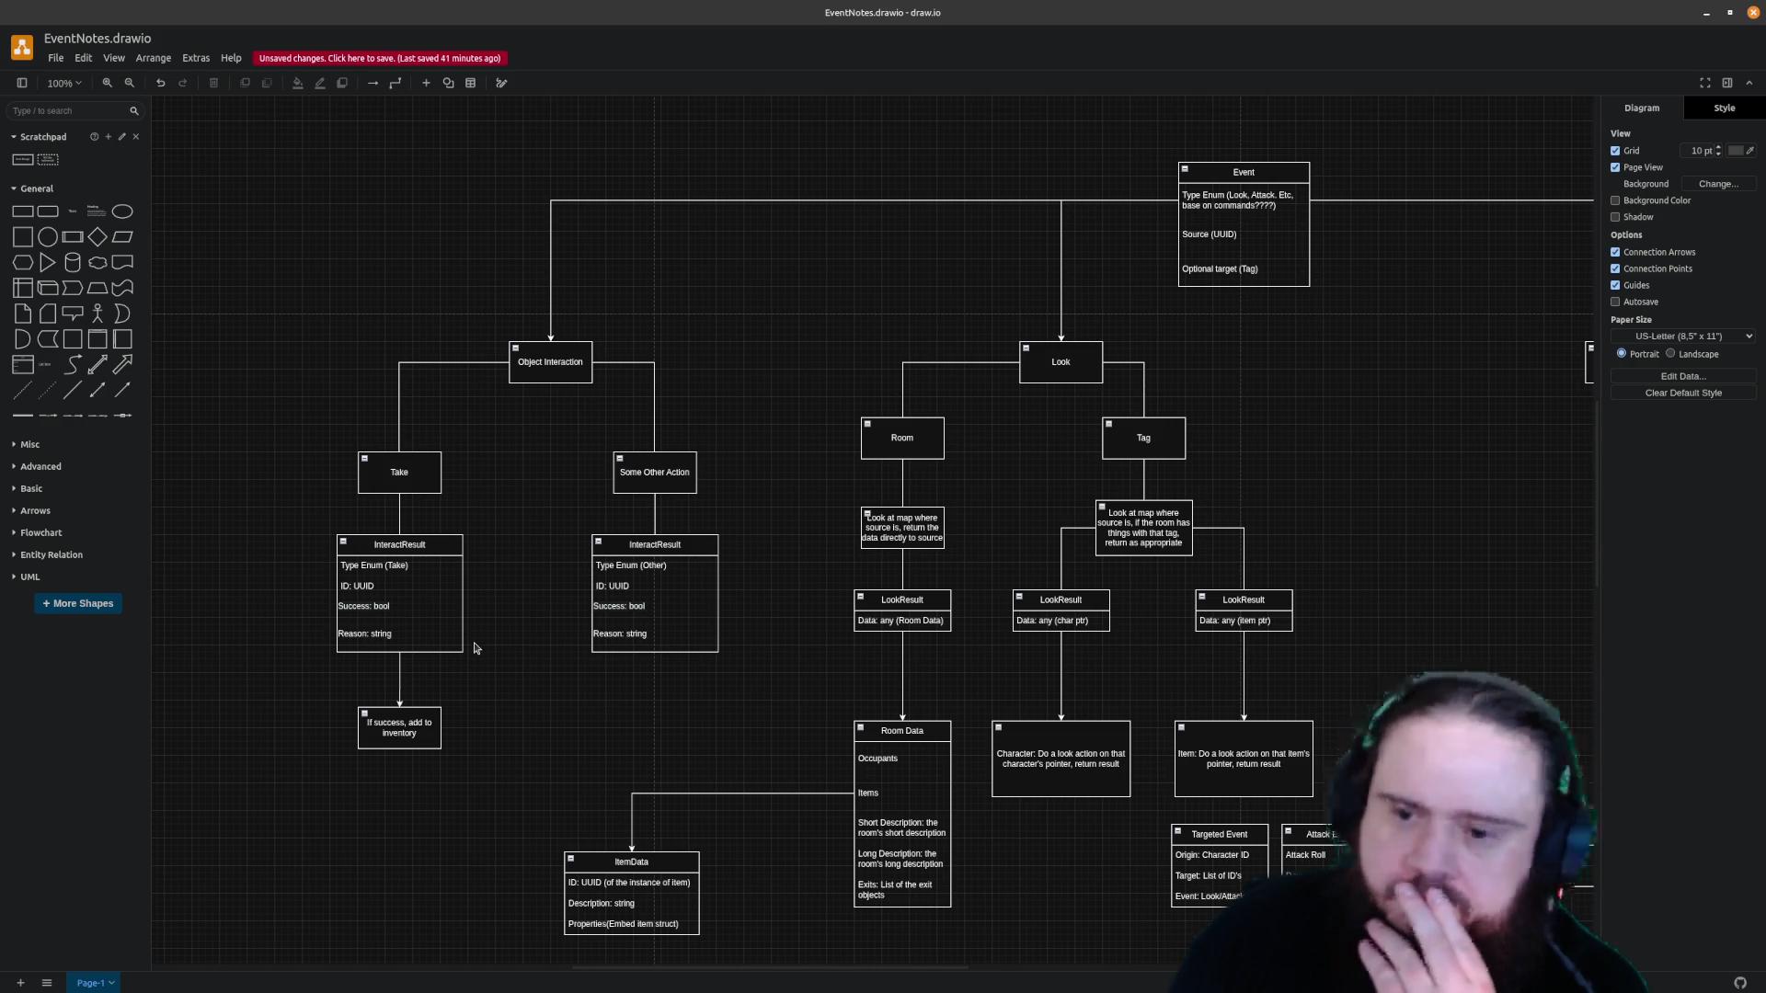
{"action": "left_click", "coordinate": [447, 569]}
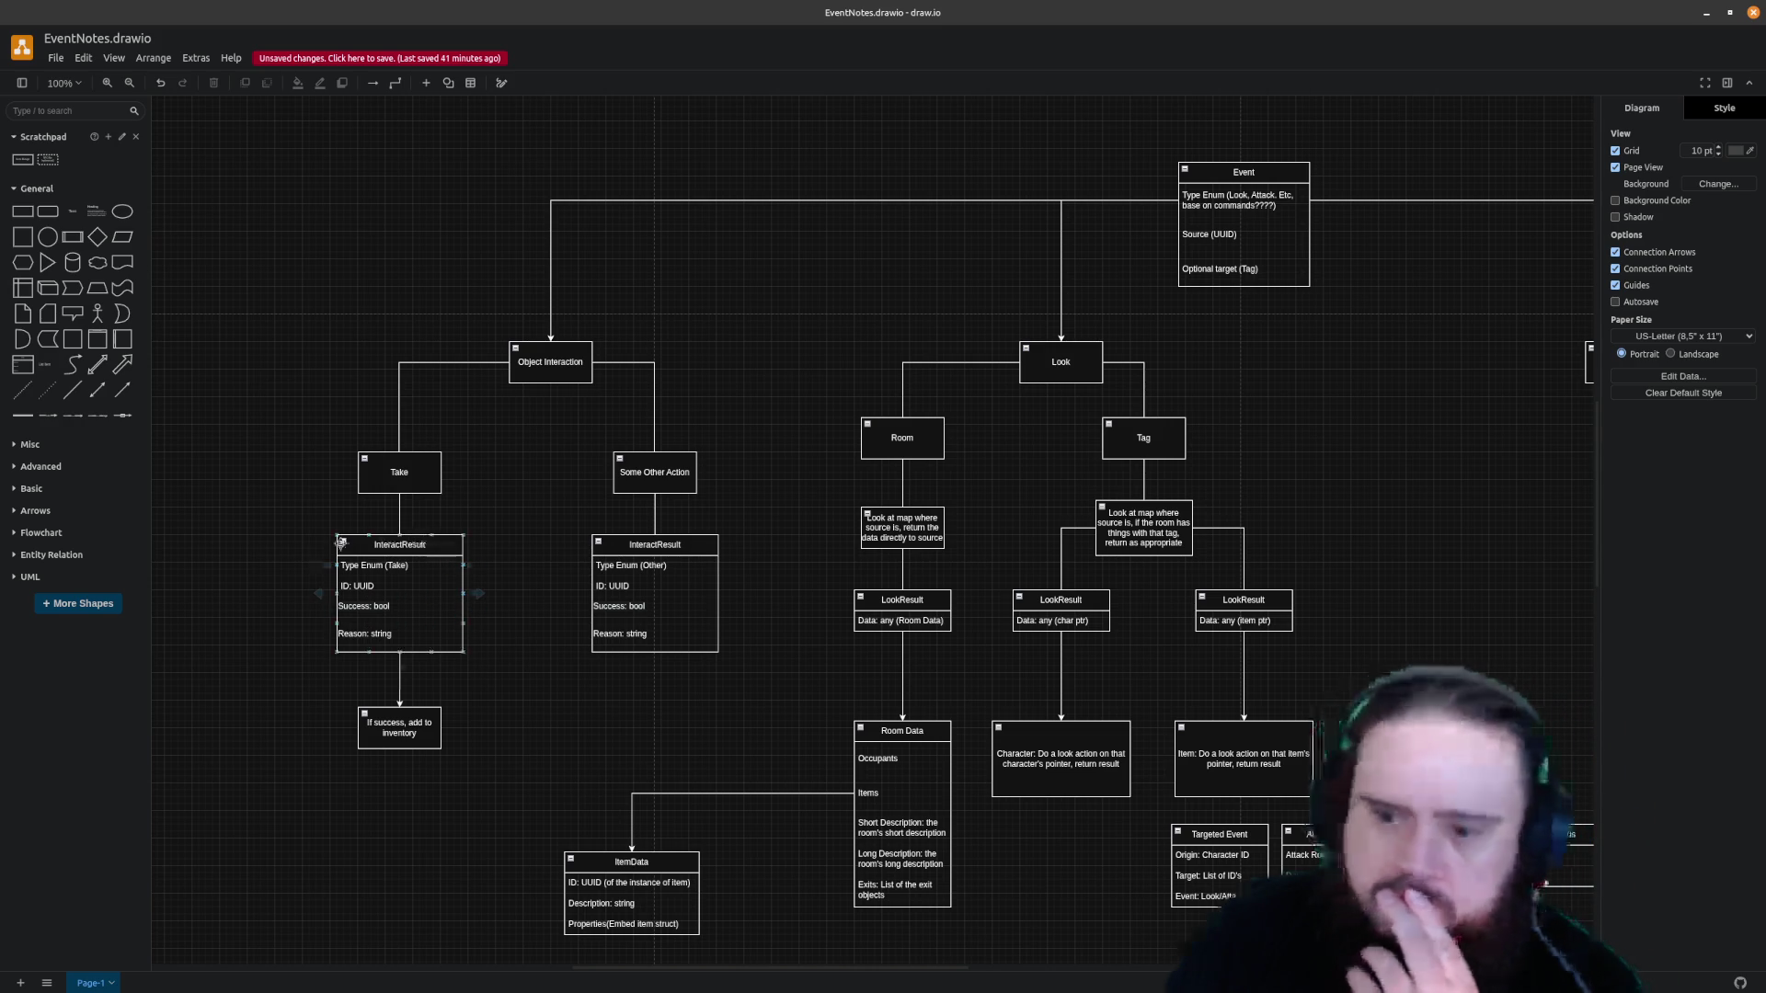
{"action": "mouse_move", "coordinate": [675, 971]}
{"action": "left_mouse_down"}
{"action": "mouse_move", "coordinate": [965, 942]}
{"action": "mouse_move", "coordinate": [649, 921]}
{"action": "mouse_move", "coordinate": [952, 915]}
{"action": "mouse_move", "coordinate": [828, 913]}
{"action": "mouse_move", "coordinate": [878, 919]}
{"action": "left_mouse_up"}
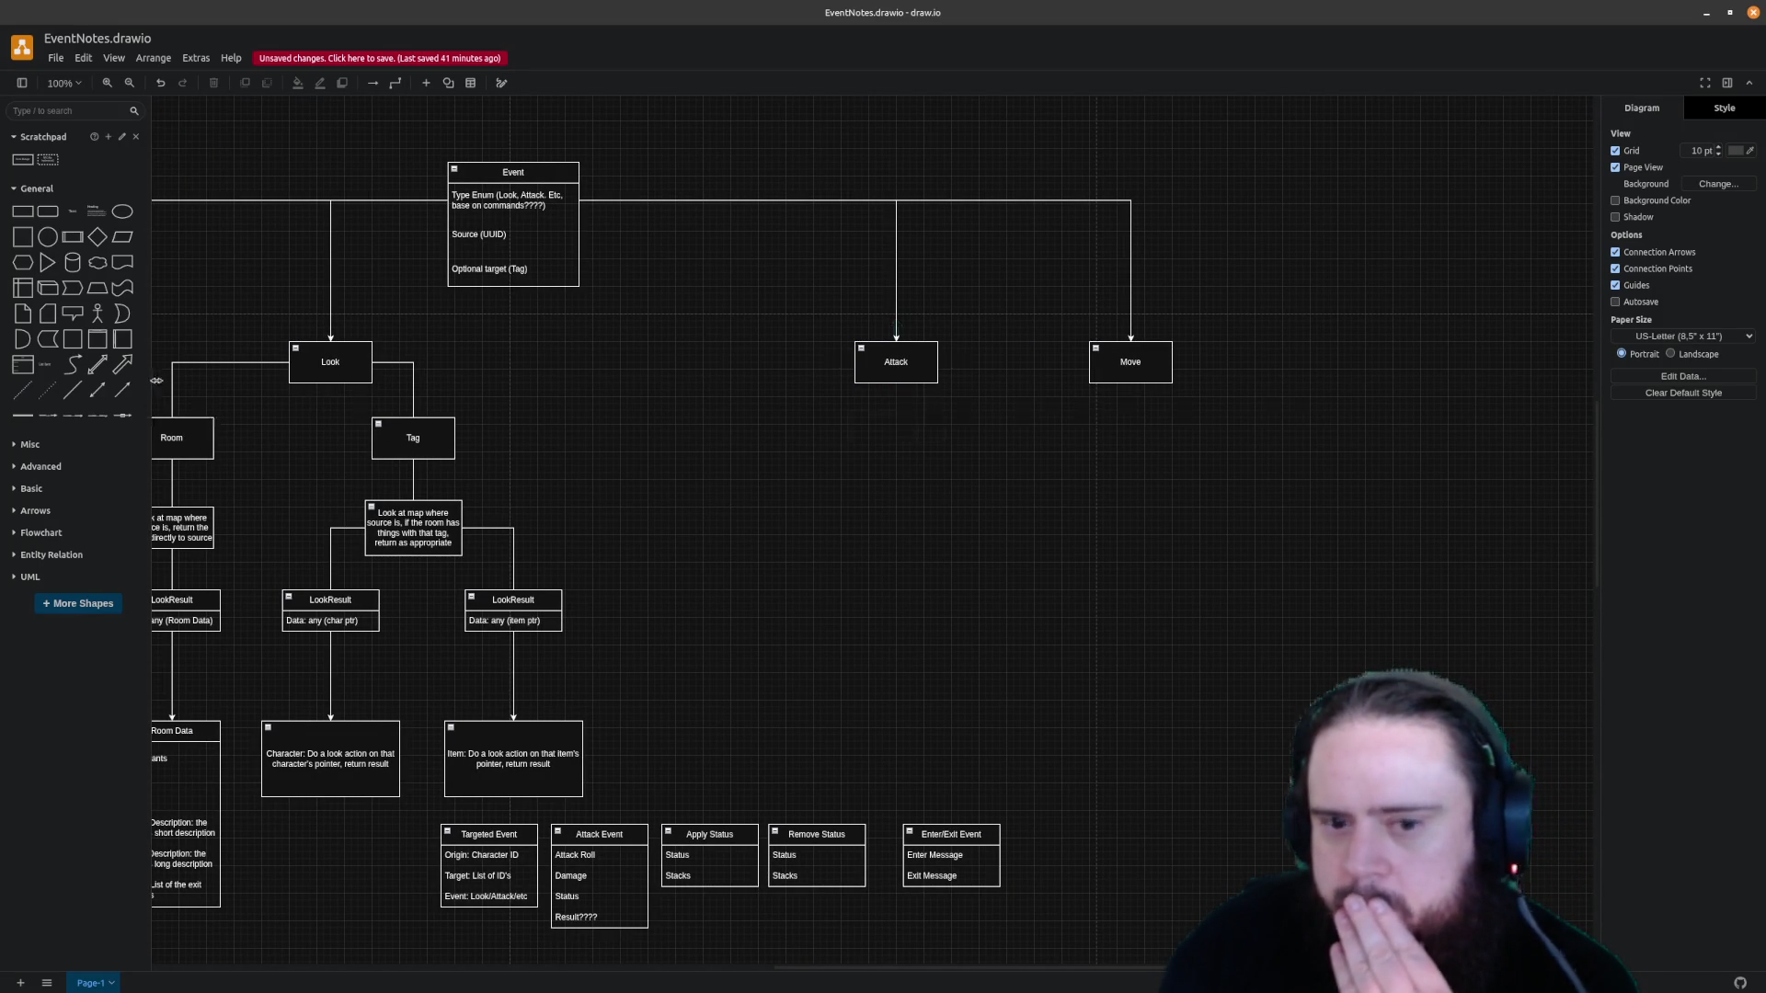
Add a note under Attack reading 'If the target is present, and the attack hits, send message', sized to fit
{"action": "mouse_move", "coordinate": [22, 159]}
{"action": "left_mouse_down"}
{"action": "mouse_move", "coordinate": [828, 417]}
{"action": "mouse_move", "coordinate": [733, 437]}
{"action": "left_mouse_up"}
{"action": "double_click", "coordinate": [733, 438]}
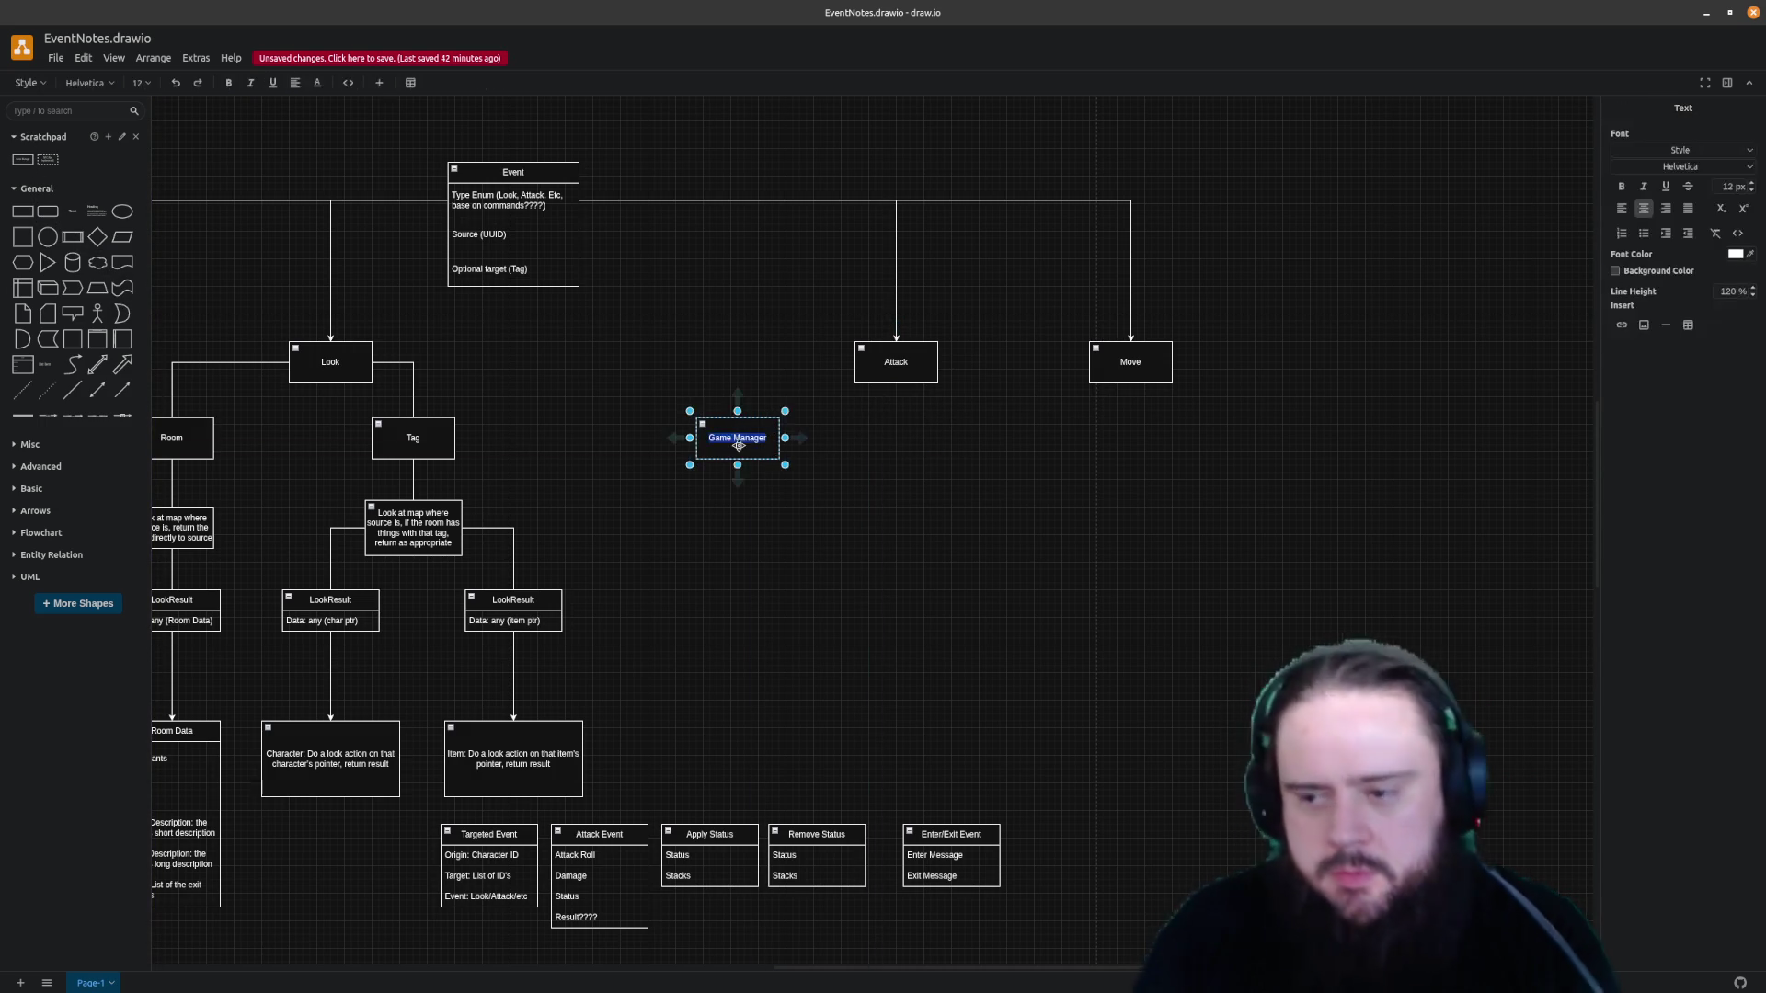
{"action": "type", "text": "If the target is present, and"}
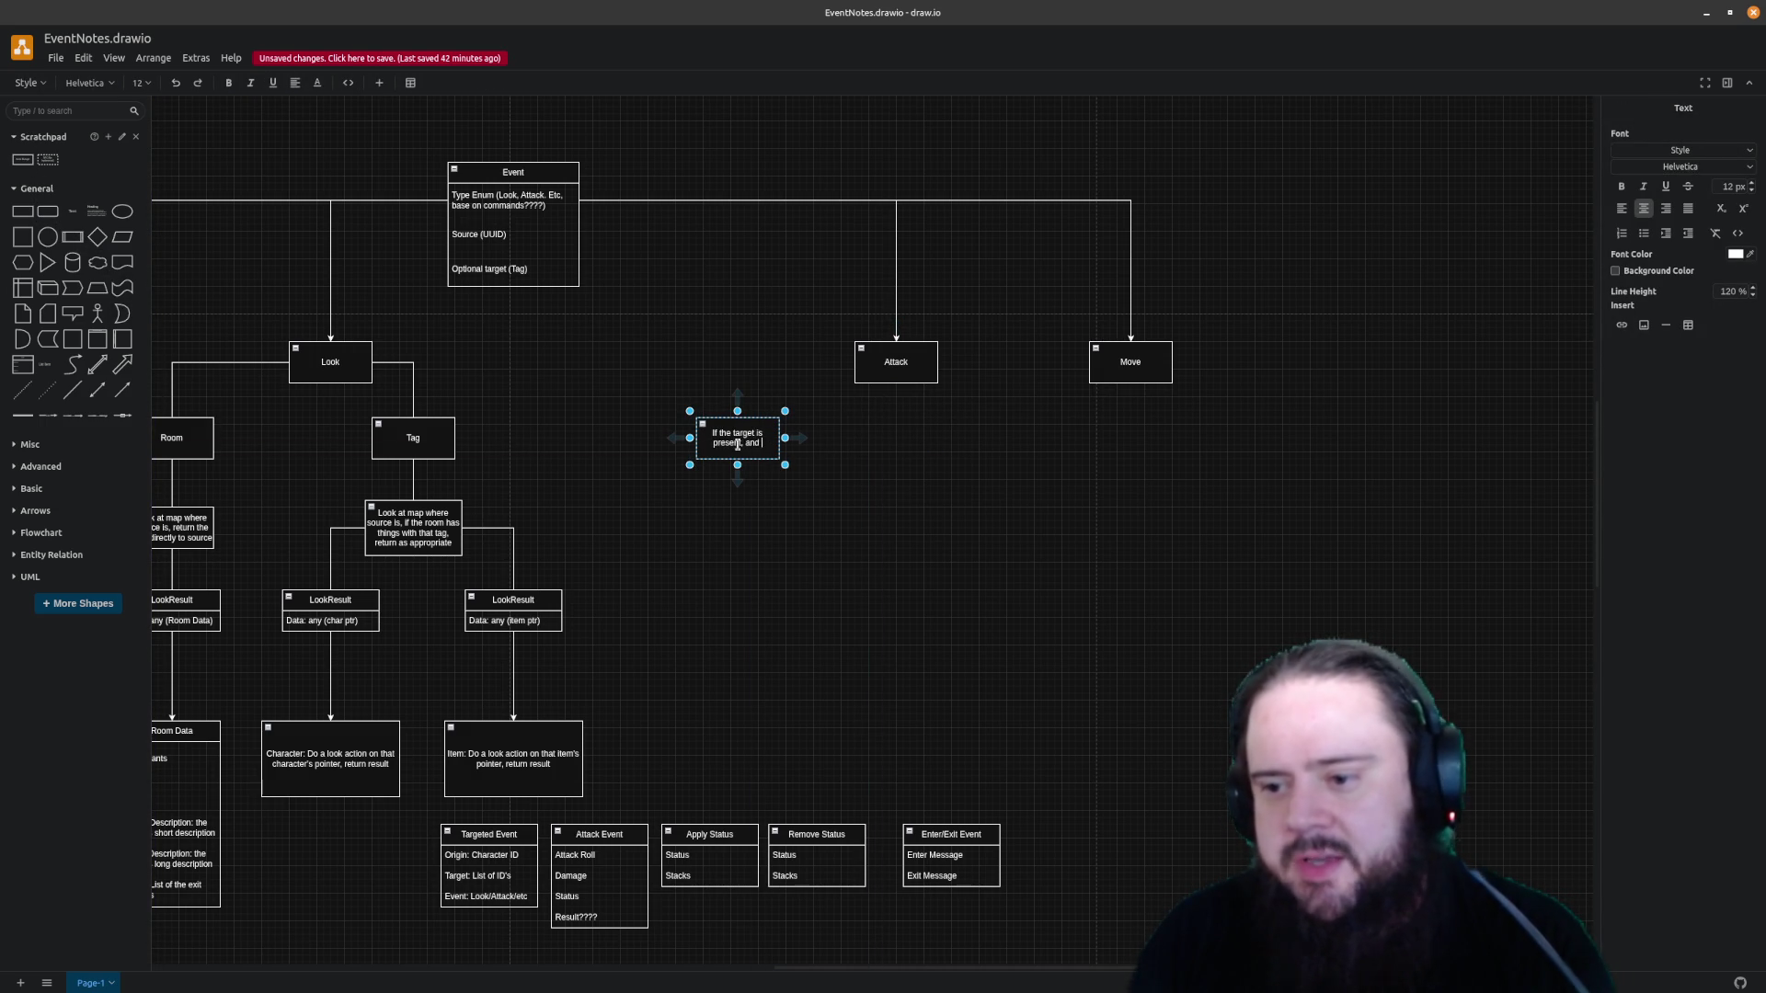
{"action": "type", "text": "the"}
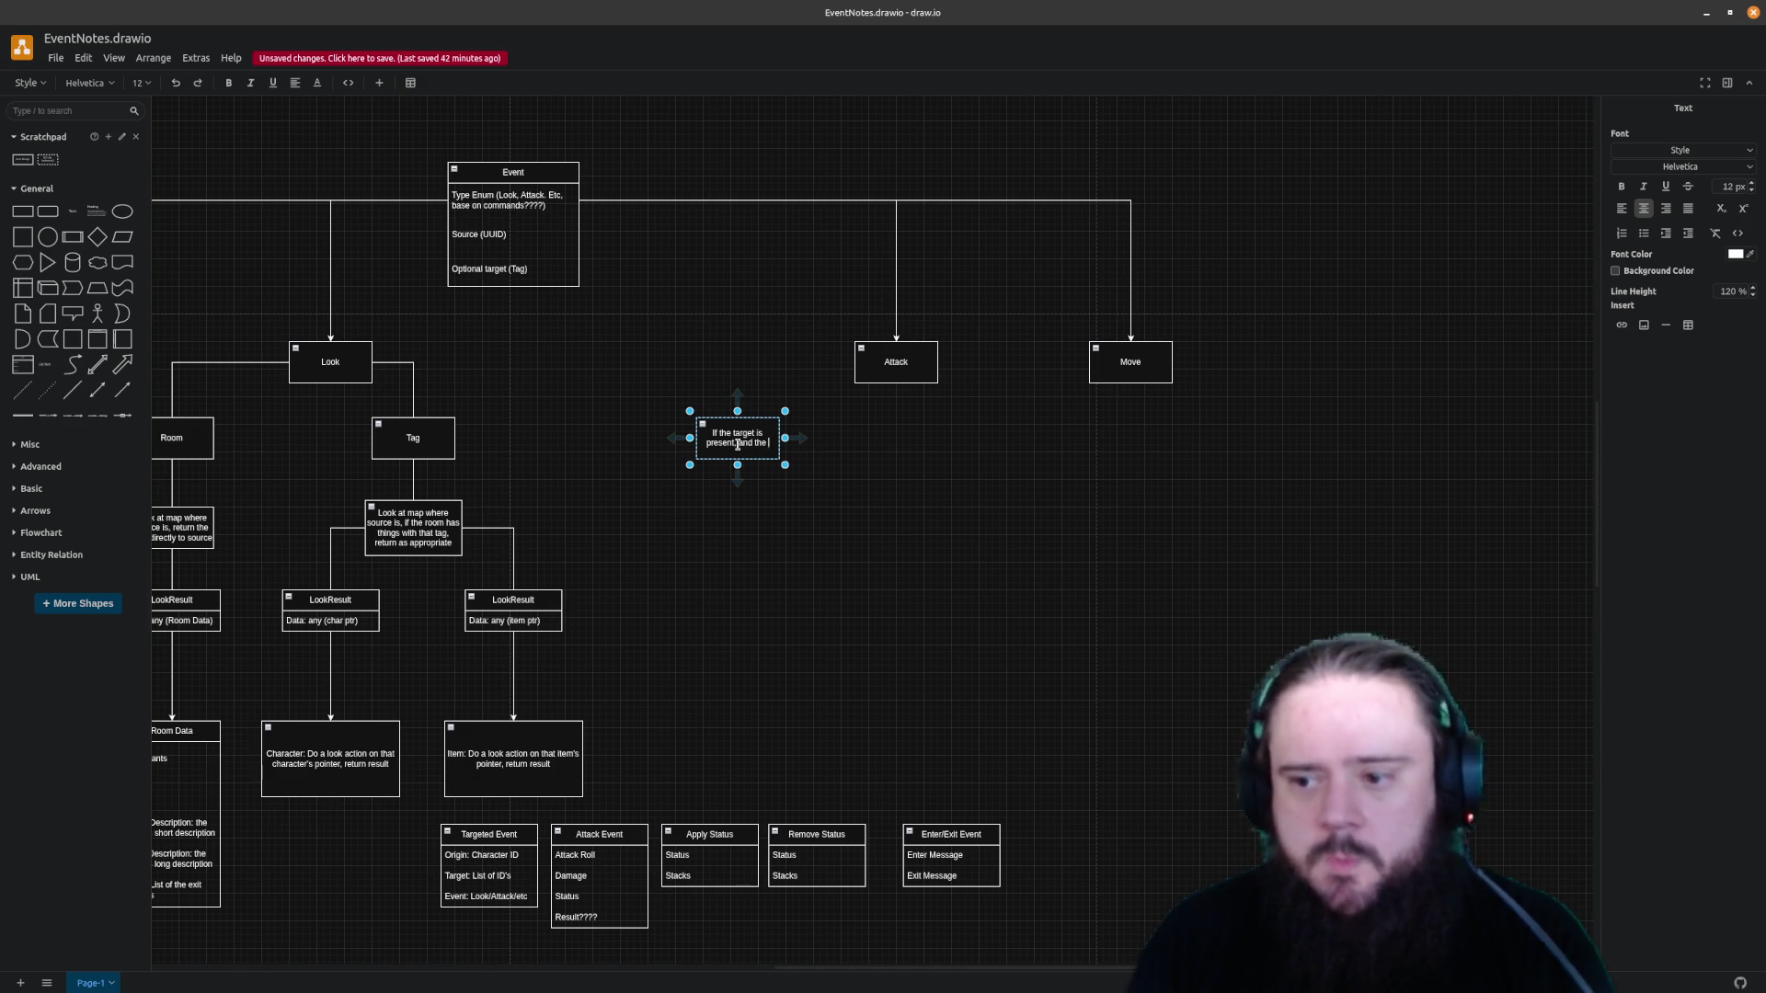
{"action": "type", "text": "ack has, send"}
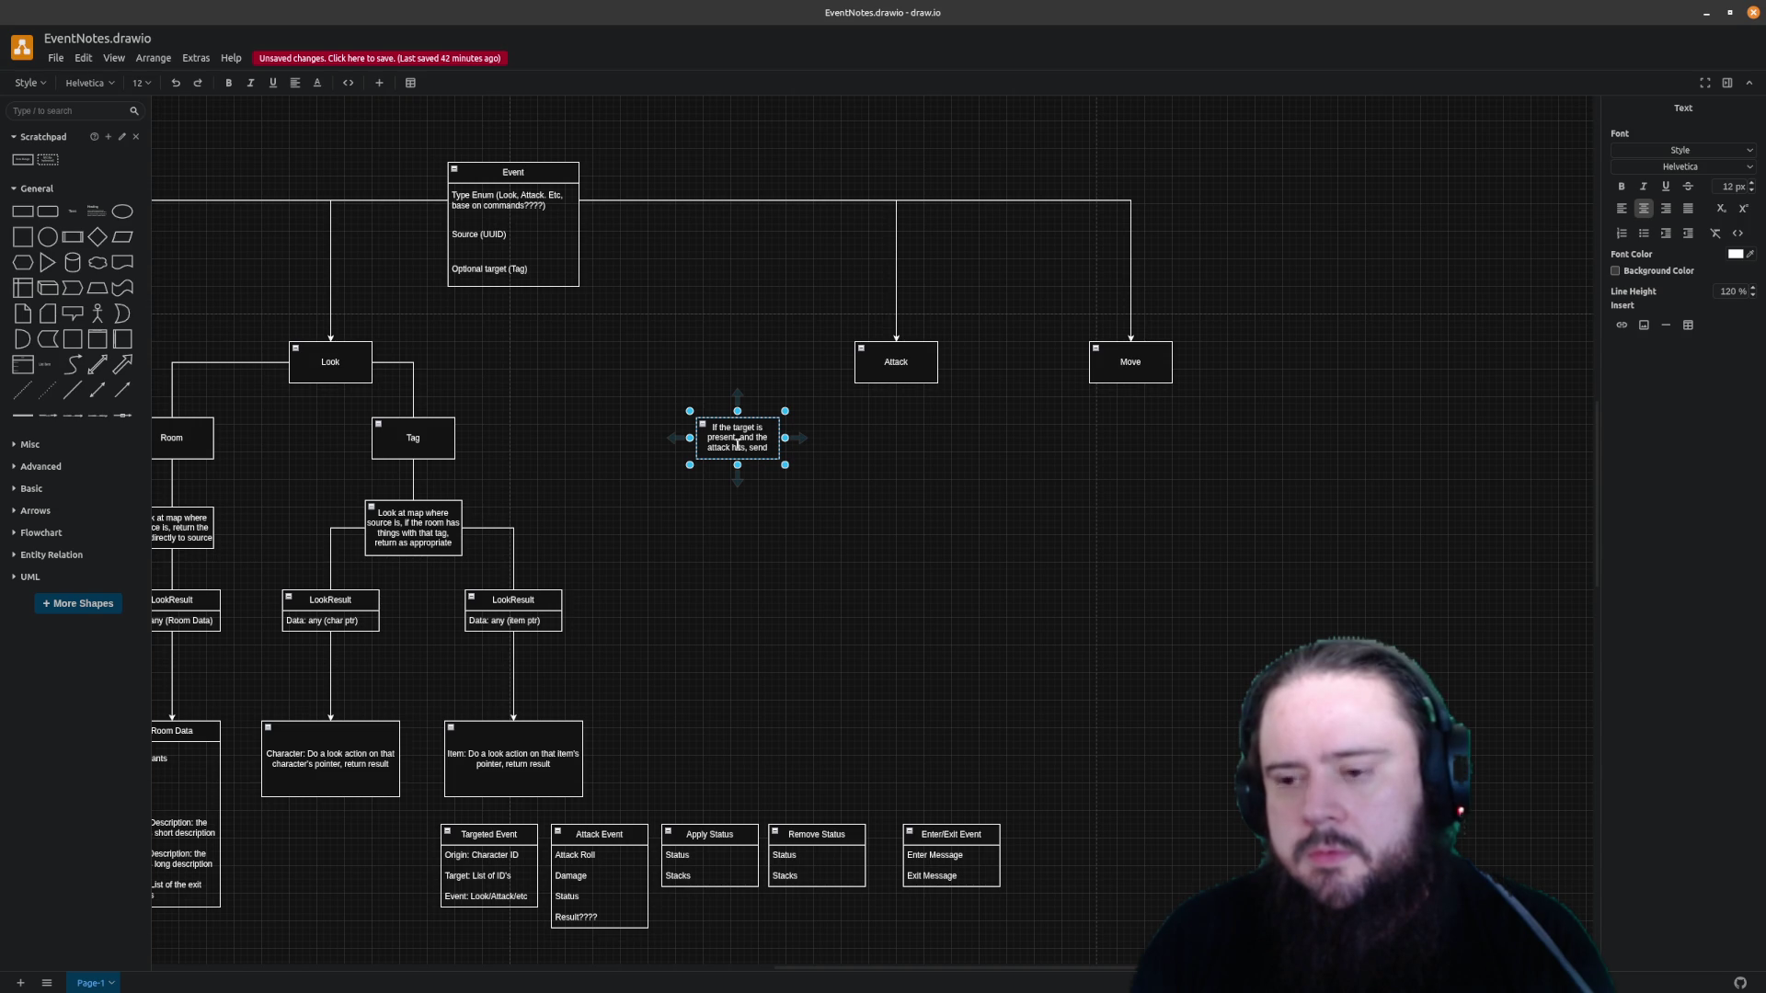
{"action": "type", "text": "message"}
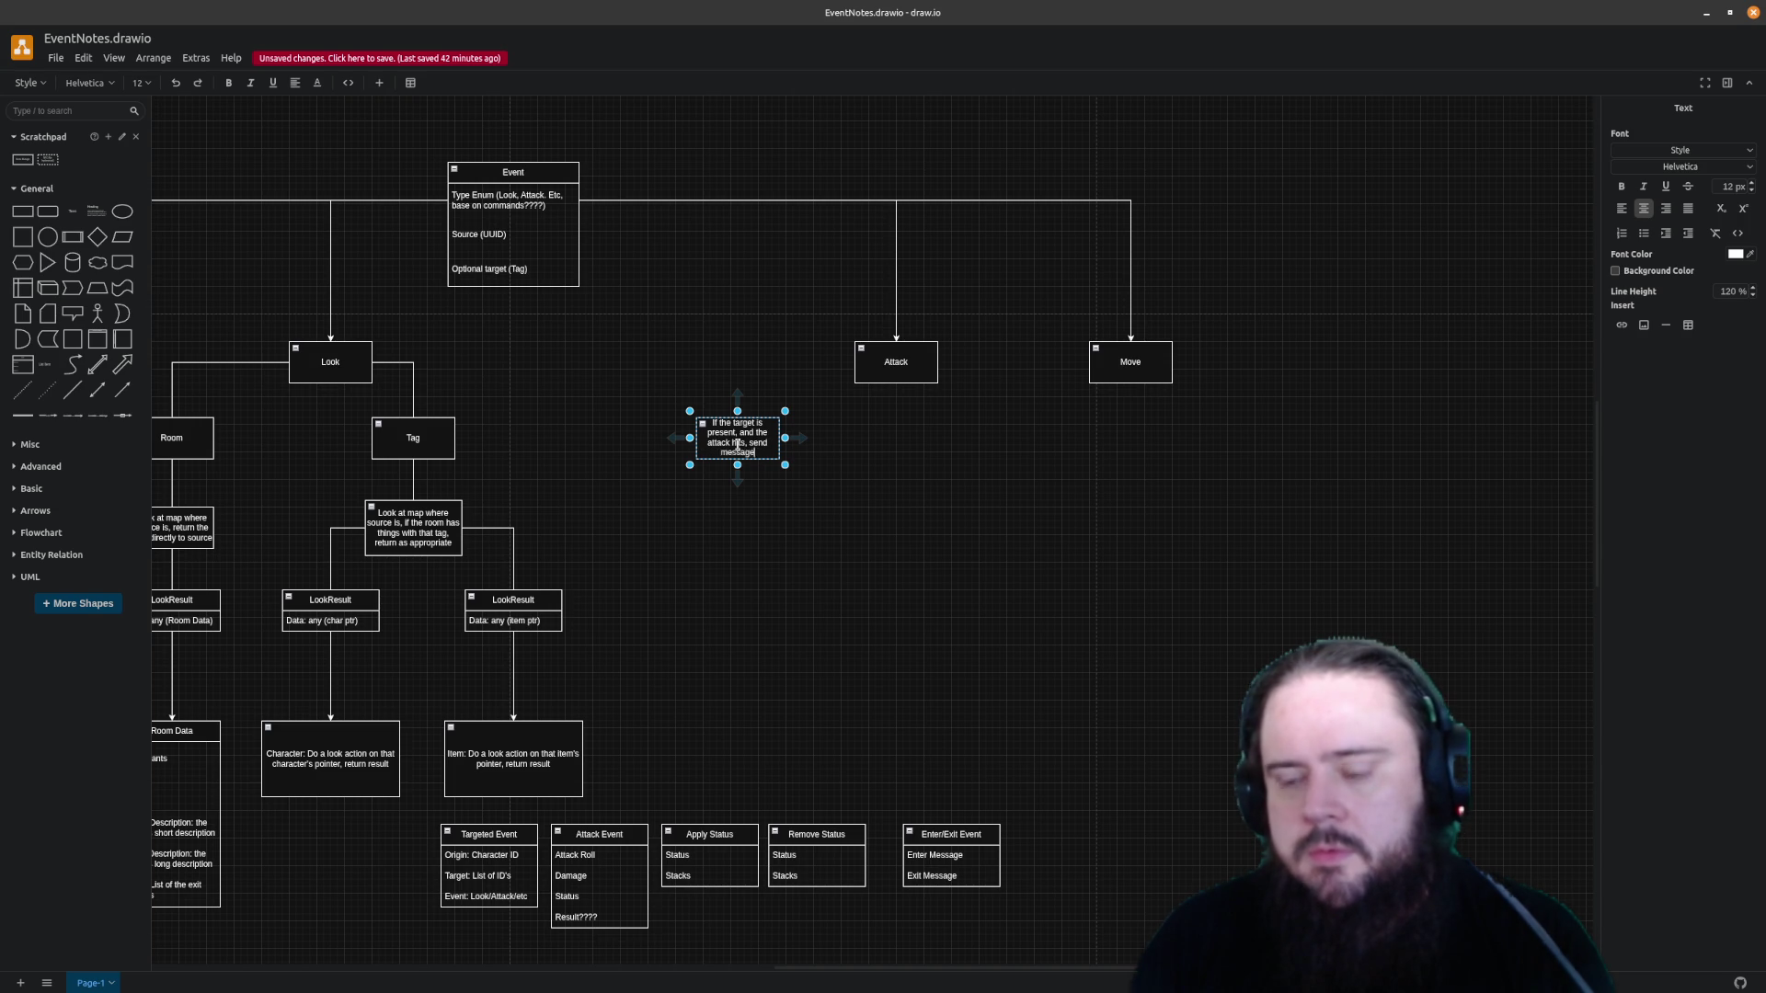
{"action": "left_click", "coordinate": [864, 441]}
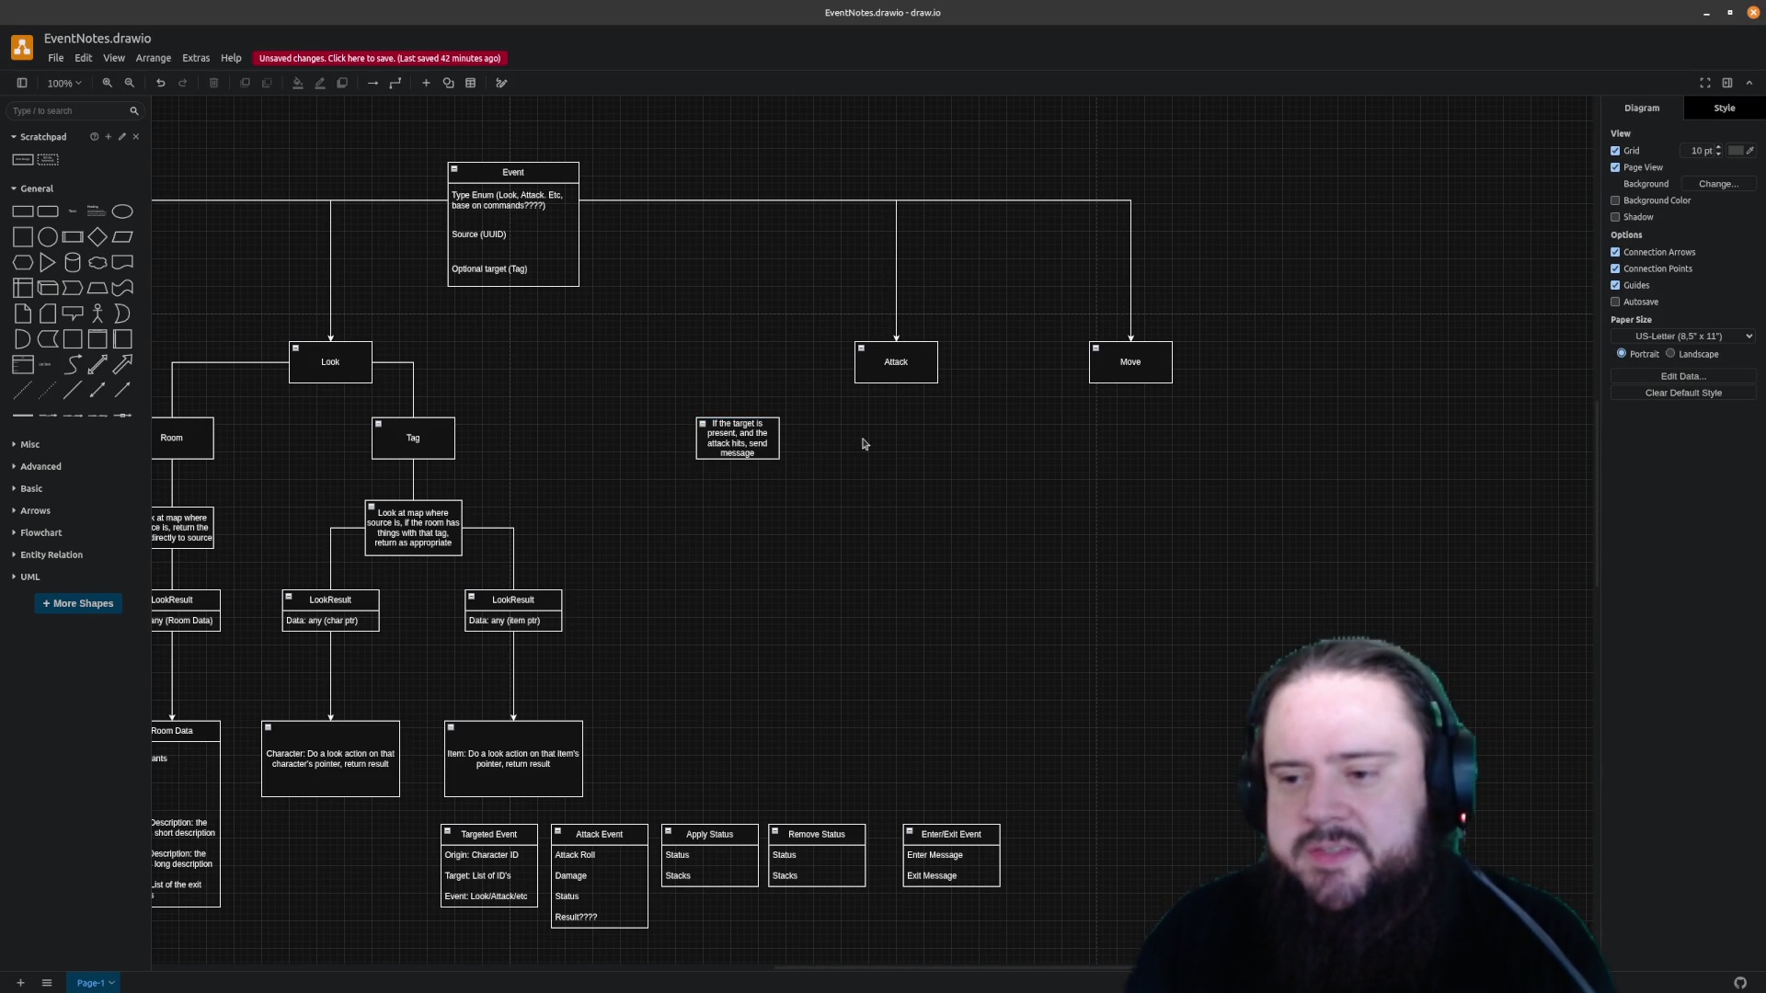
{"action": "left_click", "coordinate": [763, 437]}
{"action": "left_click", "coordinate": [792, 474]}
{"action": "left_click_drag", "start_coordinate": [780, 458], "coordinate": [820, 492]}
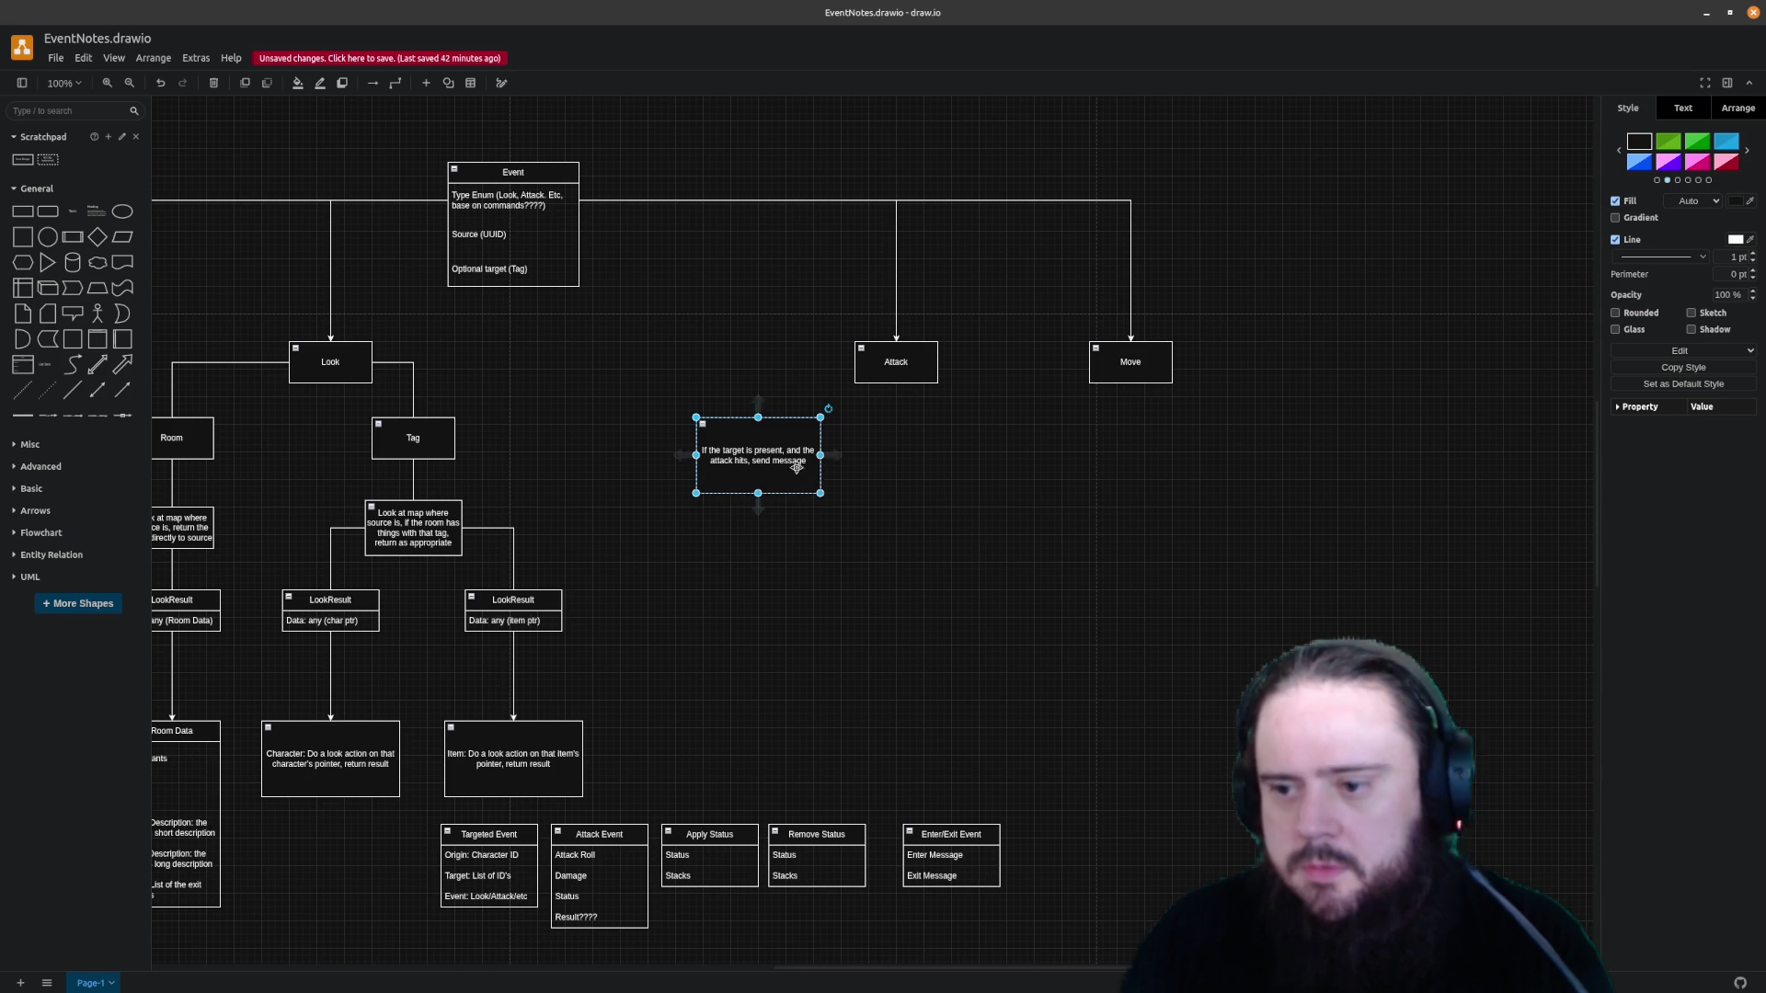
Place a copy of the attack-message note below the Move branch
{"action": "left_click", "coordinate": [884, 517]}
{"action": "key", "text": "ctrl+v"}
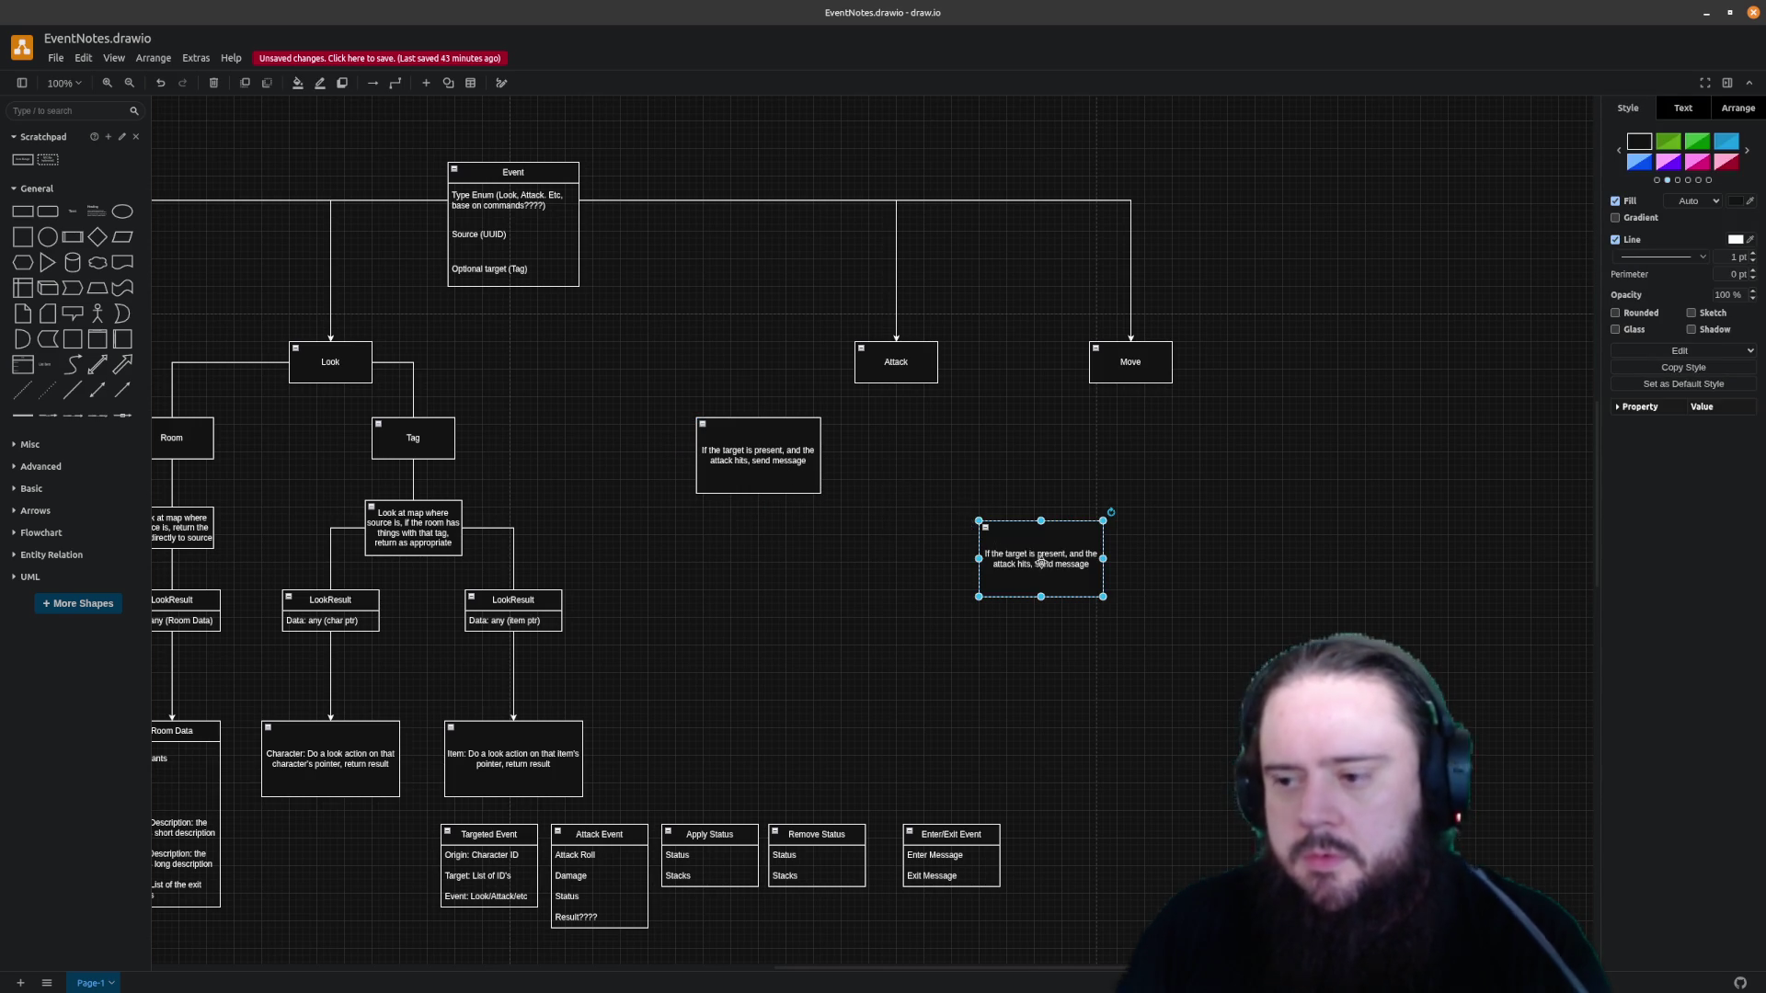
{"action": "left_click_drag", "start_coordinate": [1038, 538], "coordinate": [1018, 449]}
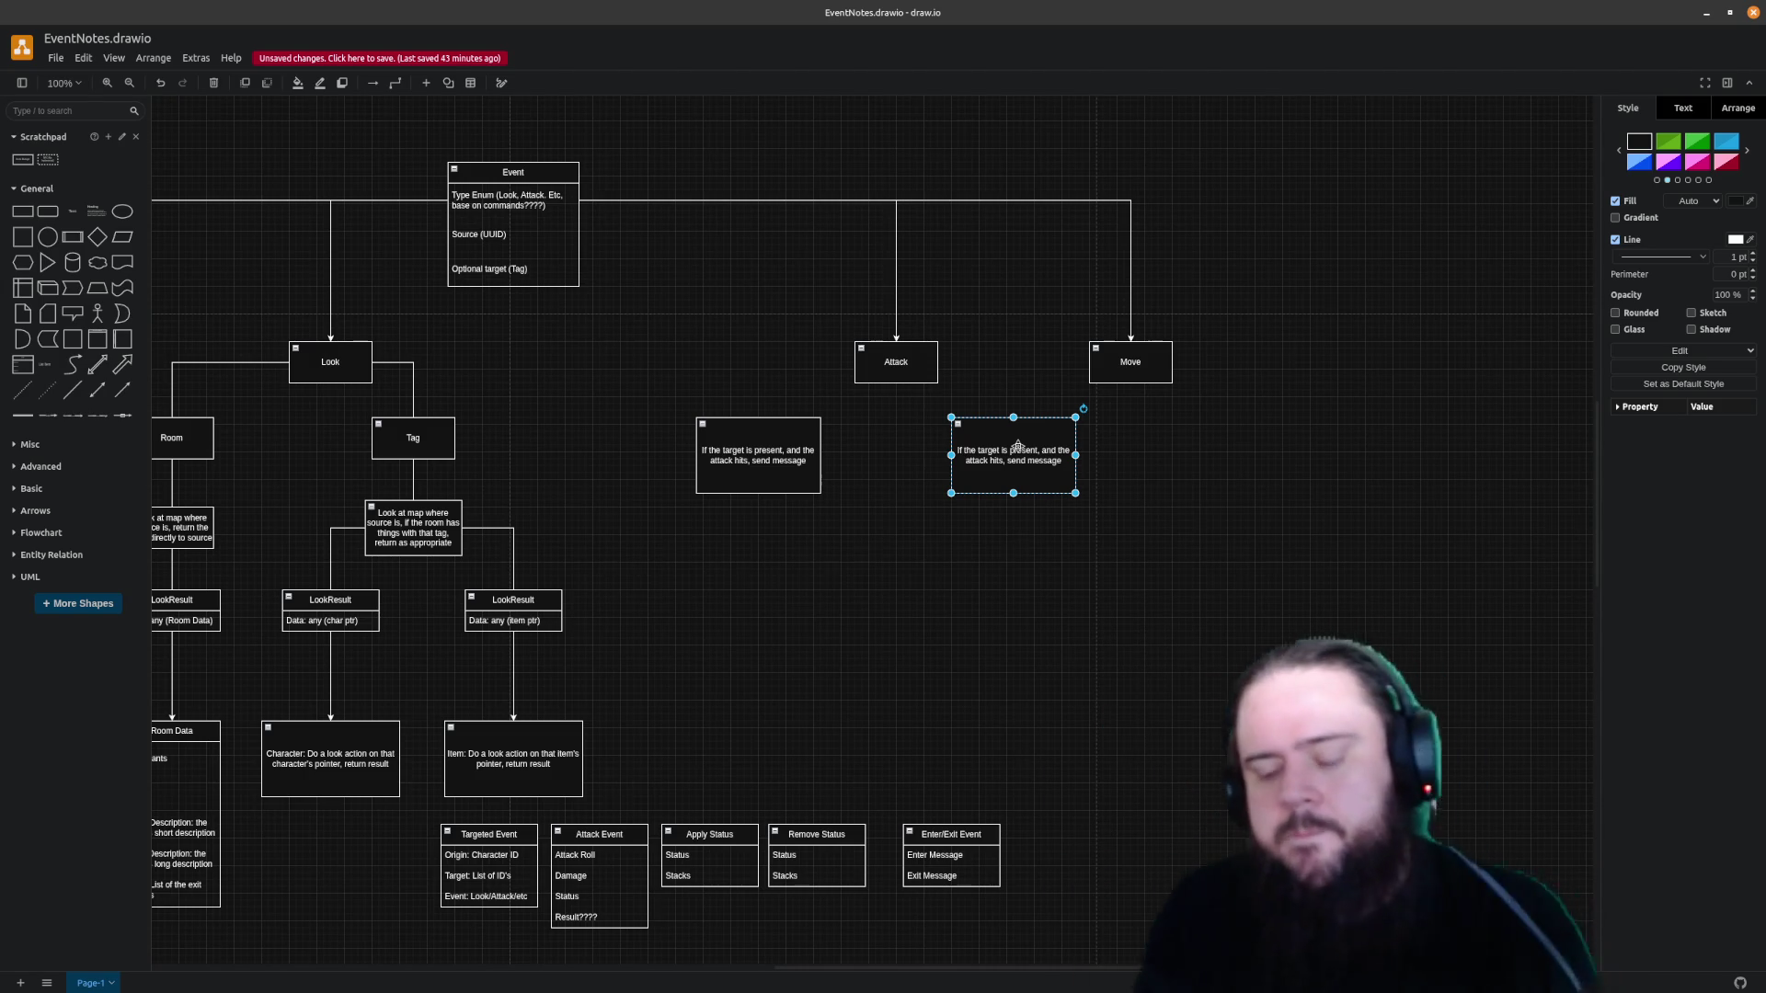
Copy the Move box to its right and start relabelling it as Room Event
{"action": "mouse_move", "coordinate": [938, 970]}
{"action": "left_mouse_down"}
{"action": "mouse_move", "coordinate": [769, 975]}
{"action": "mouse_move", "coordinate": [979, 958]}
{"action": "mouse_move", "coordinate": [773, 959]}
{"action": "mouse_move", "coordinate": [804, 940]}
{"action": "mouse_move", "coordinate": [785, 946]}
{"action": "mouse_move", "coordinate": [983, 944]}
{"action": "left_mouse_up"}
{"action": "mouse_move", "coordinate": [1027, 381]}
{"action": "left_mouse_down"}
{"action": "mouse_move", "coordinate": [1170, 376]}
{"action": "mouse_move", "coordinate": [1171, 356]}
{"action": "left_mouse_up"}
{"action": "double_click", "coordinate": [1208, 376]}
{"action": "type", "text": "Room Event"}
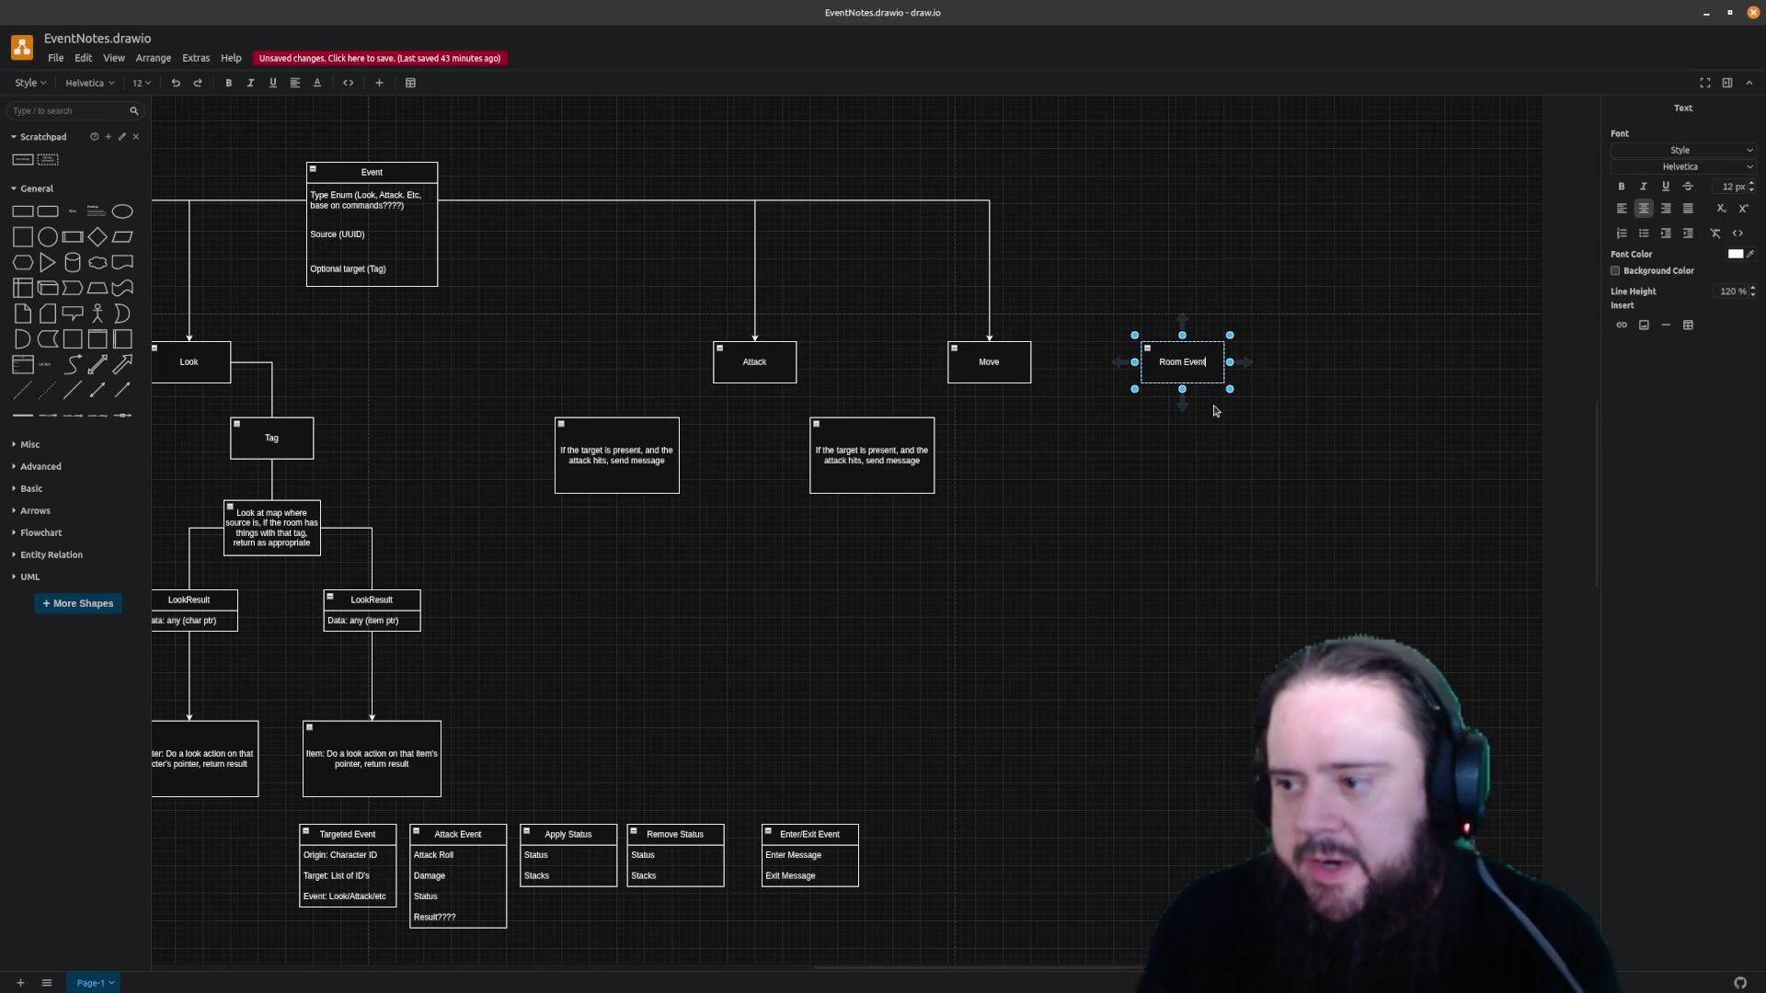
Finish the Room Event label and branch the Event connector down to it
{"action": "left_click", "coordinate": [1215, 409]}
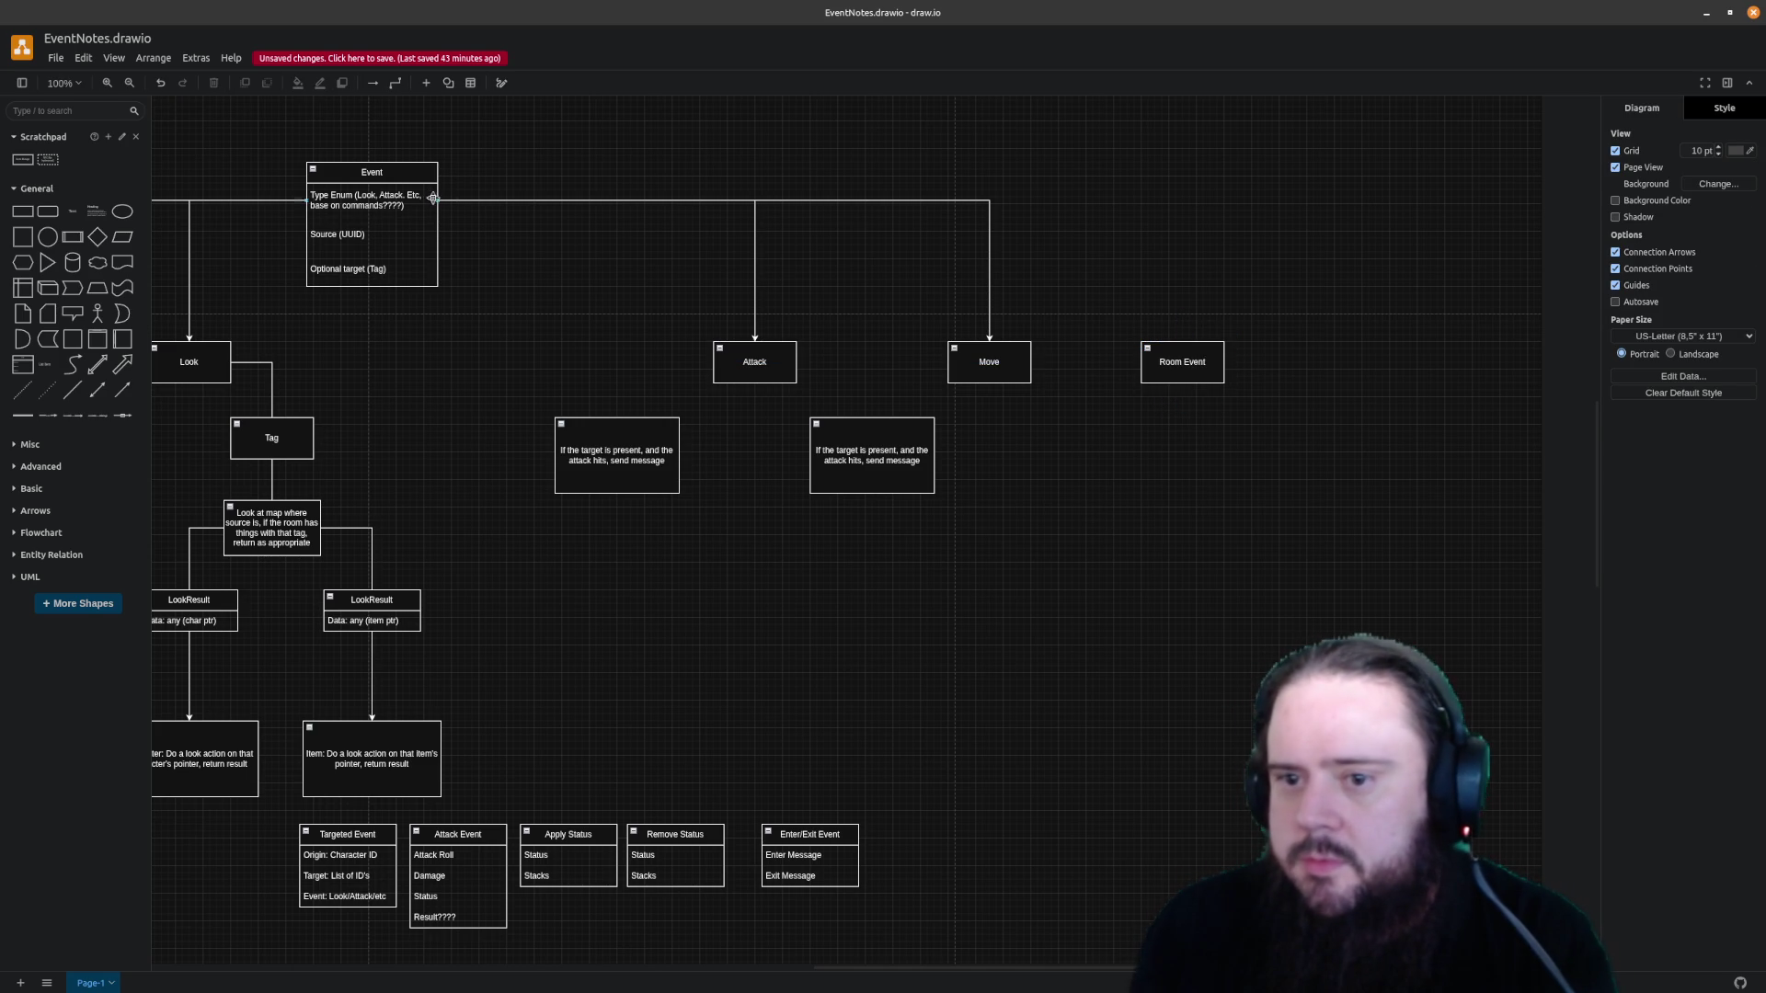
{"action": "left_click", "coordinate": [1184, 338]}
{"action": "left_click", "coordinate": [1176, 400]}
{"action": "left_click", "coordinate": [1176, 362]}
Duplicate the box below Room Event as a note reading 'Sent to everyone in the room, showing what happened'
{"action": "left_click", "coordinate": [1208, 536]}
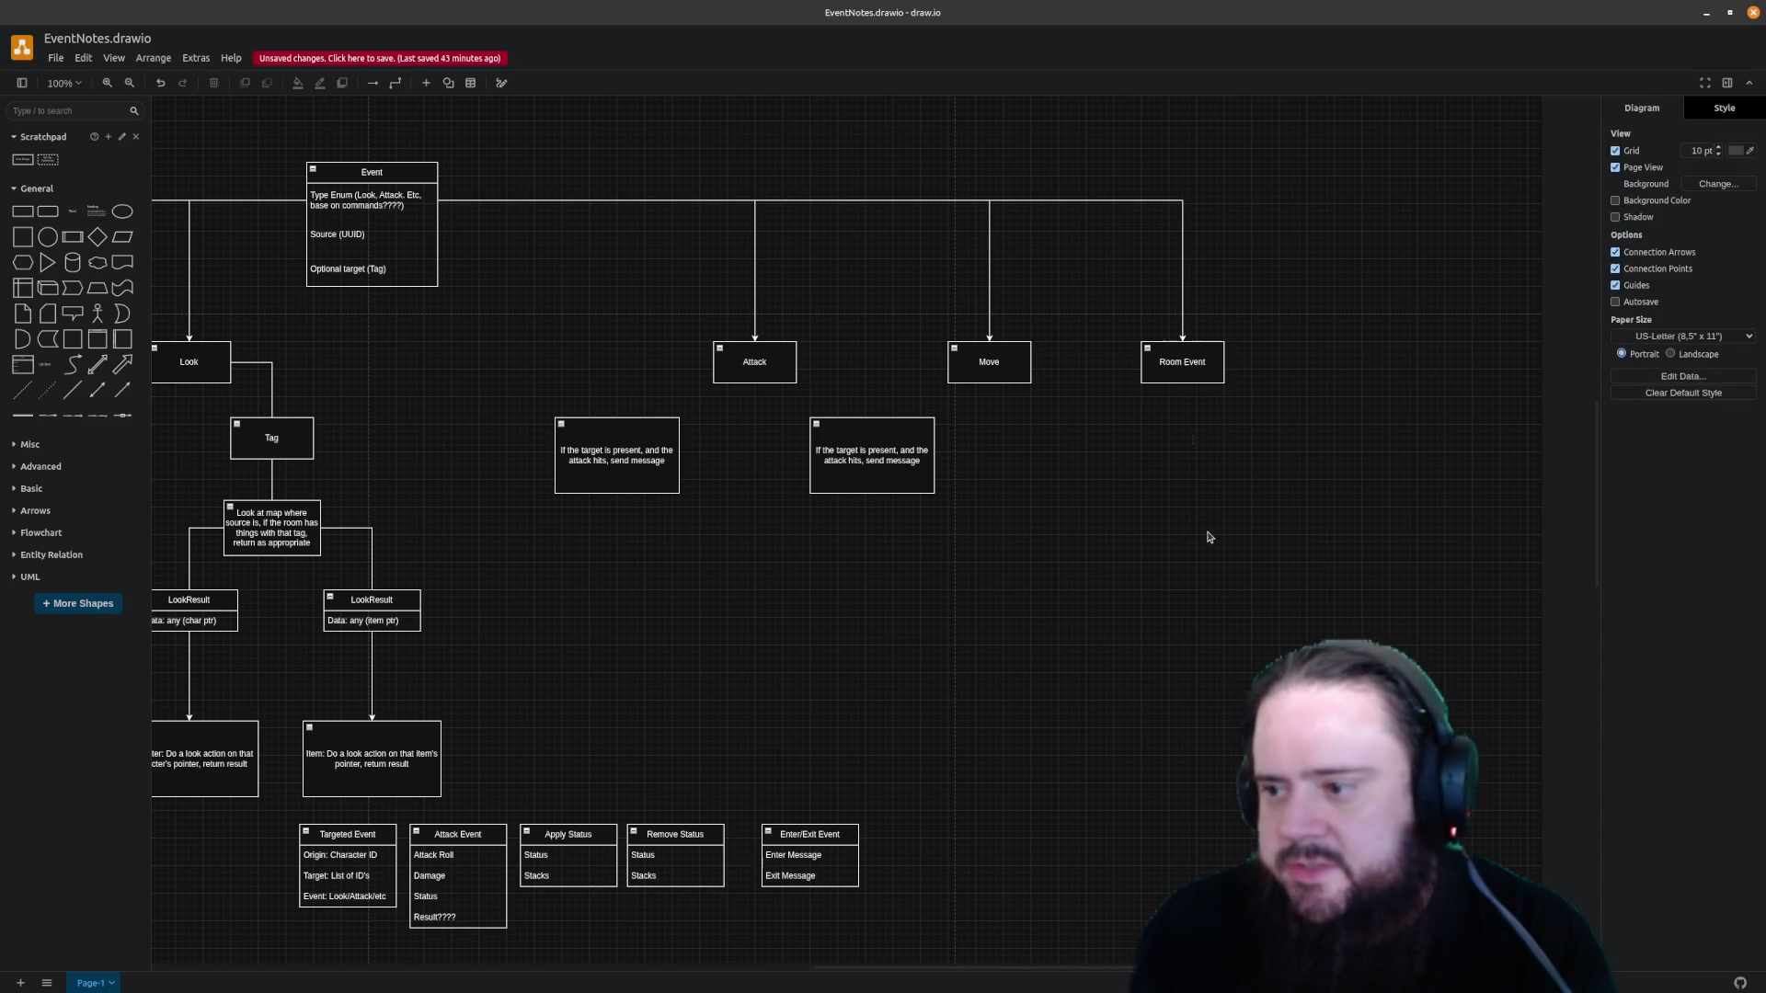
{"action": "key", "text": "ctrl+v"}
{"action": "left_click_drag", "start_coordinate": [1208, 537], "coordinate": [1193, 468]}
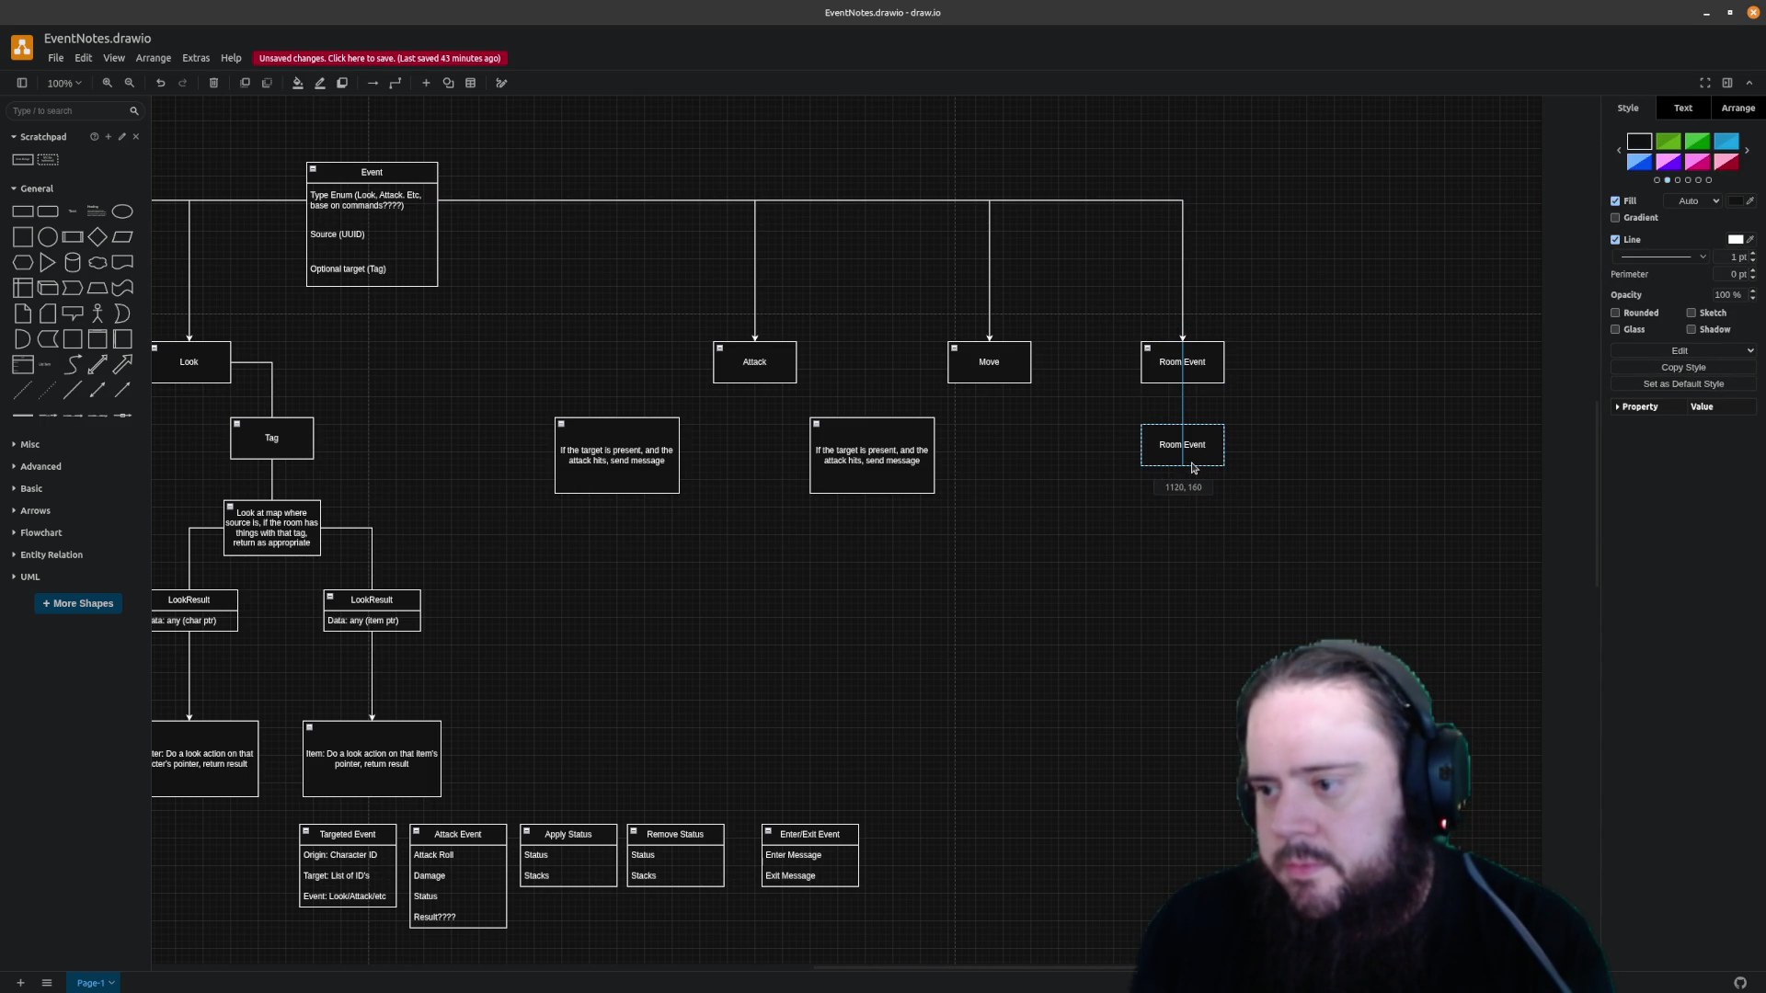
{"action": "double_click", "coordinate": [1187, 456]}
{"action": "type", "text": "Sent to"}
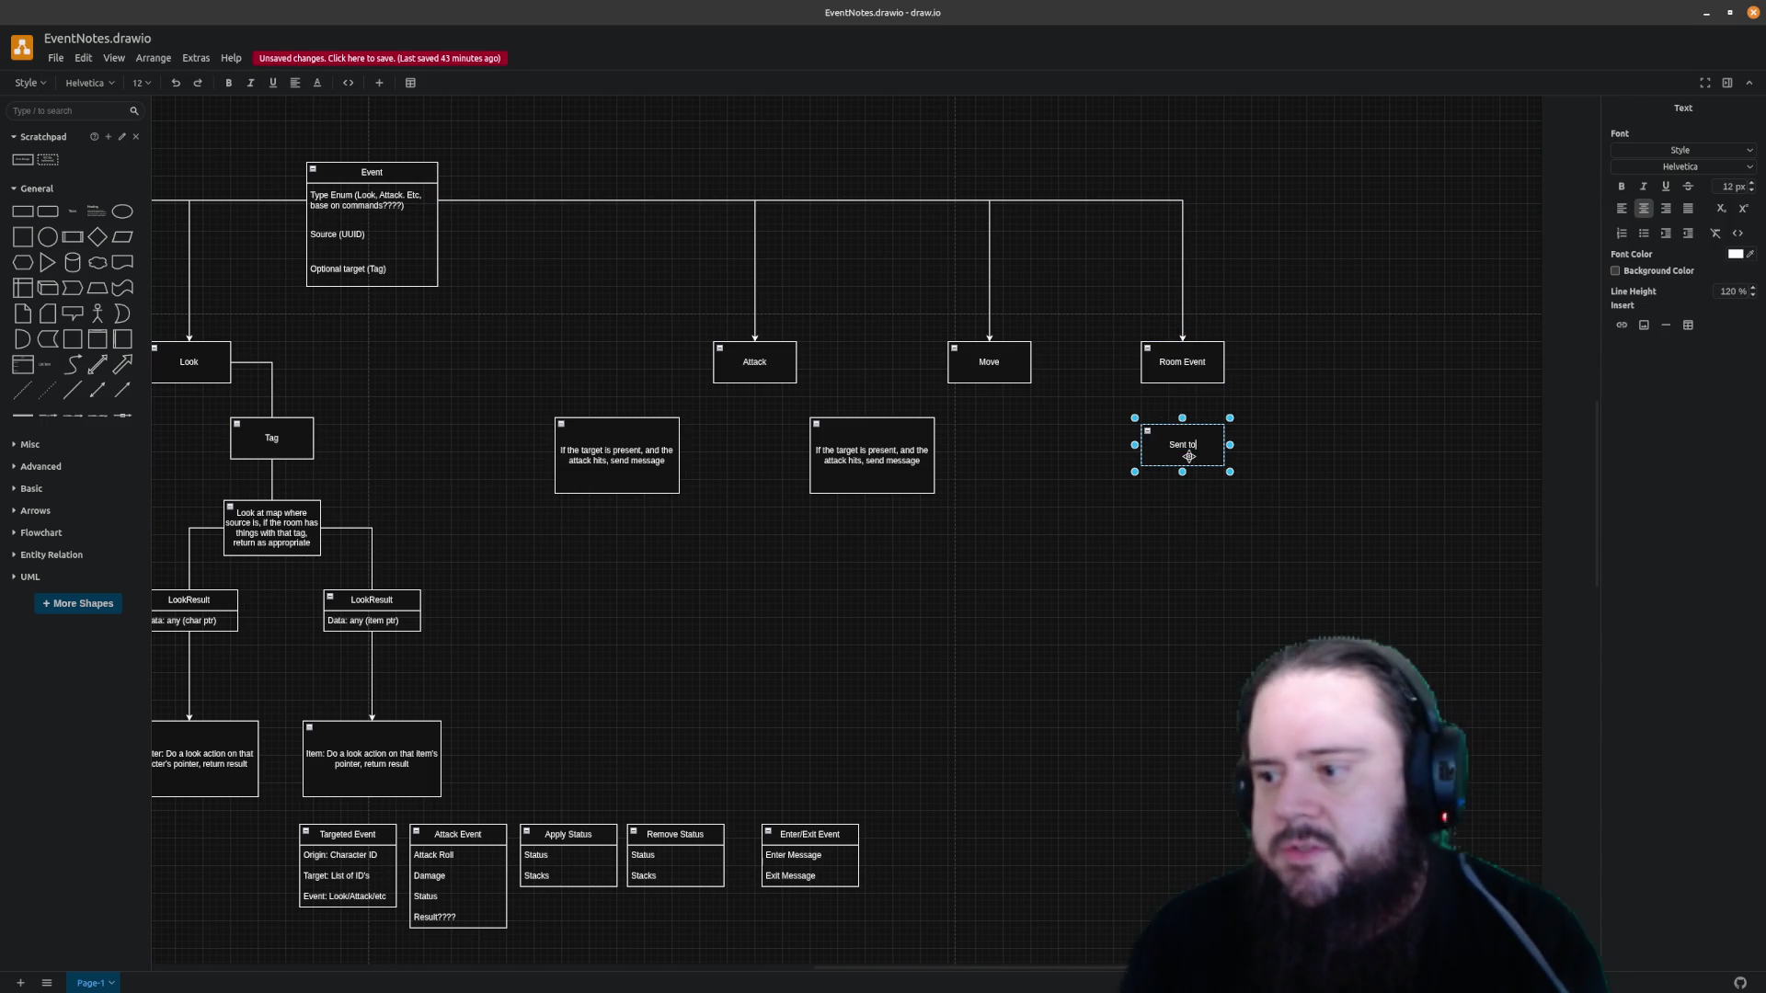
{"action": "type", "text": " everyone i in th"}
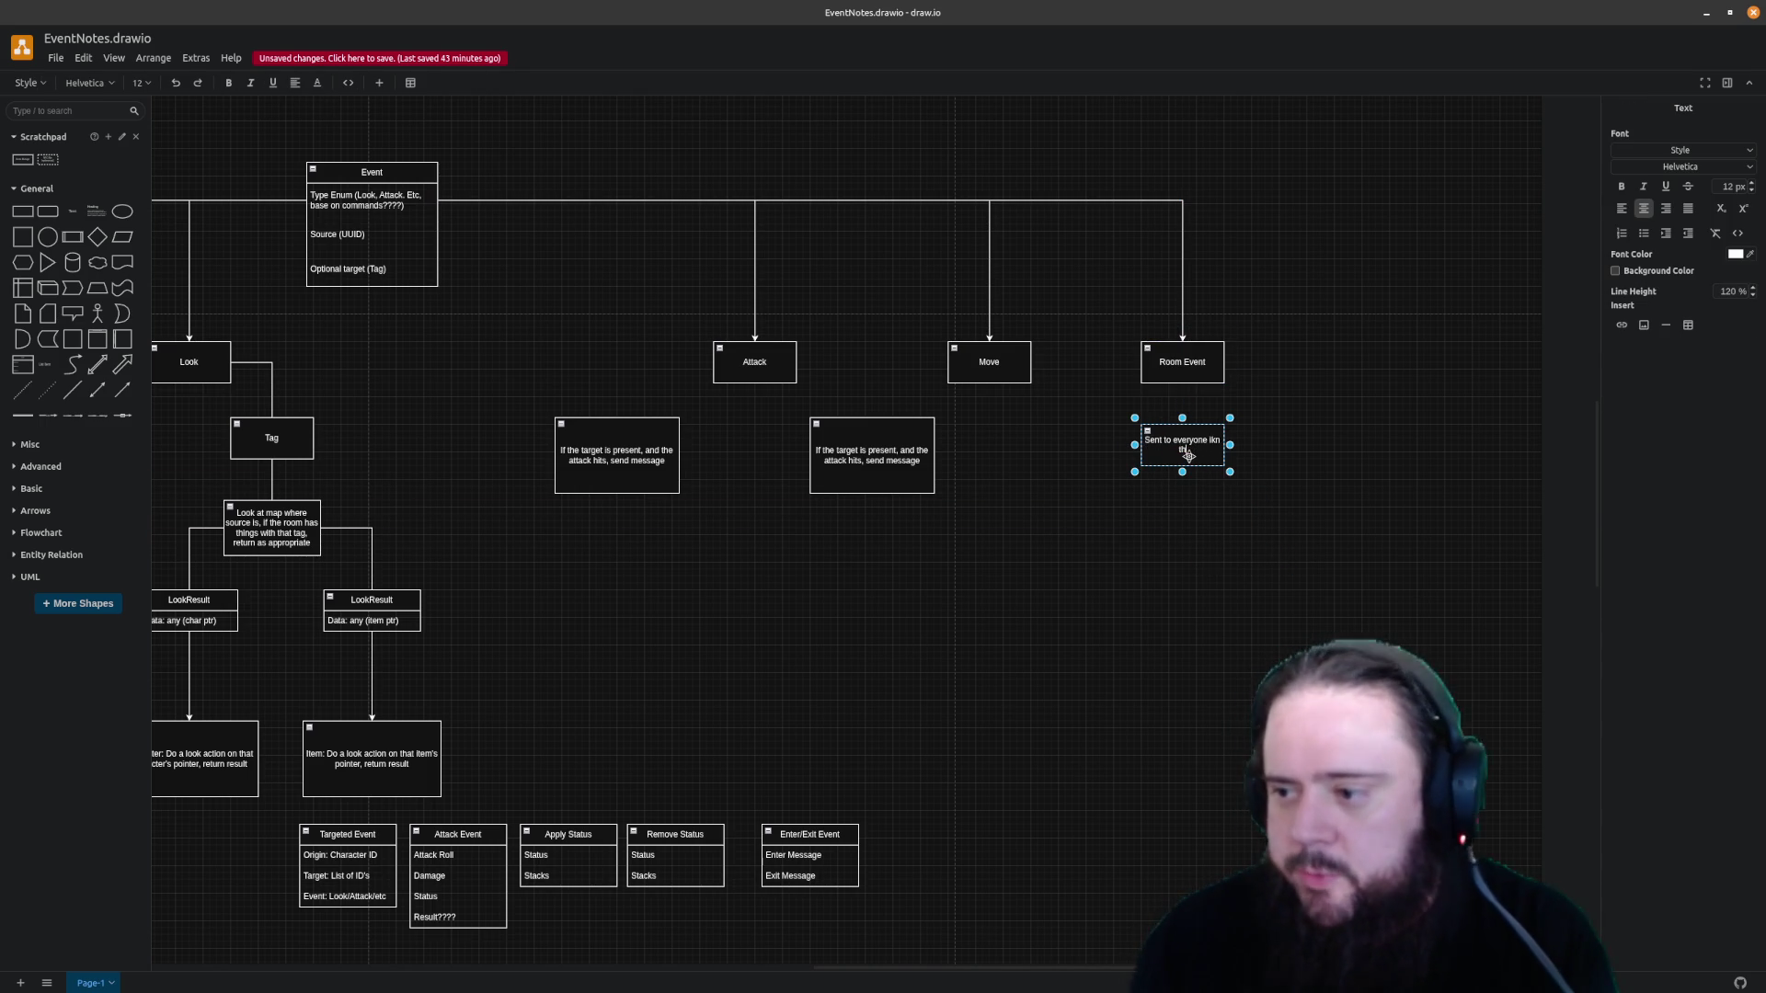
{"action": "type", "text": "the room"}
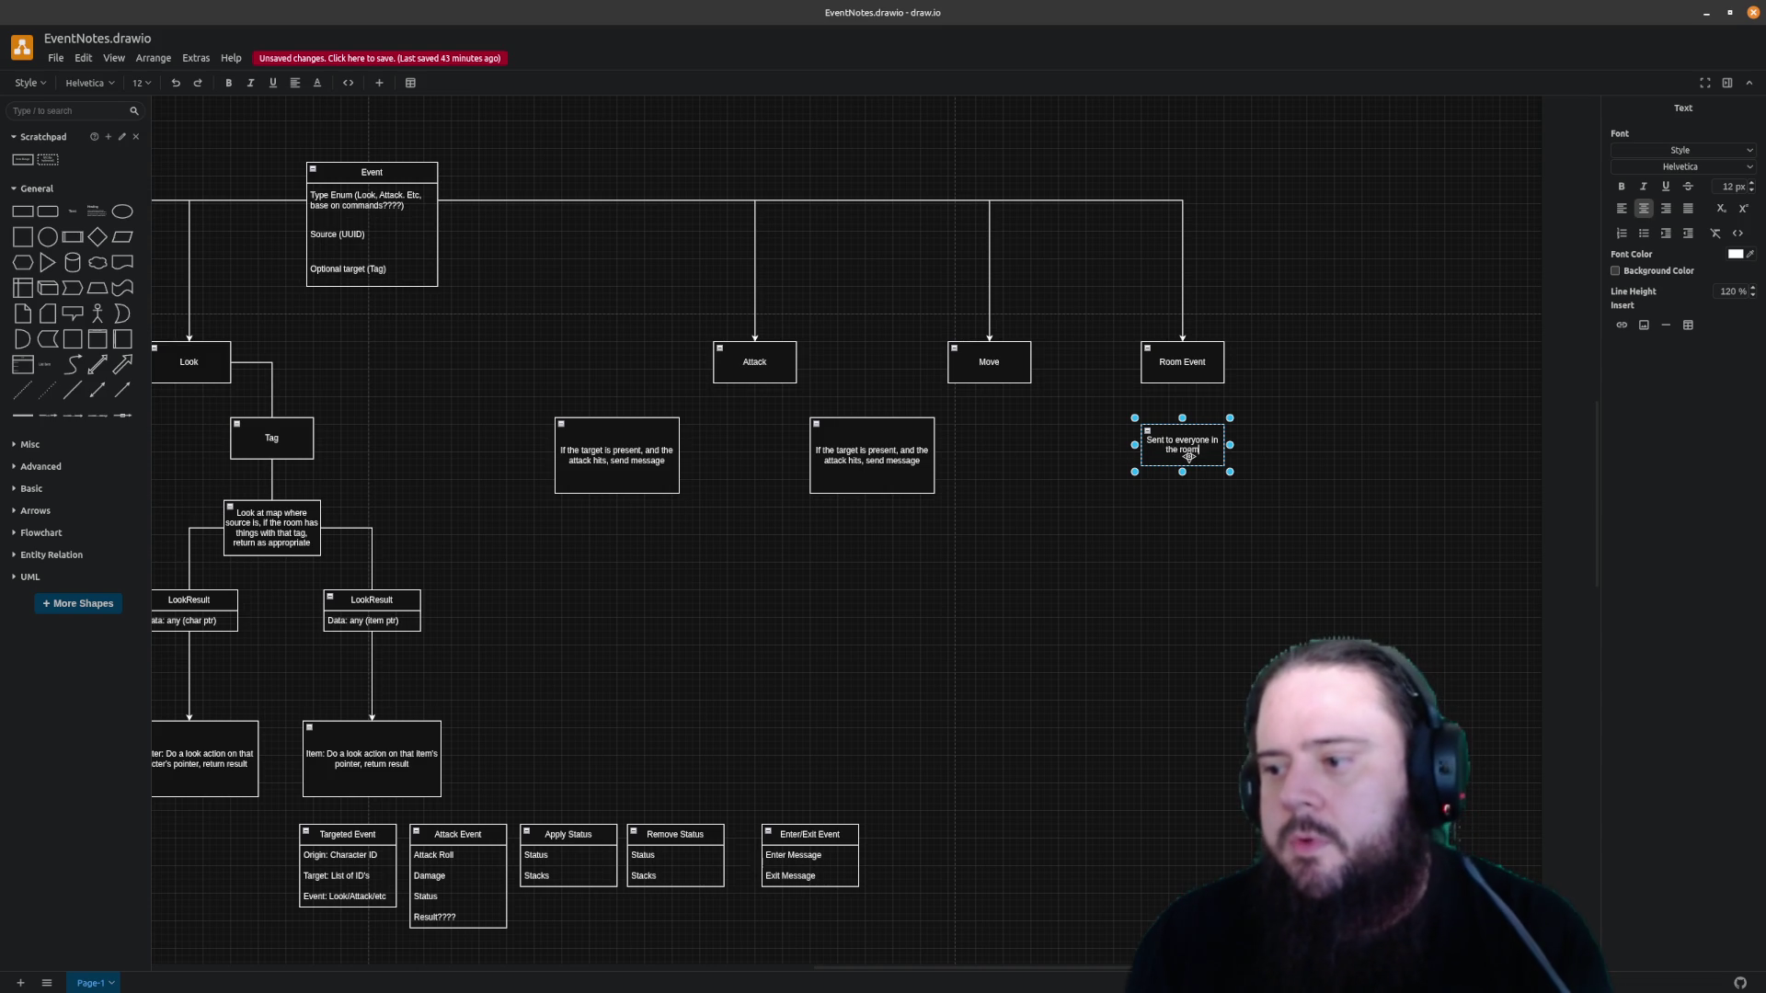
{"action": "type", "text": "showing what happened"}
{"action": "key", "text": "Escape"}
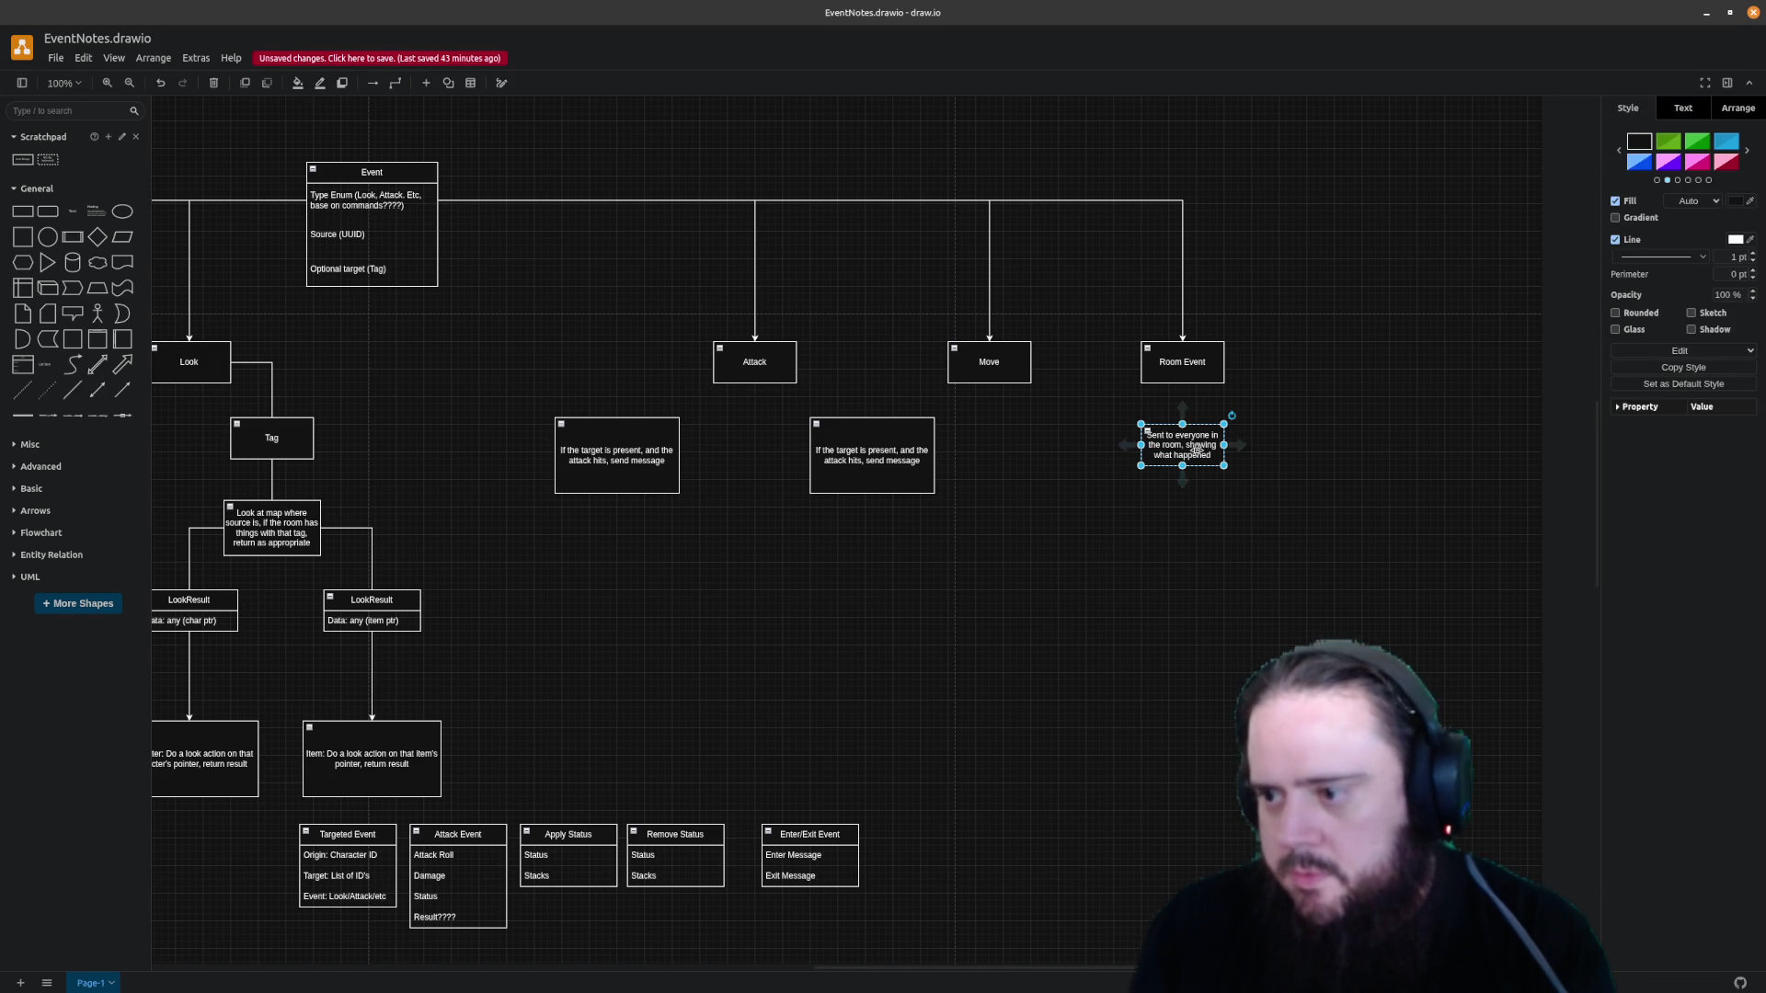
Position the note under Room Event and enlarge it so the text fits
{"action": "left_click_drag", "start_coordinate": [1186, 455], "coordinate": [1179, 455]}
{"action": "left_click", "coordinate": [1238, 539]}
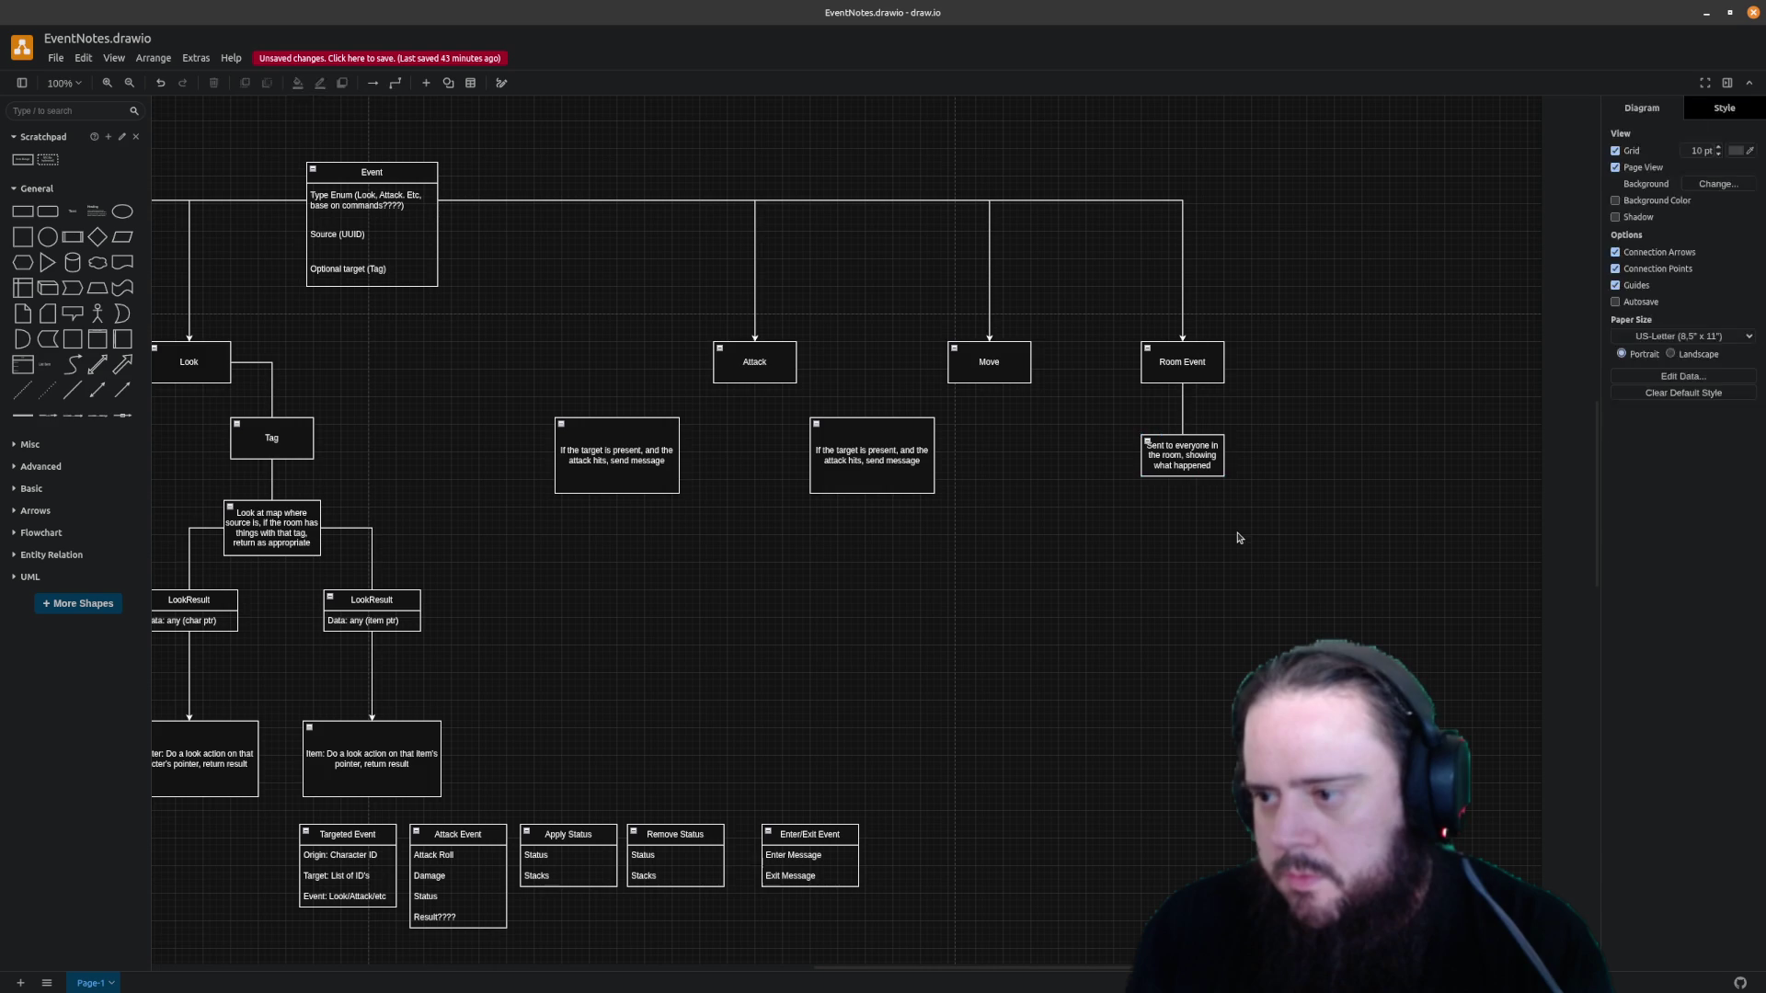
{"action": "left_click", "coordinate": [1204, 467]}
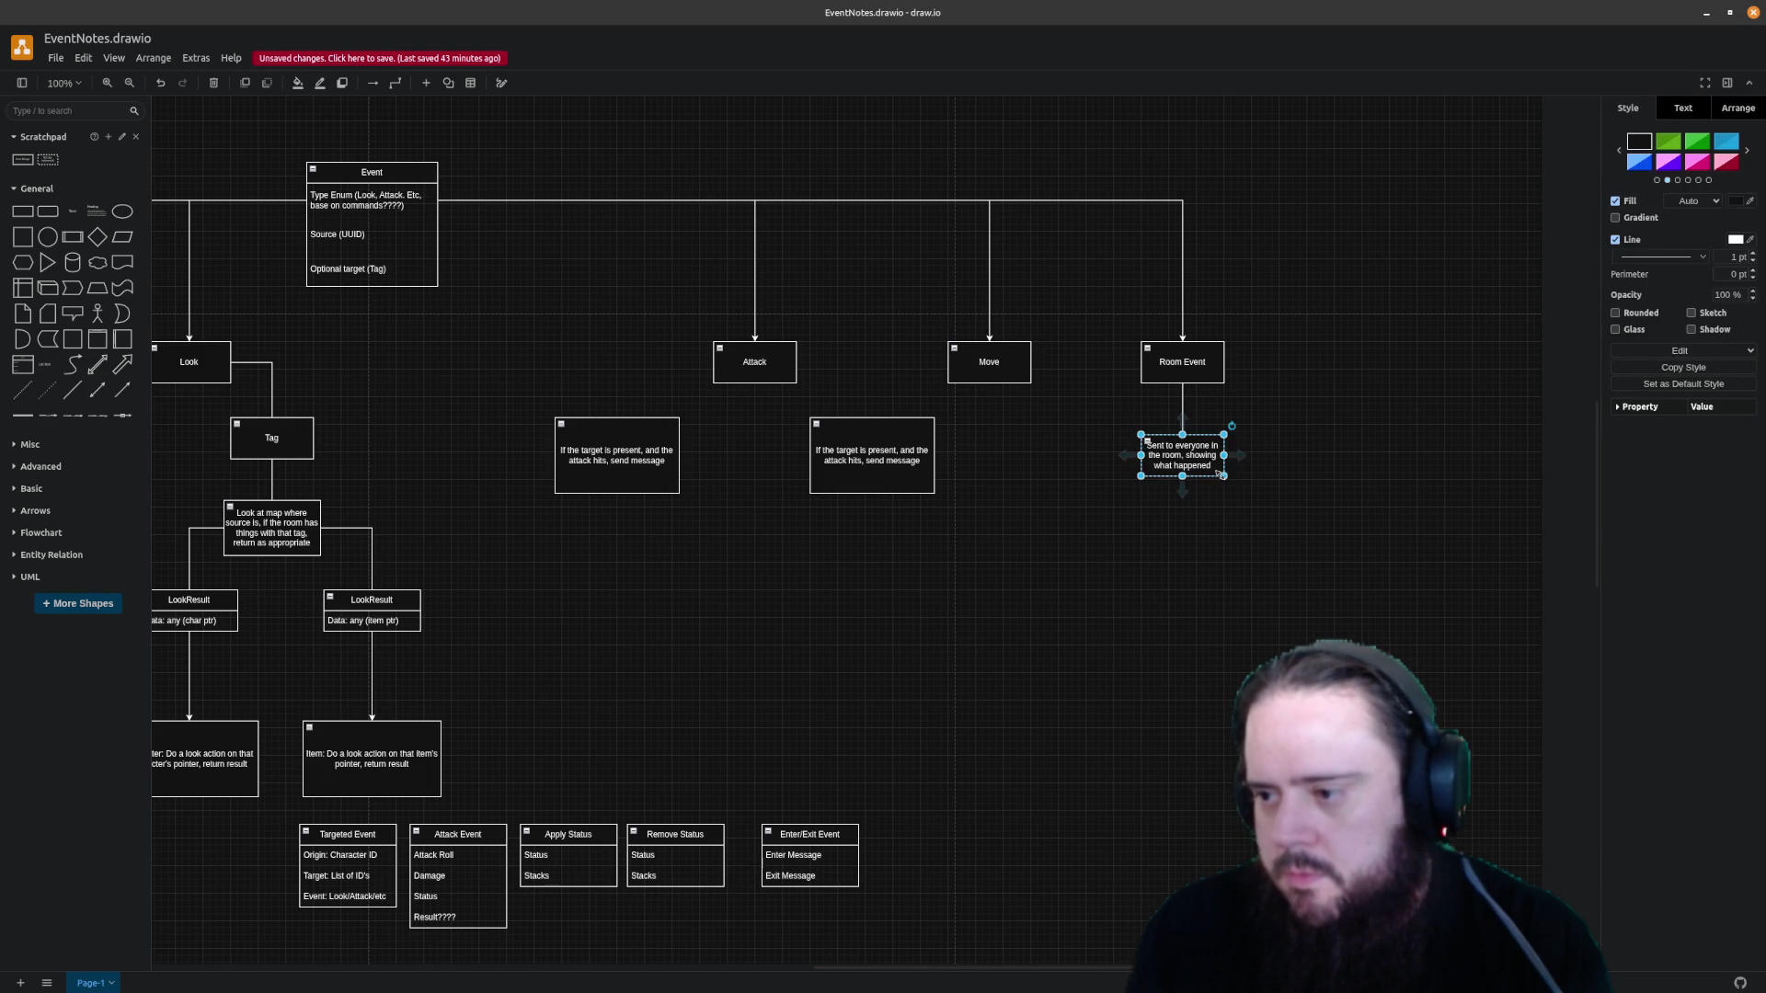
{"action": "mouse_move", "coordinate": [1224, 476]}
{"action": "left_mouse_down"}
{"action": "mouse_move", "coordinate": [1266, 520]}
{"action": "mouse_move", "coordinate": [1201, 477]}
{"action": "left_mouse_up"}
{"action": "left_click", "coordinate": [1316, 456]}
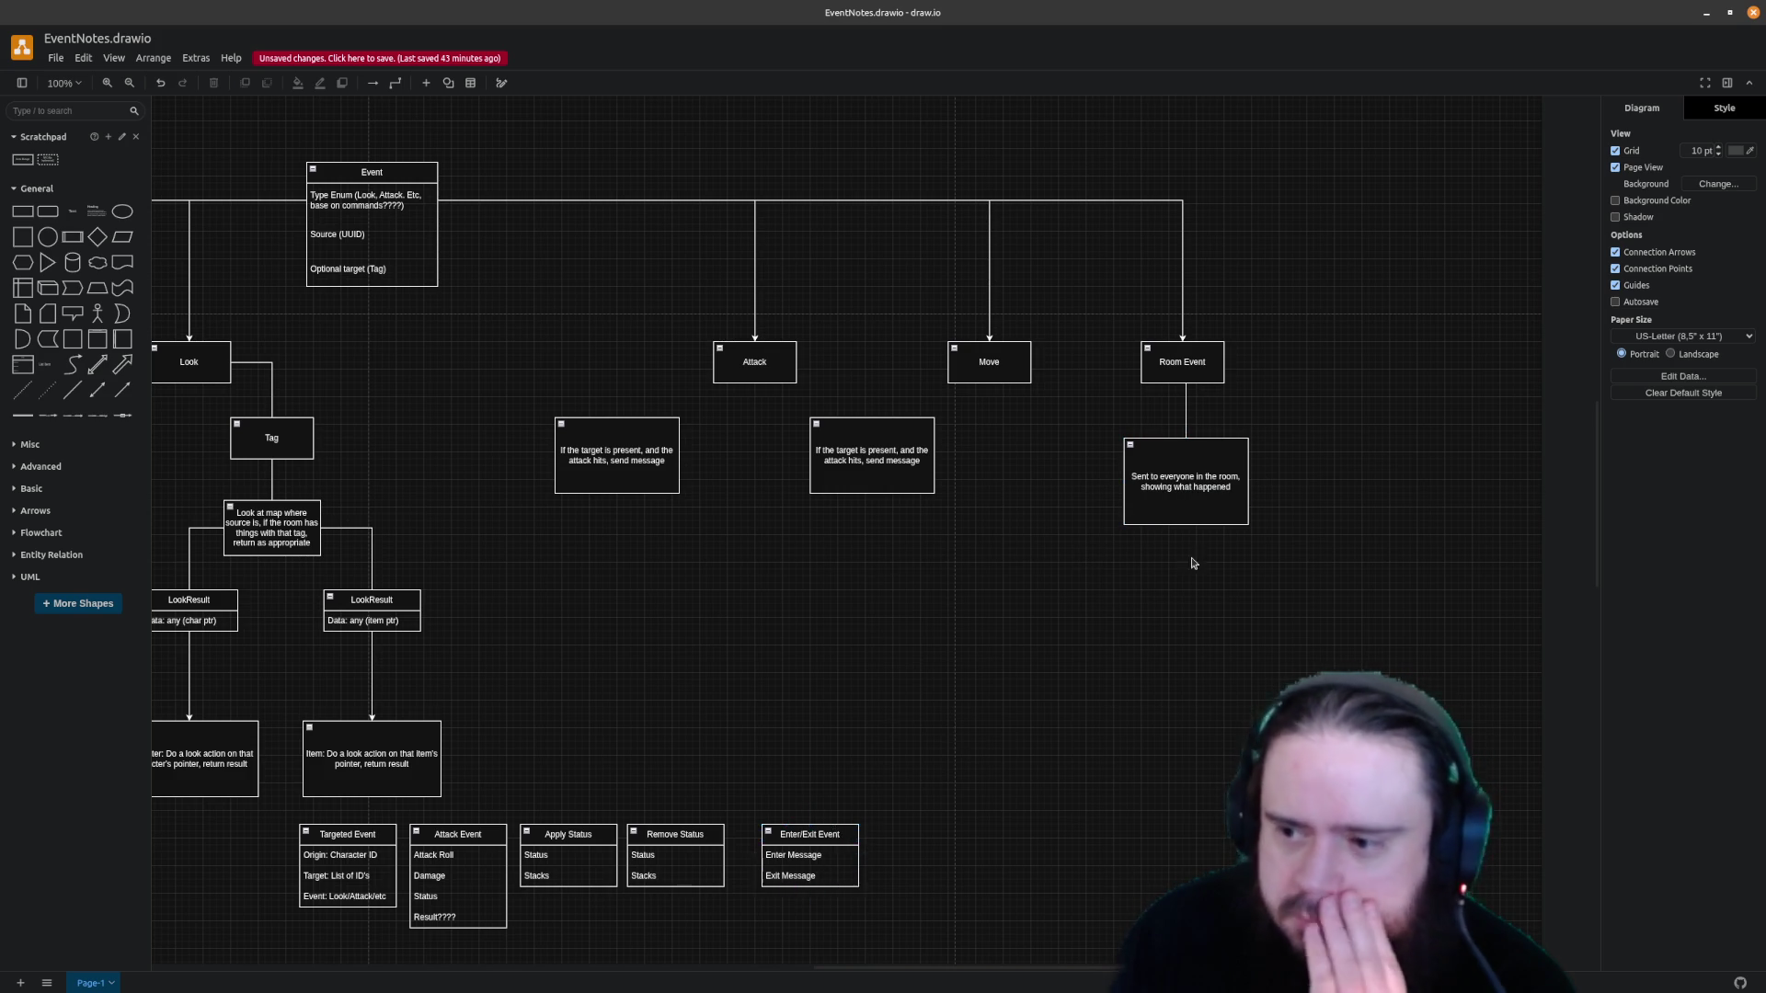
{"action": "left_click", "coordinate": [814, 837]}
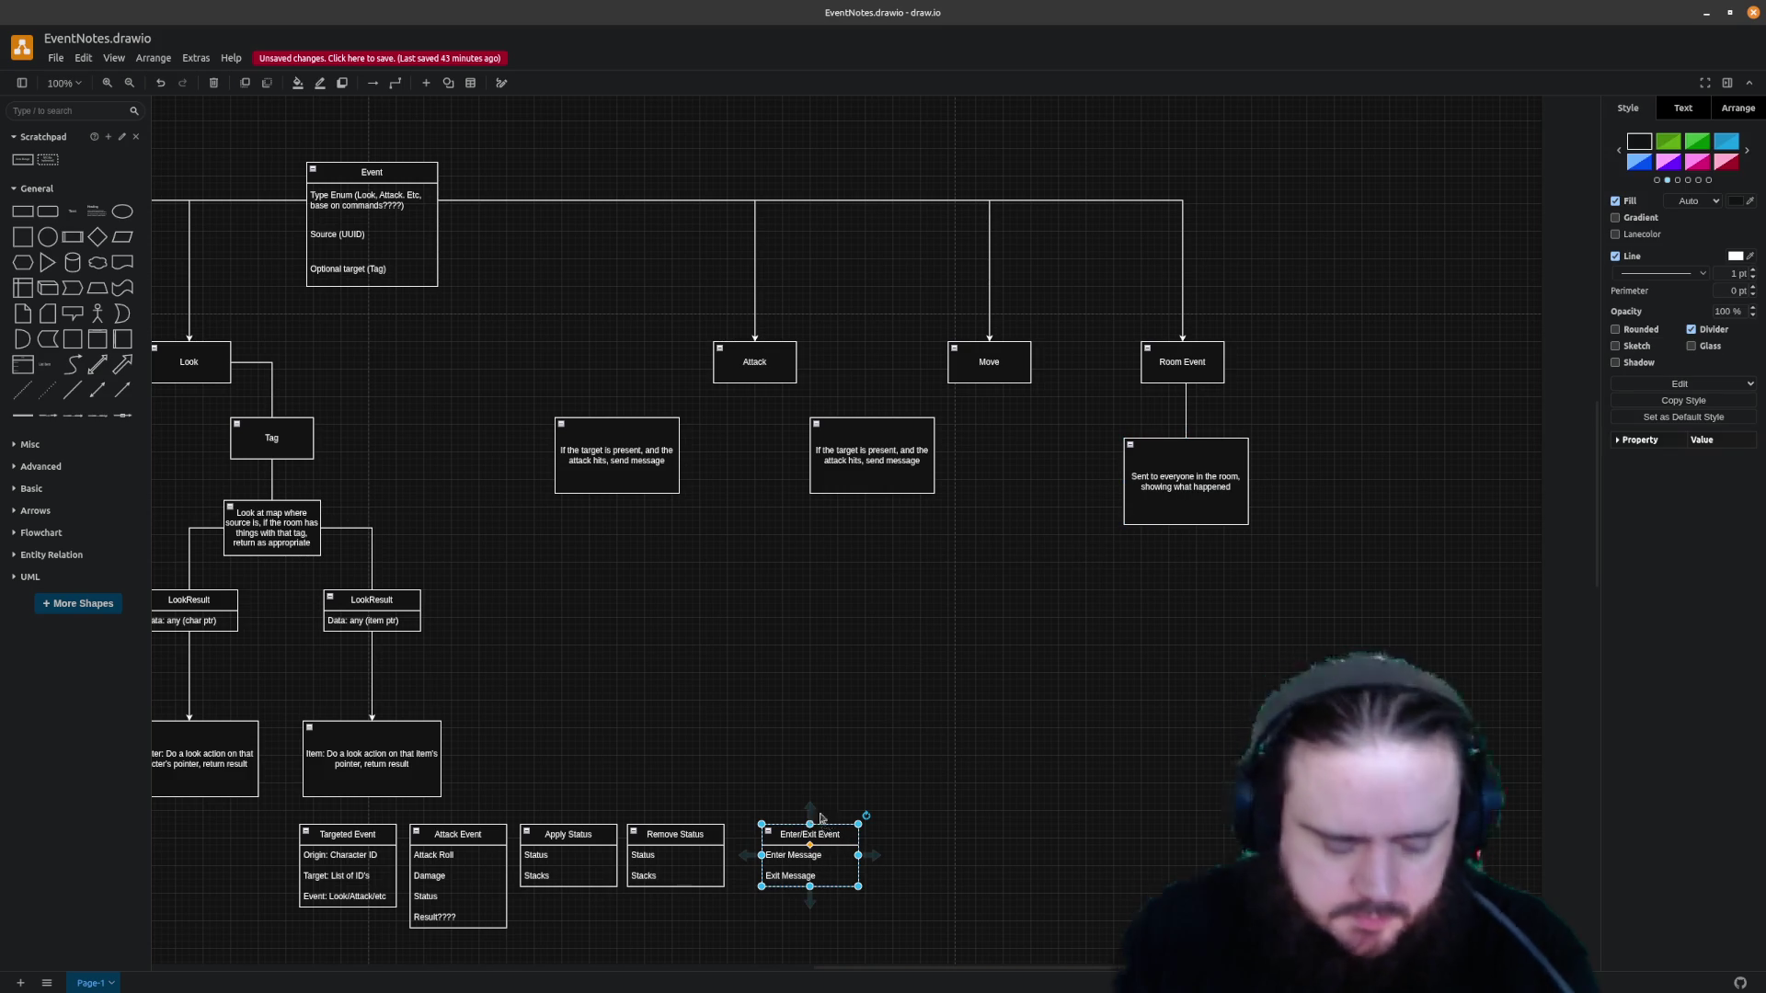
Move the Enter/Exit table under Room Event, retitle it Event and leave a single Message row
{"action": "left_click_drag", "start_coordinate": [814, 836], "coordinate": [1213, 594]}
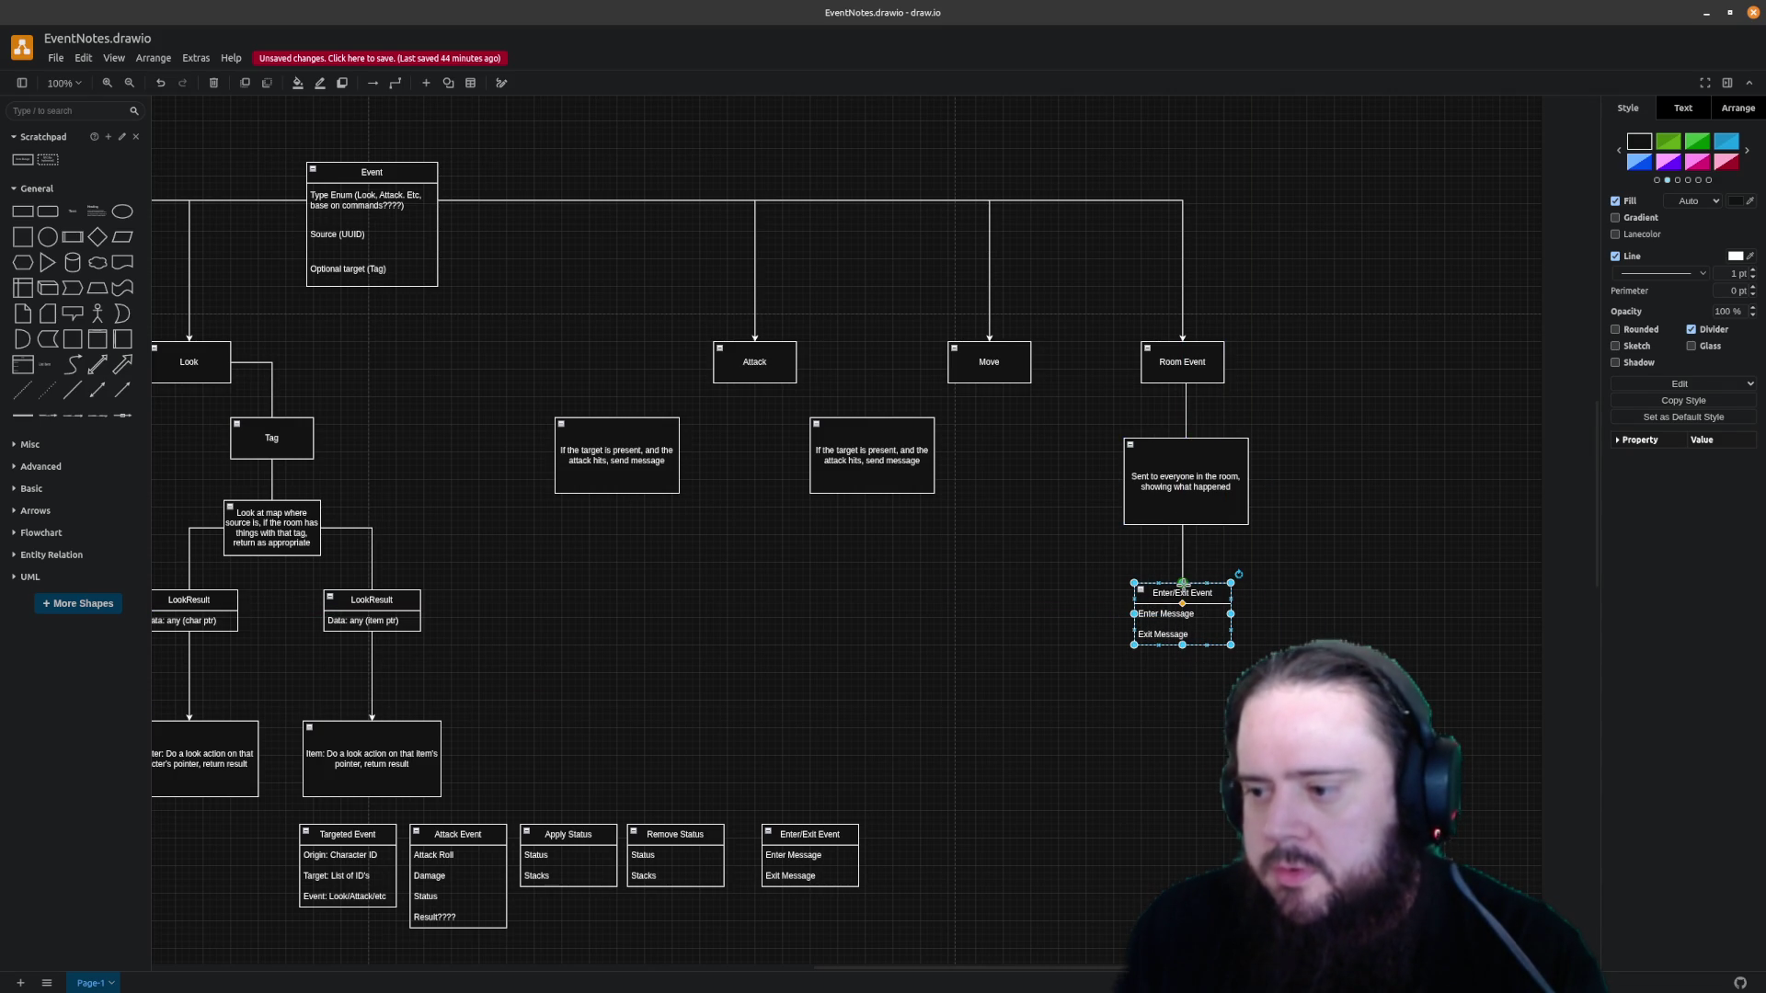
{"action": "left_click", "coordinate": [1210, 619]}
{"action": "double_click", "coordinate": [1203, 594]}
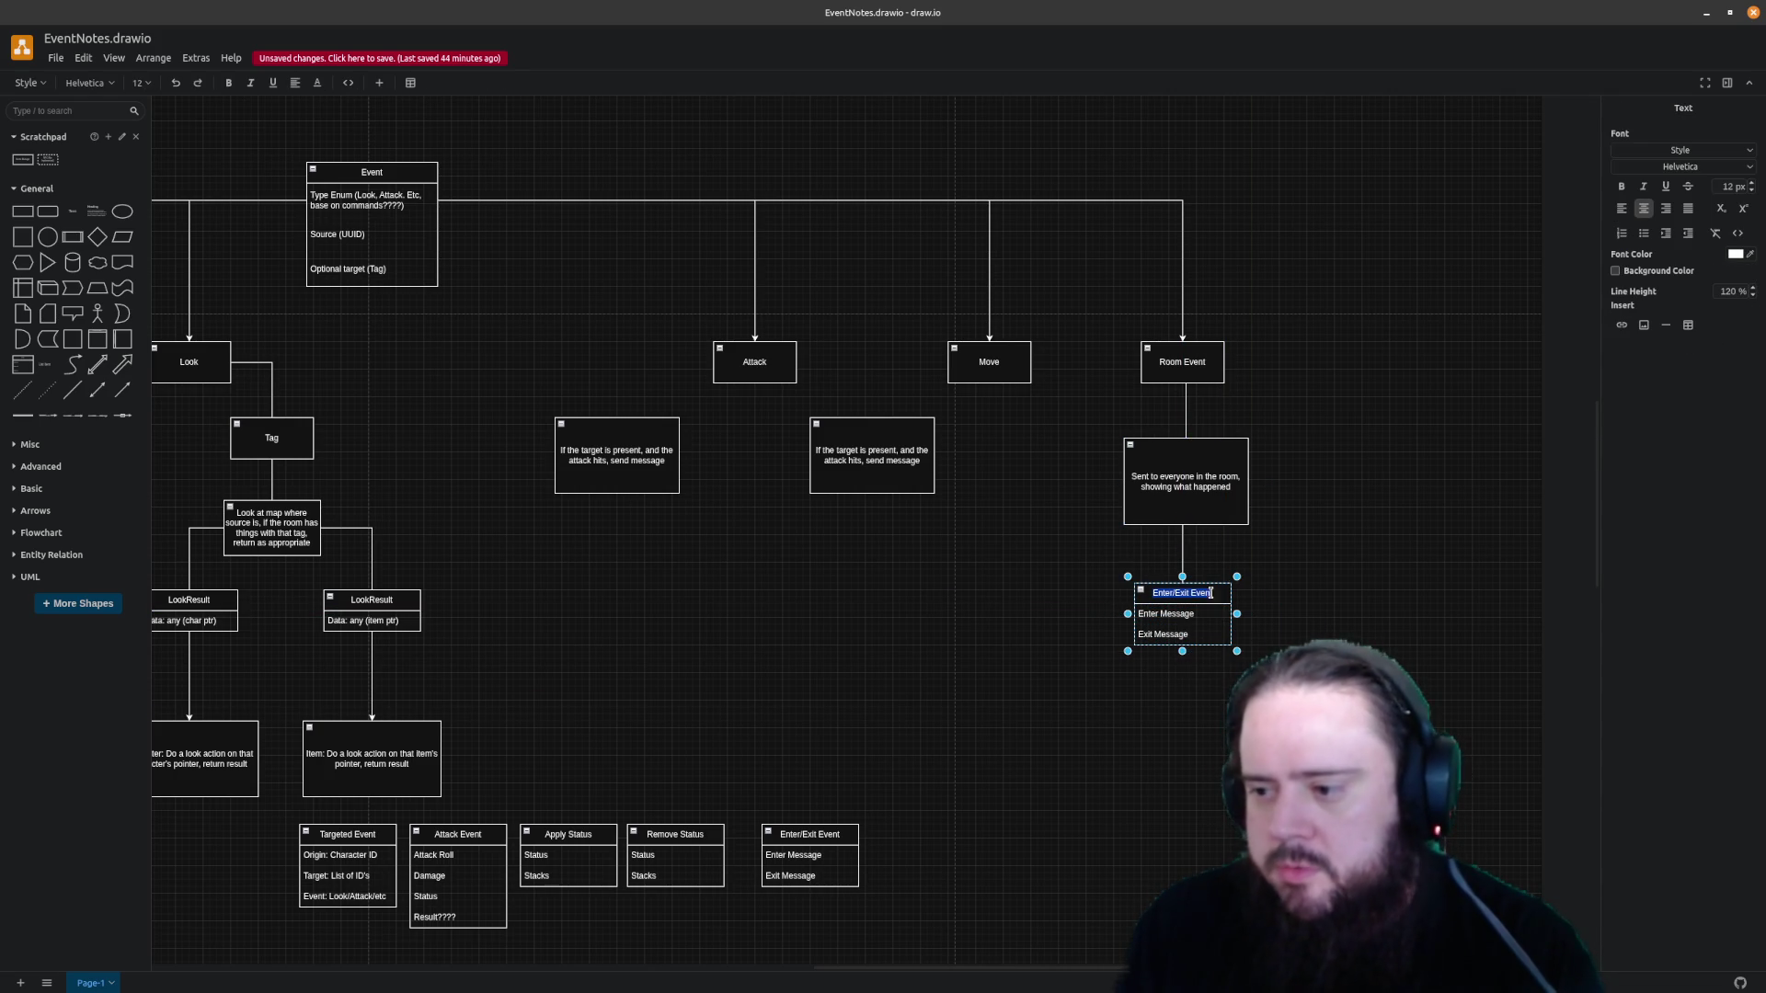
{"action": "type", "text": "Event"}
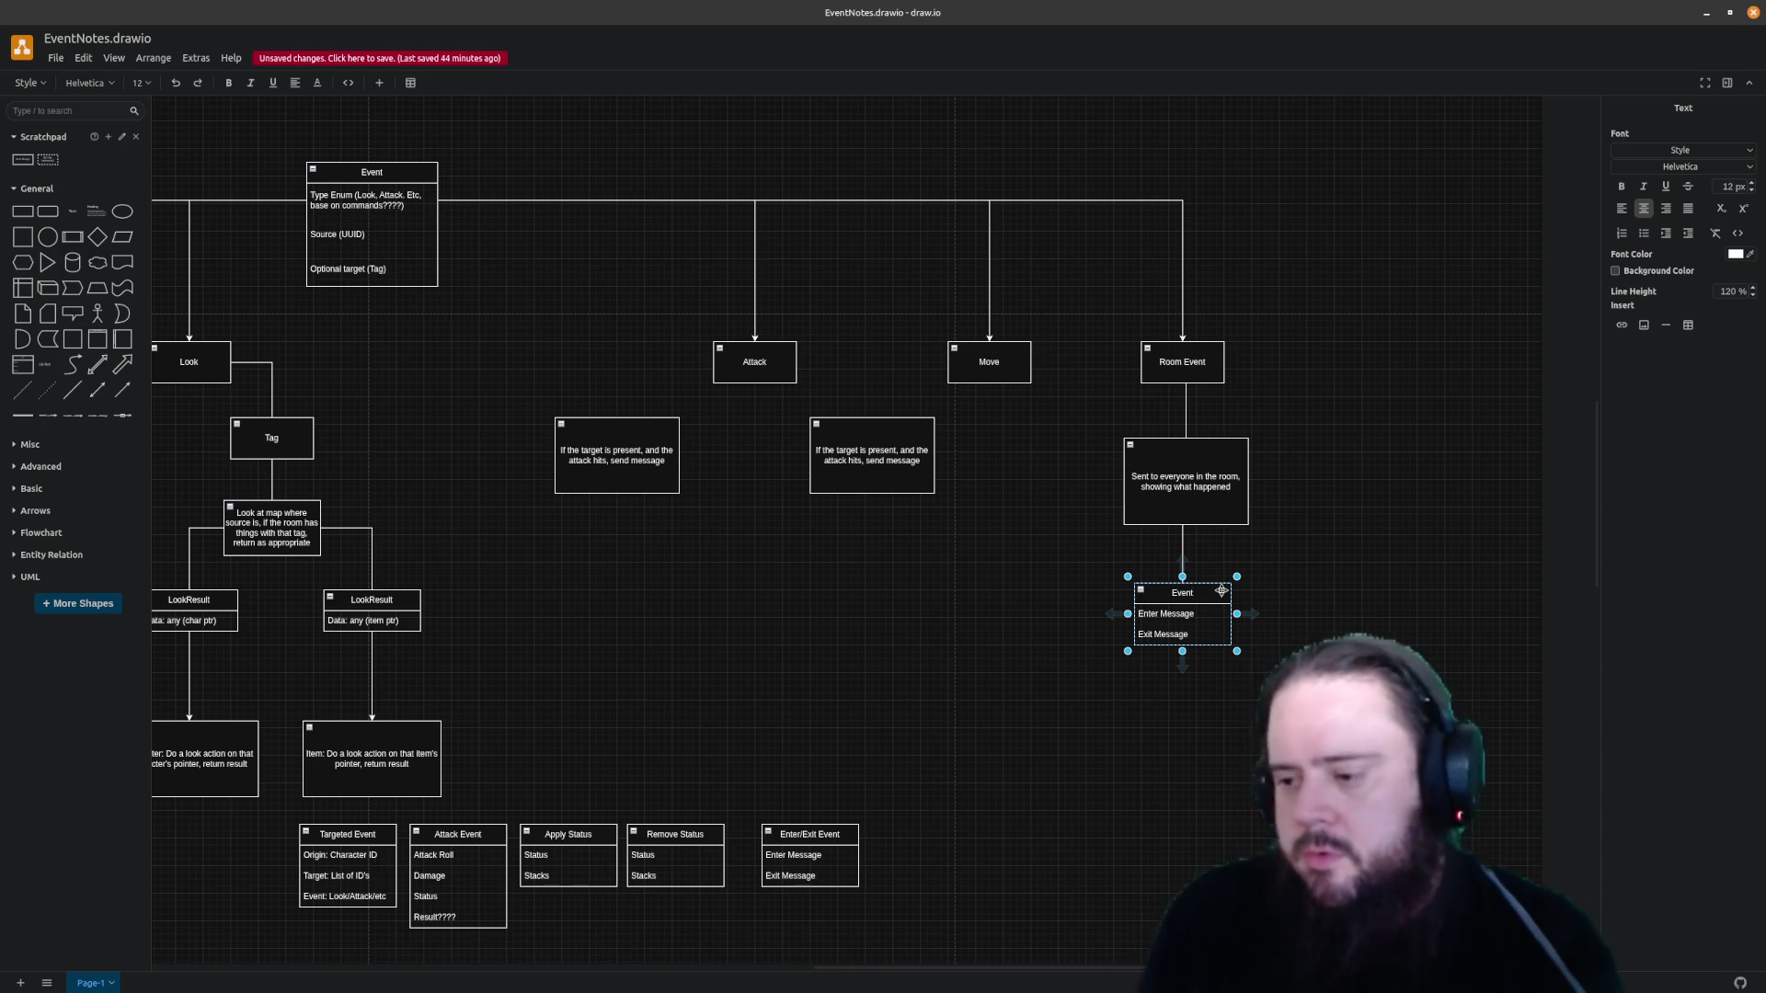
{"action": "left_click", "coordinate": [1179, 619]}
{"action": "double_click", "coordinate": [1179, 617]}
{"action": "type", "text": "Message"}
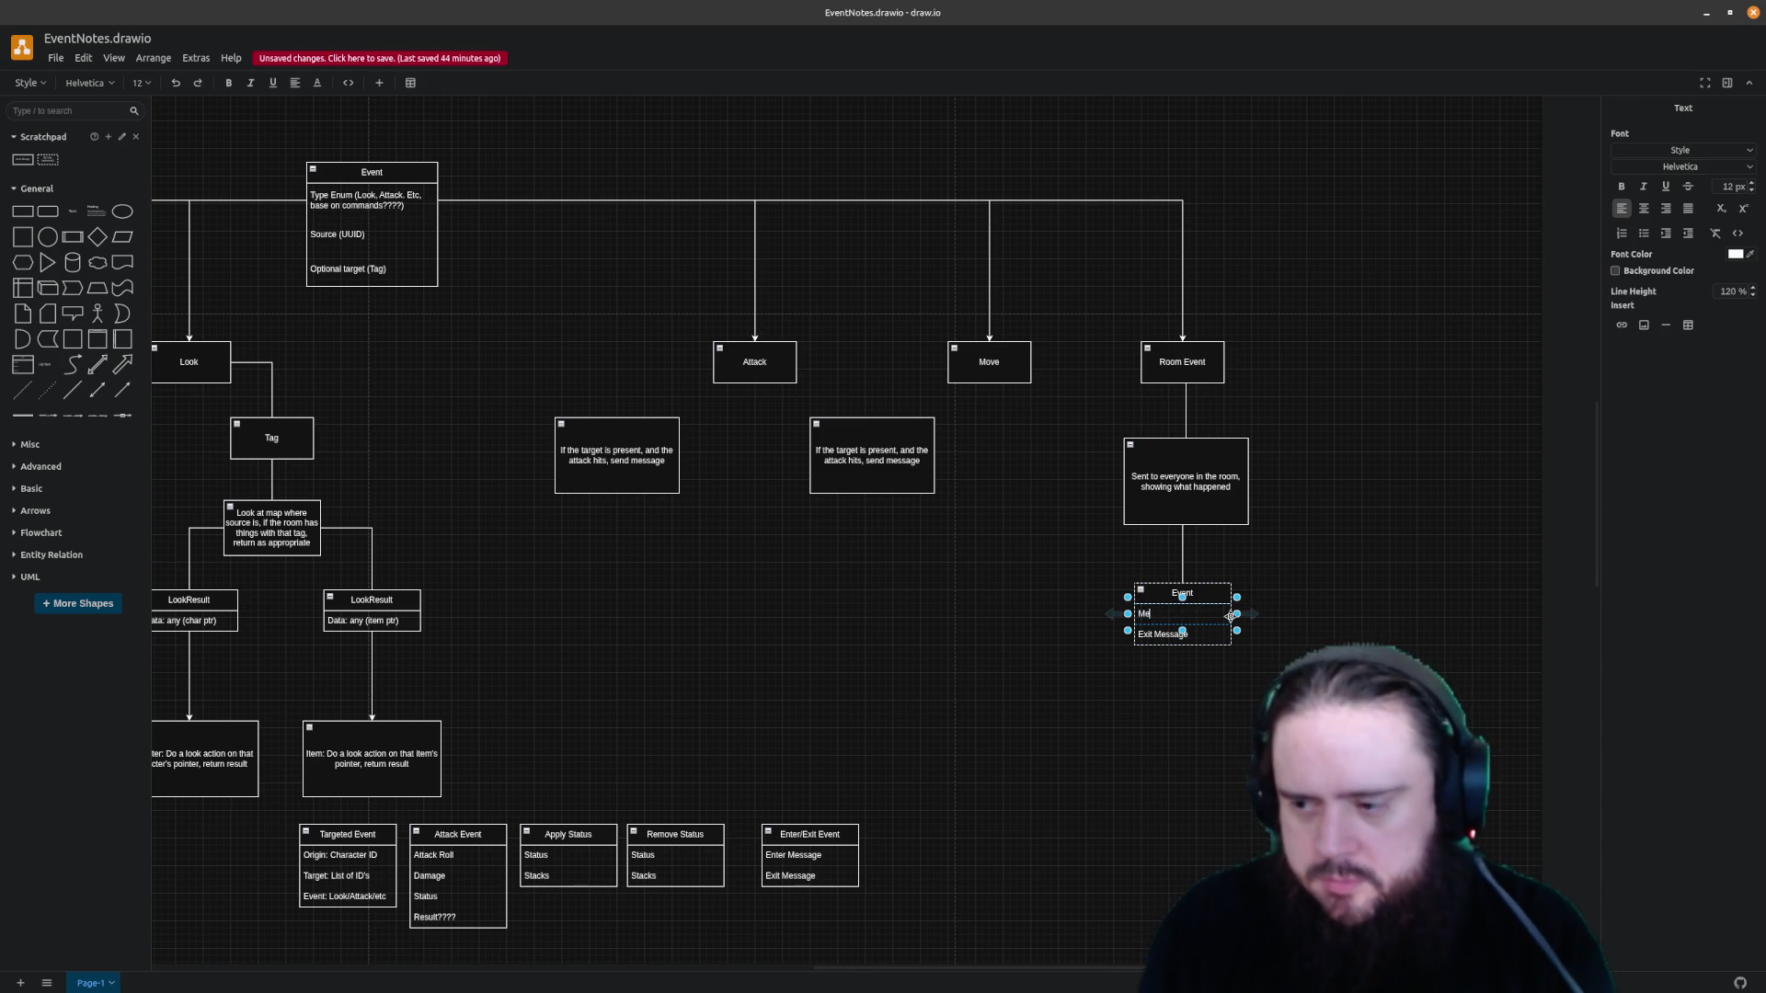
{"action": "left_click", "coordinate": [1221, 633]}
{"action": "key", "text": "Delete"}
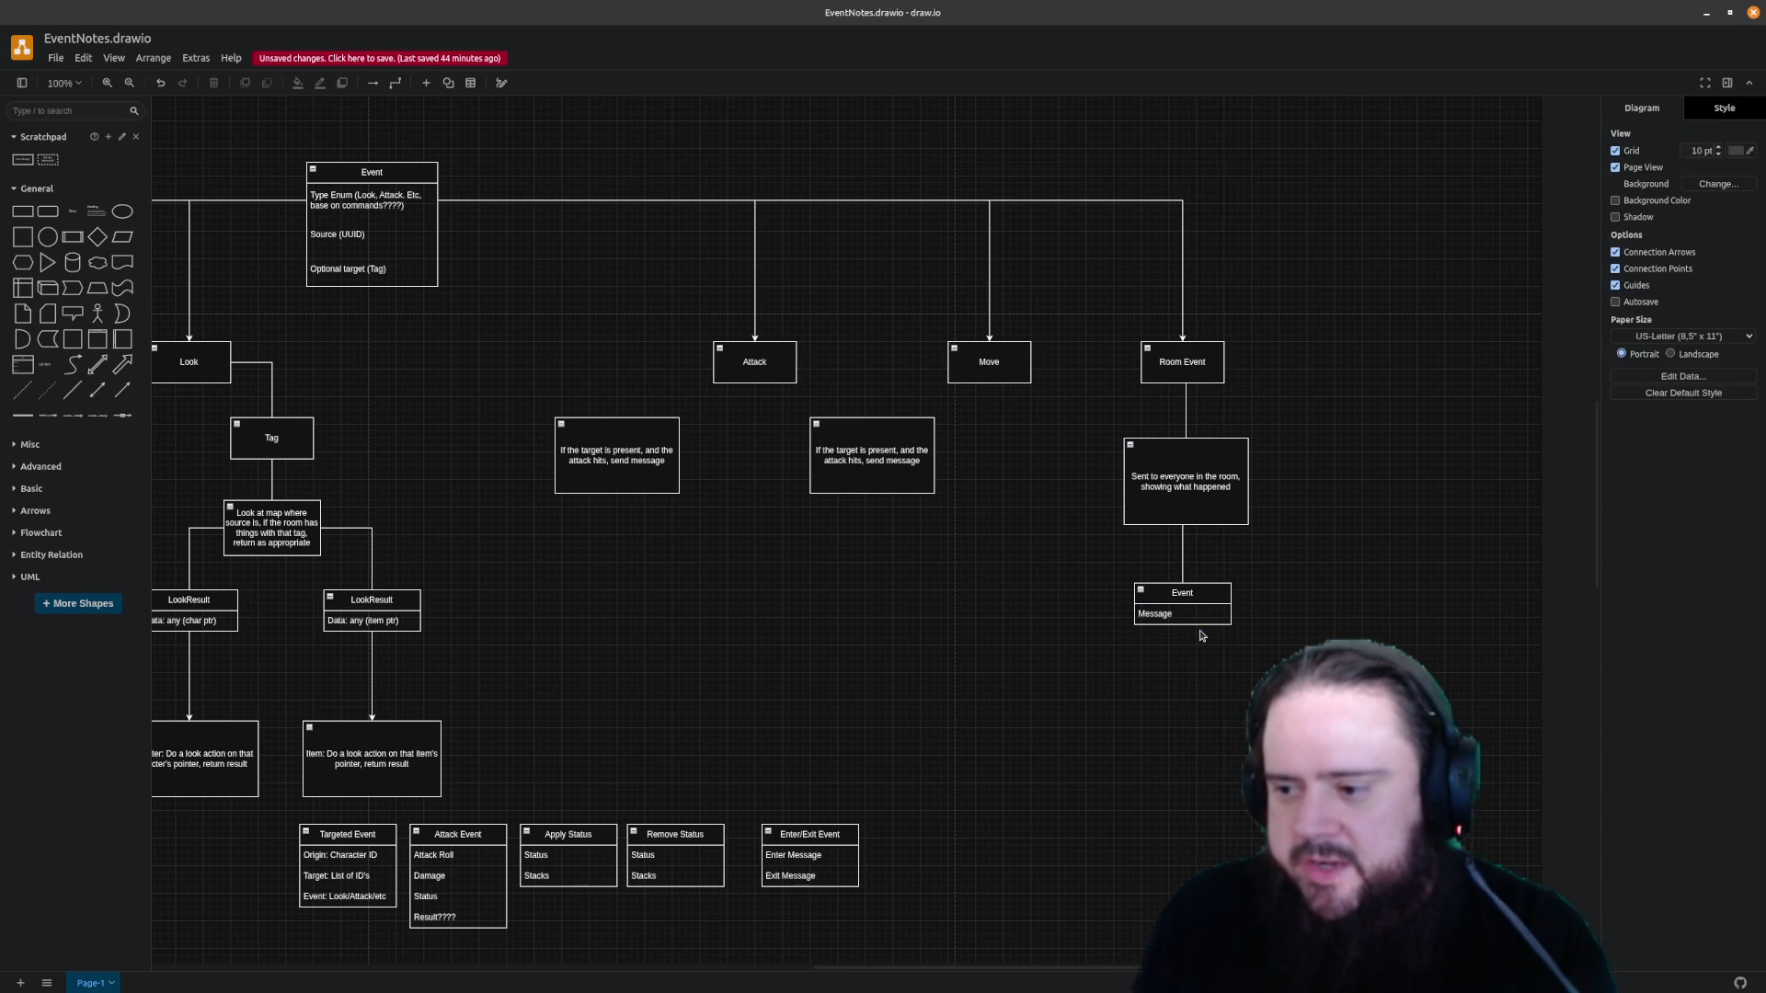
Save the diagram and check the Room Event column selection
{"action": "key", "text": "ctrl+s"}
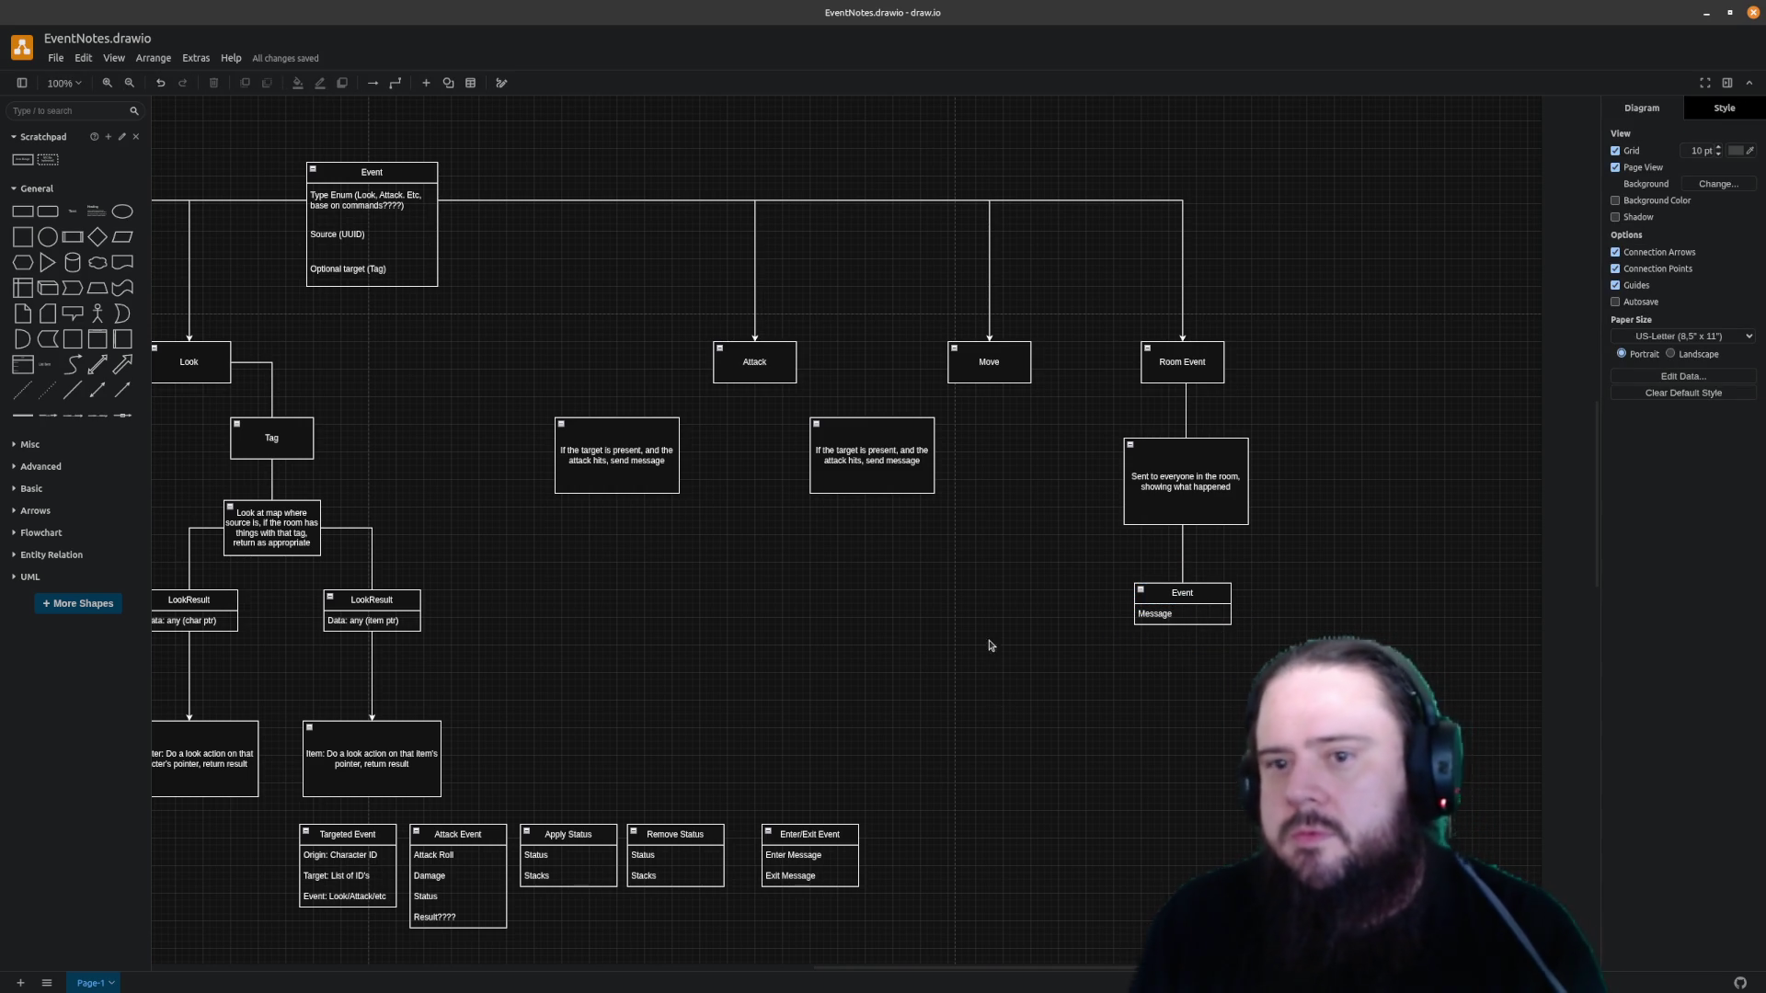
{"action": "left_click_drag", "start_coordinate": [1052, 131], "coordinate": [1278, 749]}
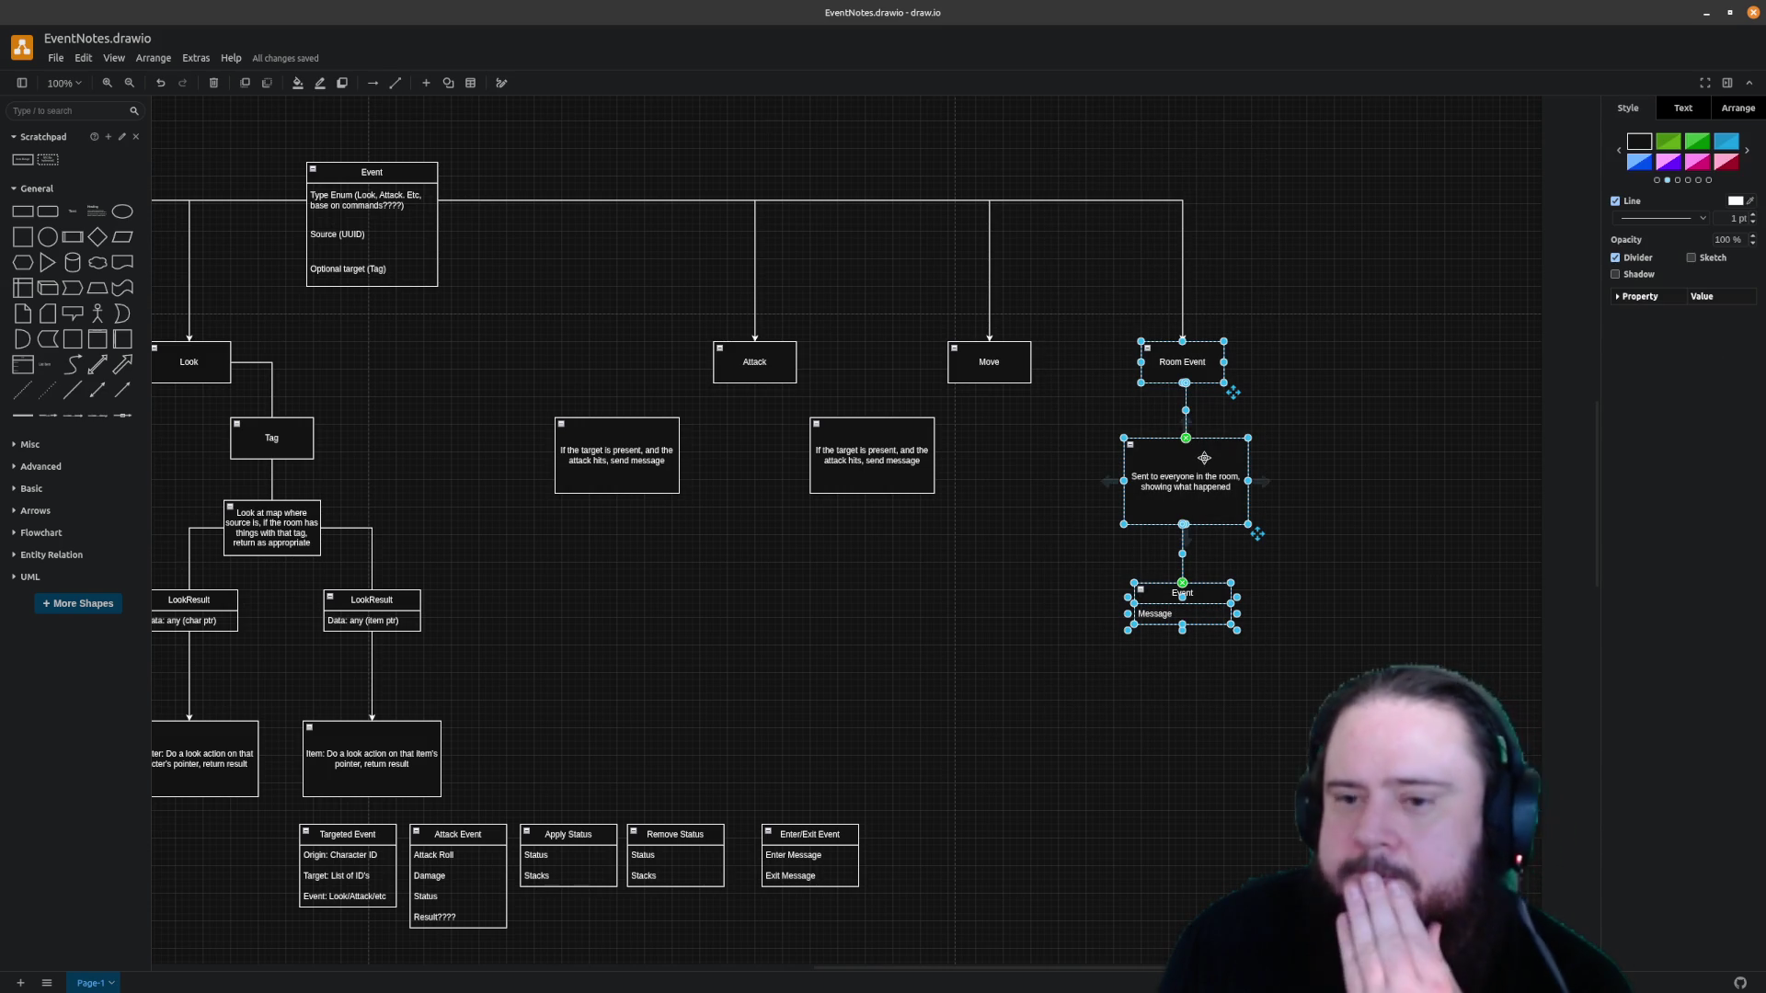
{"action": "left_click", "coordinate": [874, 552]}
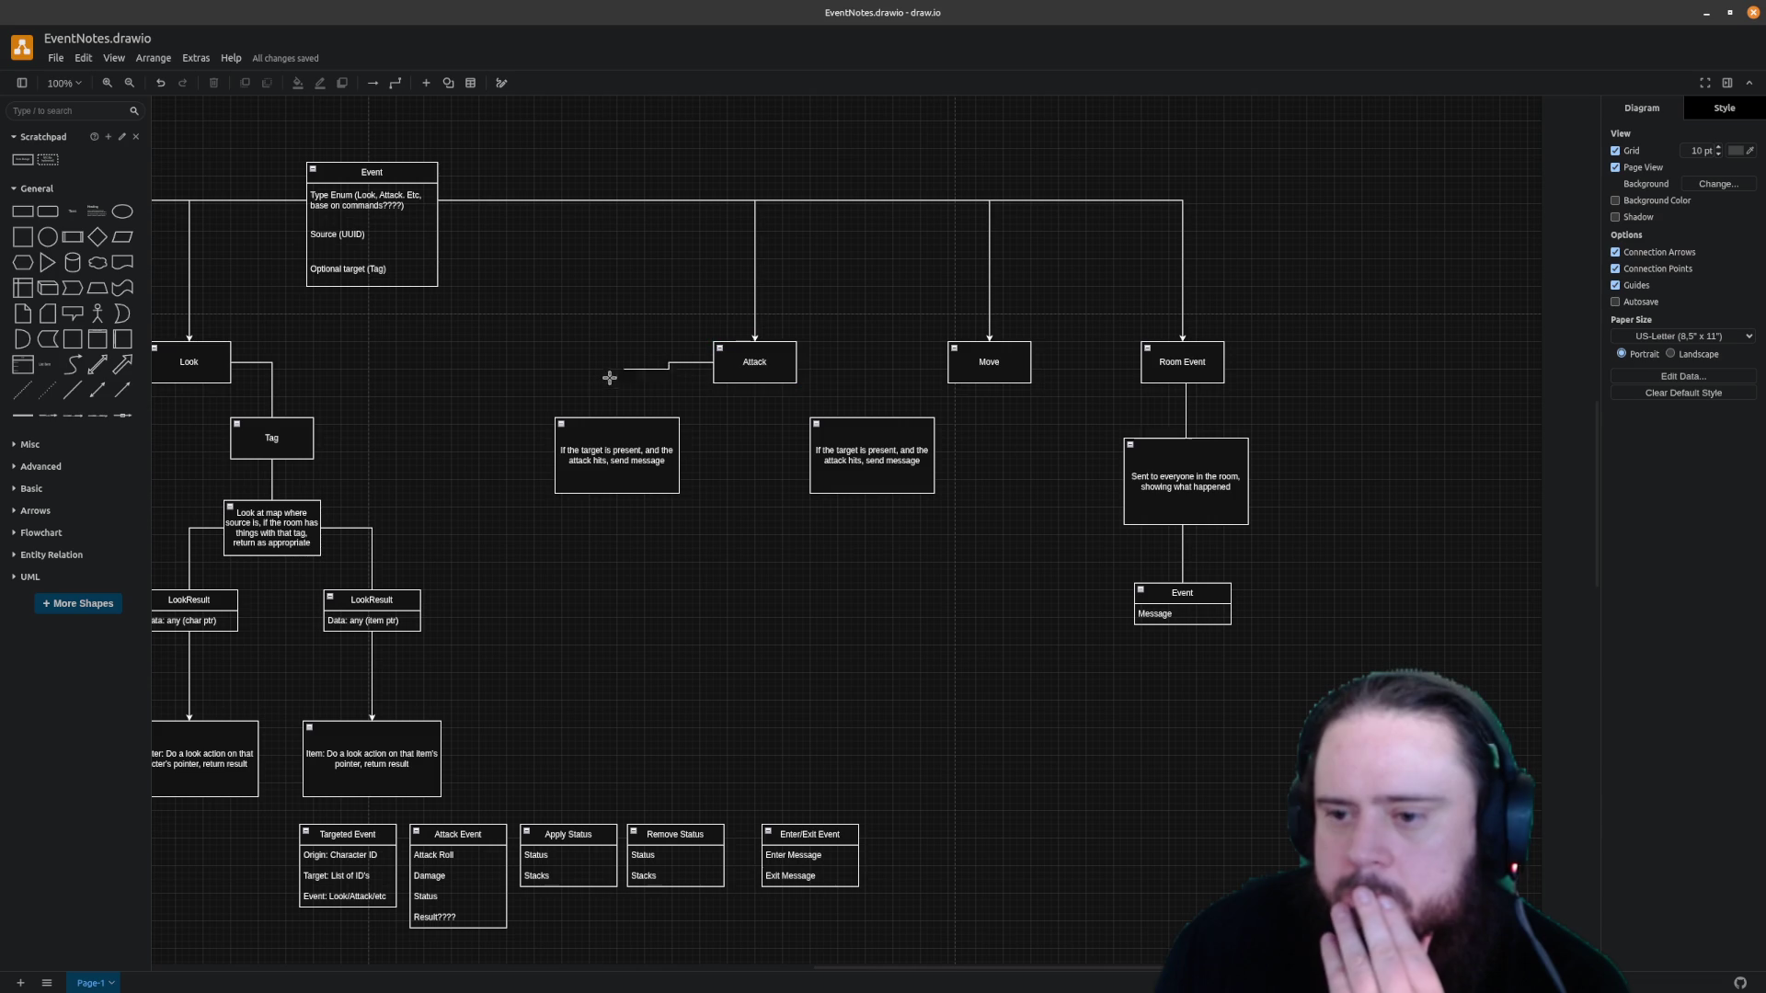
Draw connectors from Attack to both target-present boxes and straighten their routes
{"action": "left_click_drag", "start_coordinate": [699, 365], "coordinate": [621, 449]}
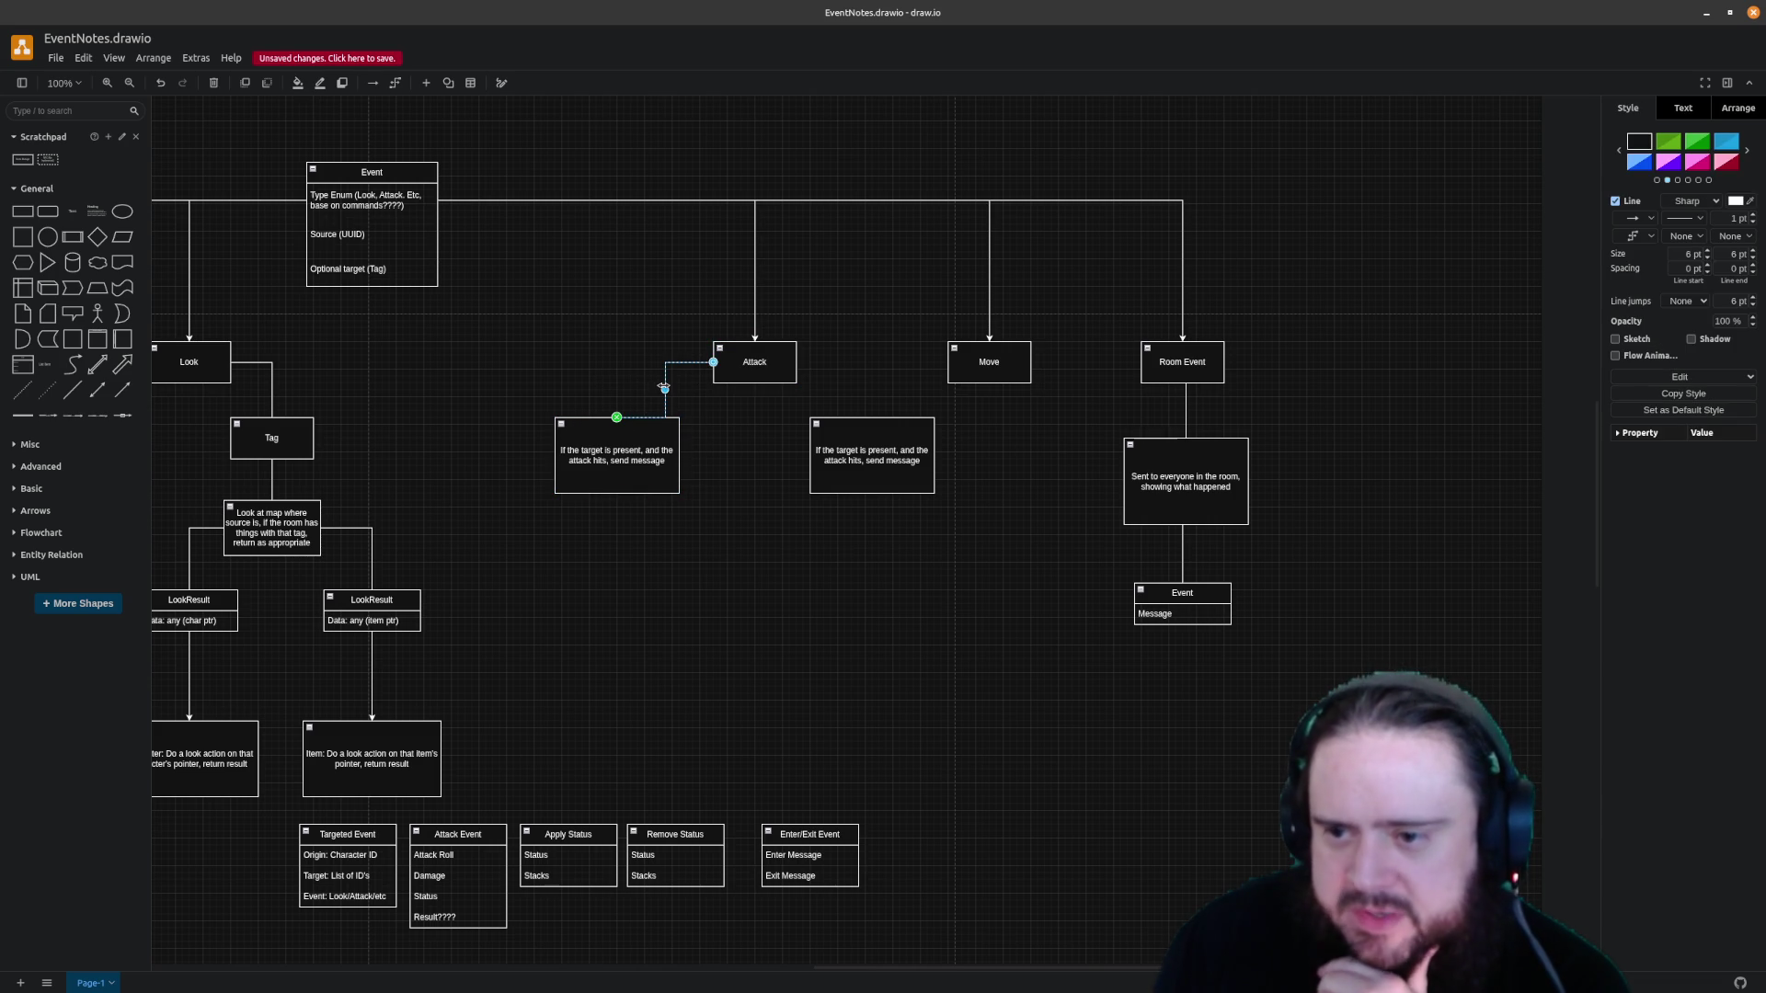
{"action": "left_click_drag", "start_coordinate": [663, 388], "coordinate": [617, 388]}
{"action": "key", "text": "Escape"}
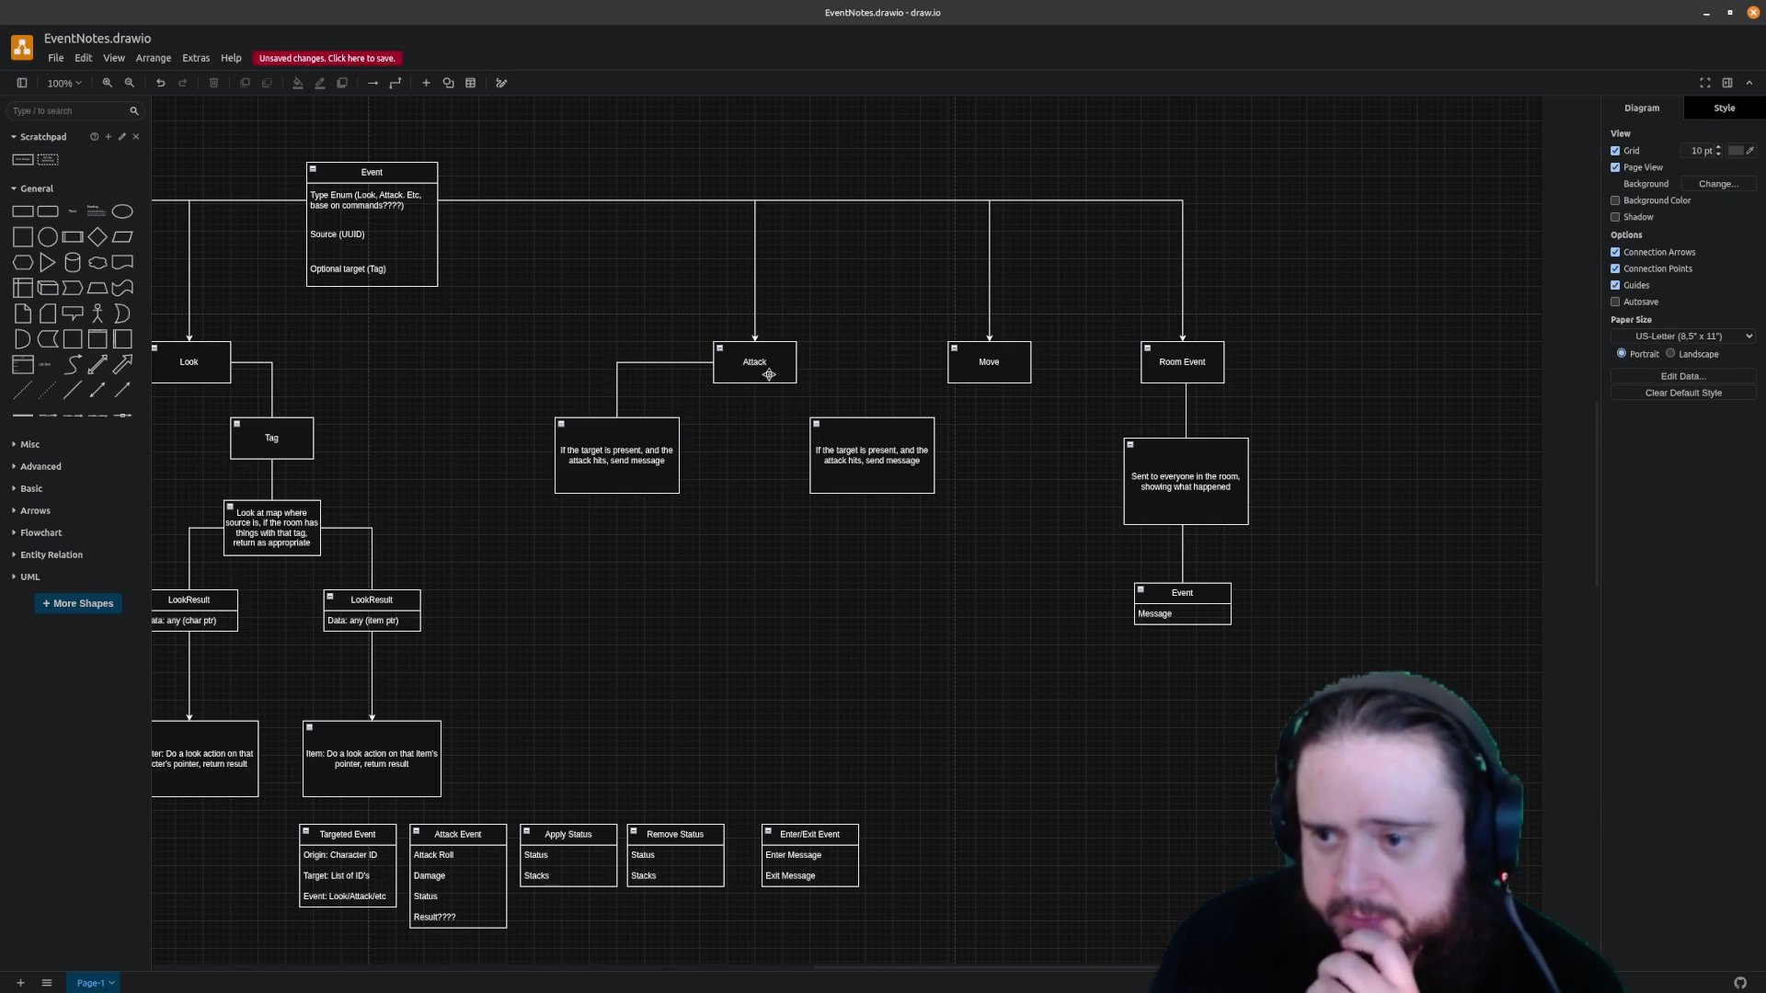
{"action": "mouse_move", "coordinate": [812, 363]}
{"action": "left_mouse_down"}
{"action": "mouse_move", "coordinate": [845, 423]}
{"action": "mouse_move", "coordinate": [873, 388]}
{"action": "left_mouse_up"}
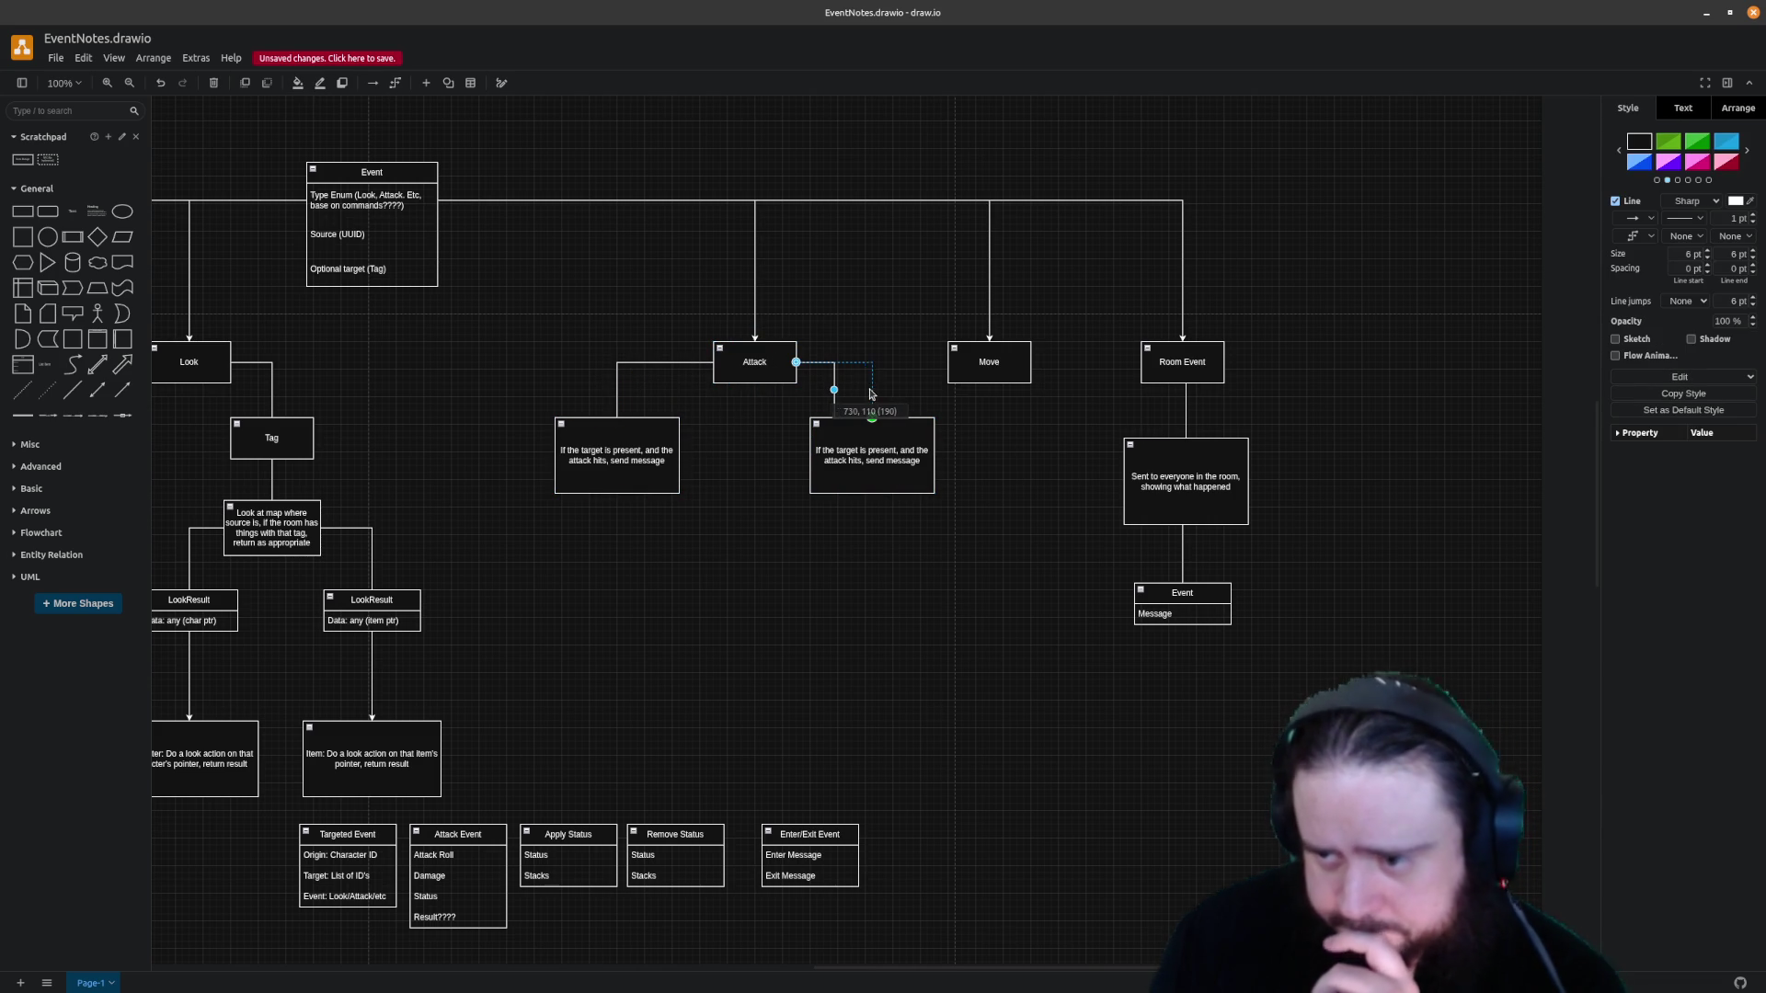
{"action": "left_click", "coordinate": [1021, 447]}
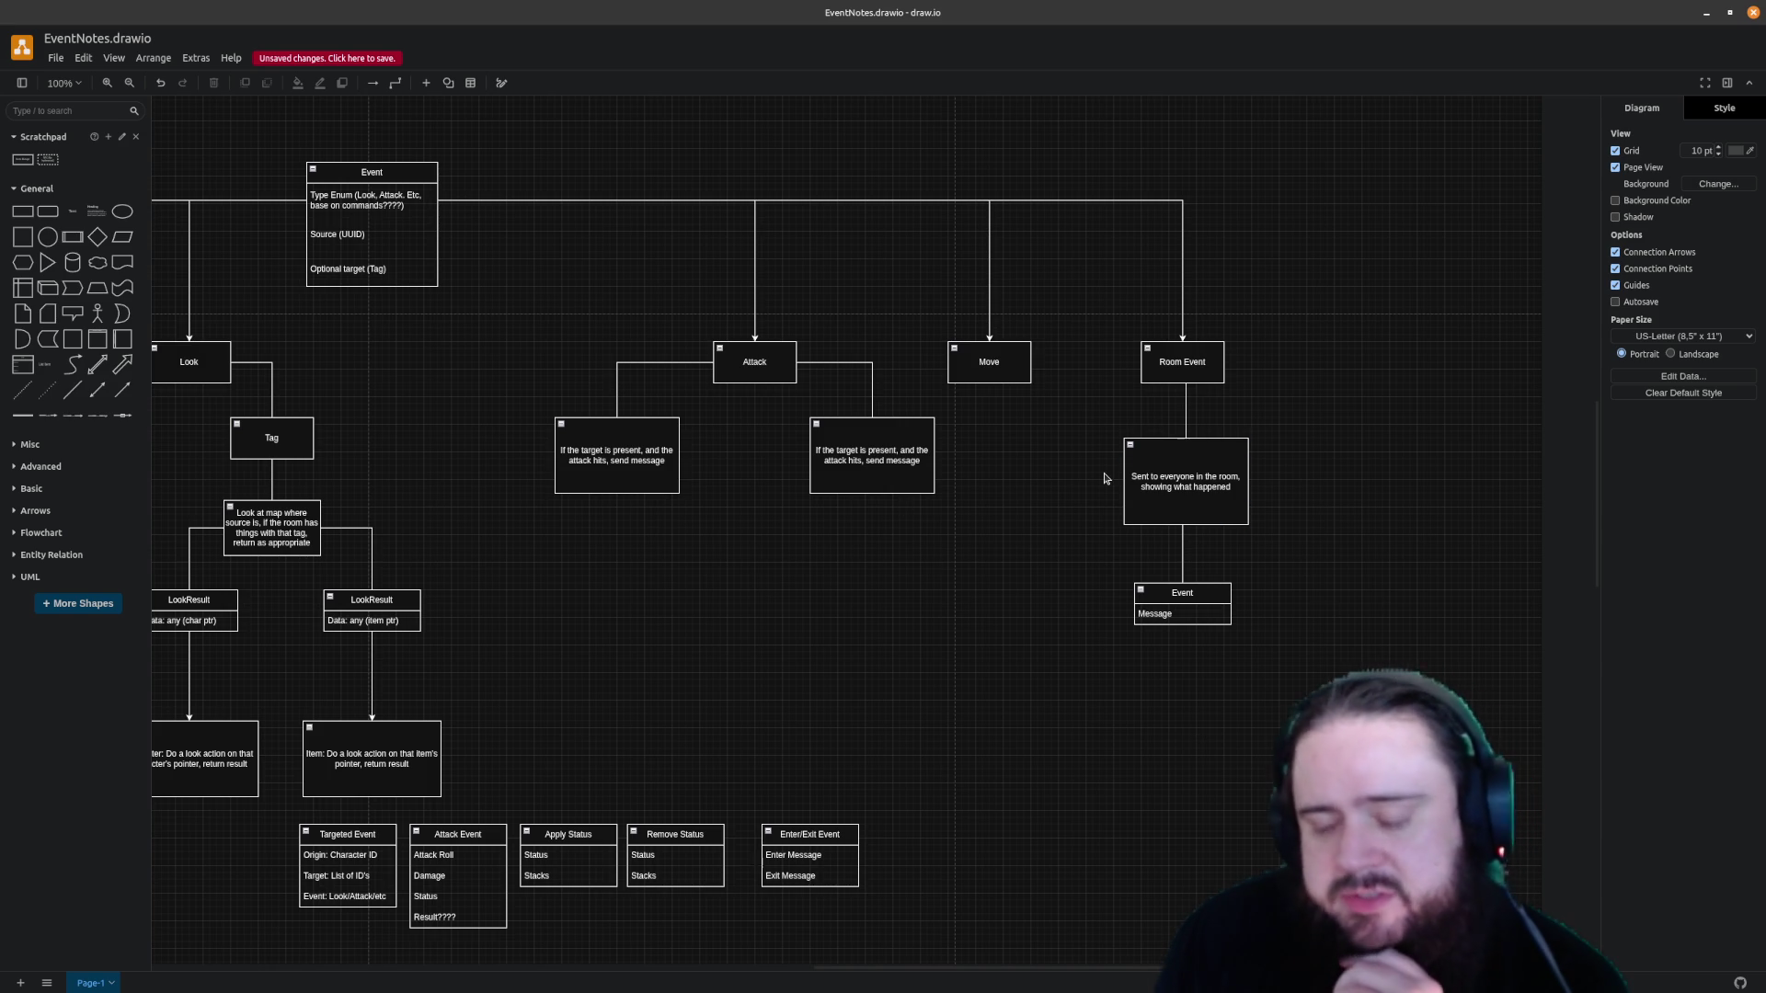
{"action": "left_click_drag", "start_coordinate": [948, 976], "coordinate": [906, 973]}
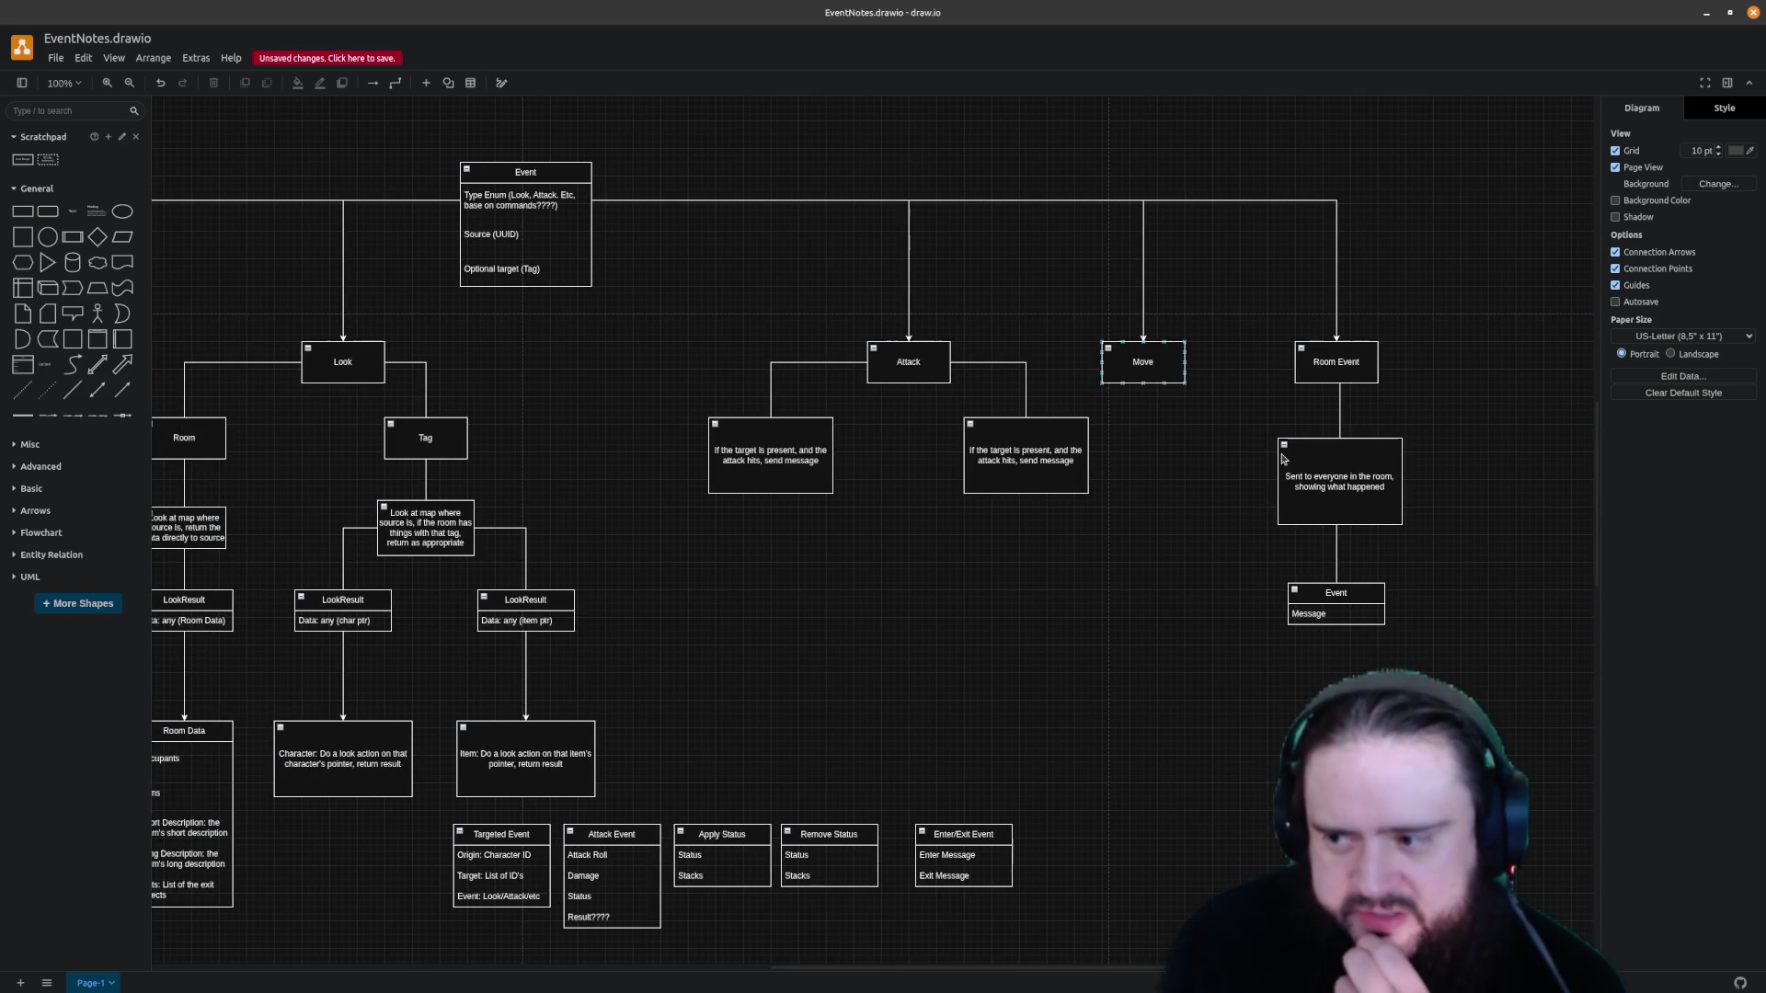
{"action": "left_click_drag", "start_coordinate": [885, 979], "coordinate": [886, 957]}
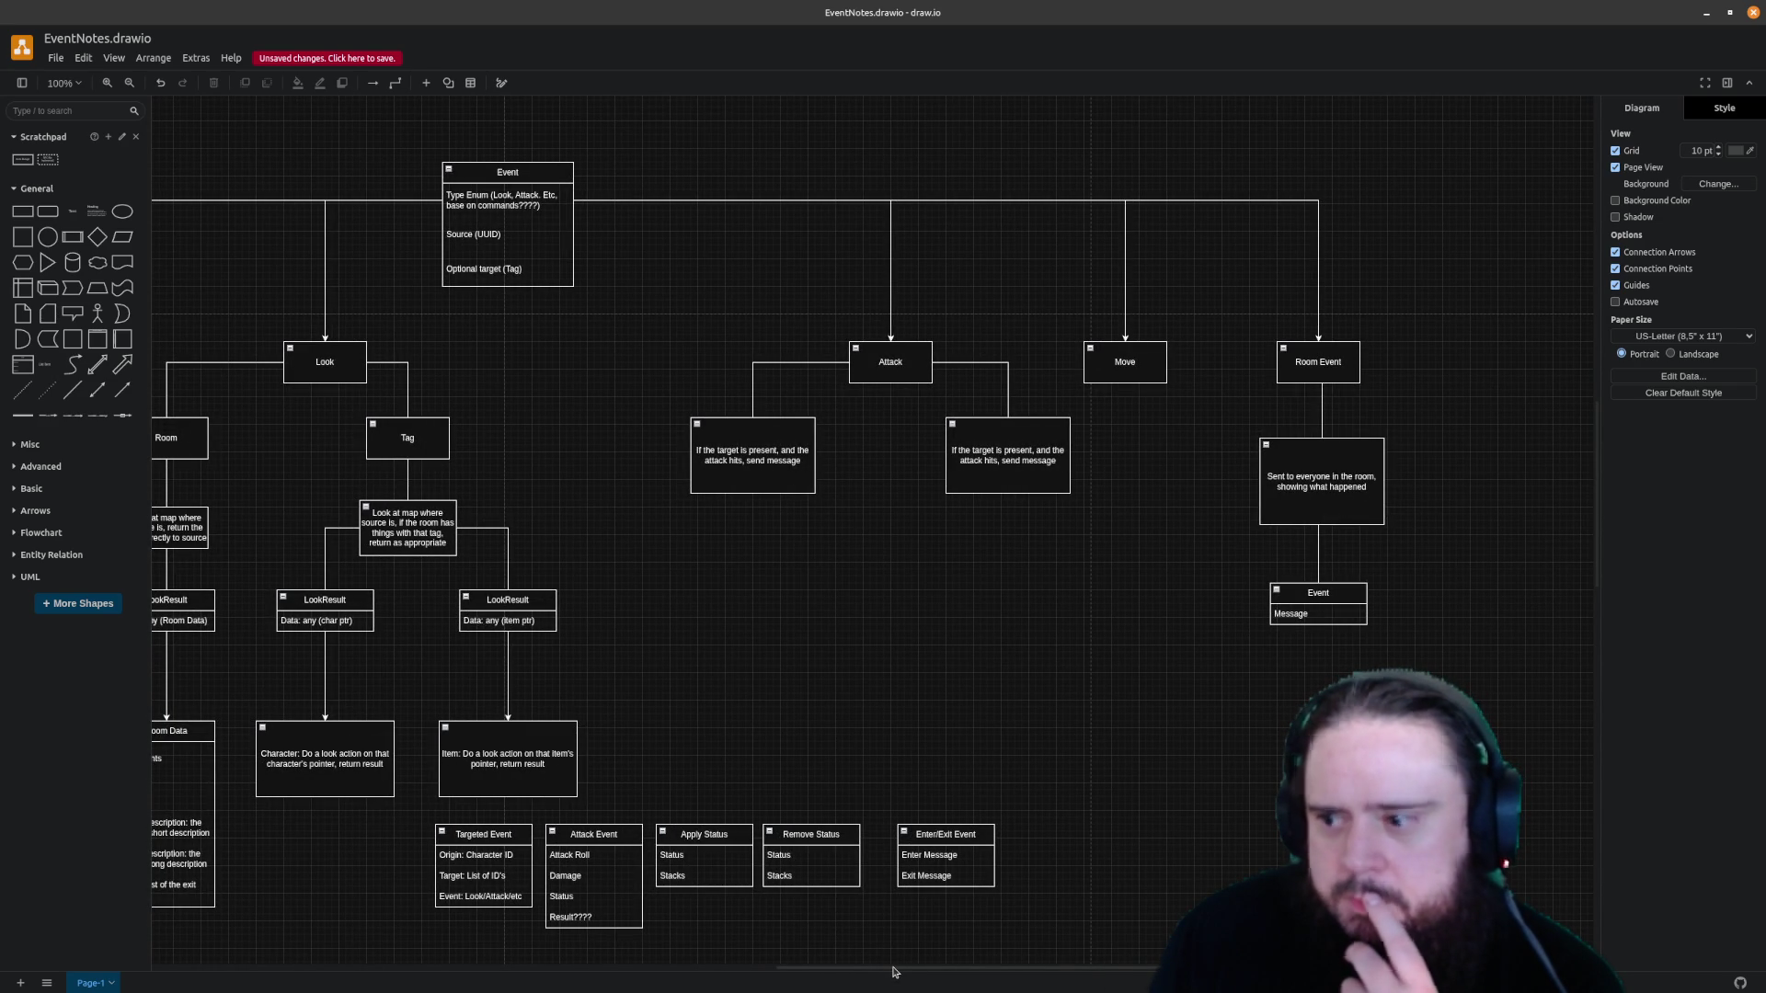
{"action": "mouse_move", "coordinate": [1336, 604]}
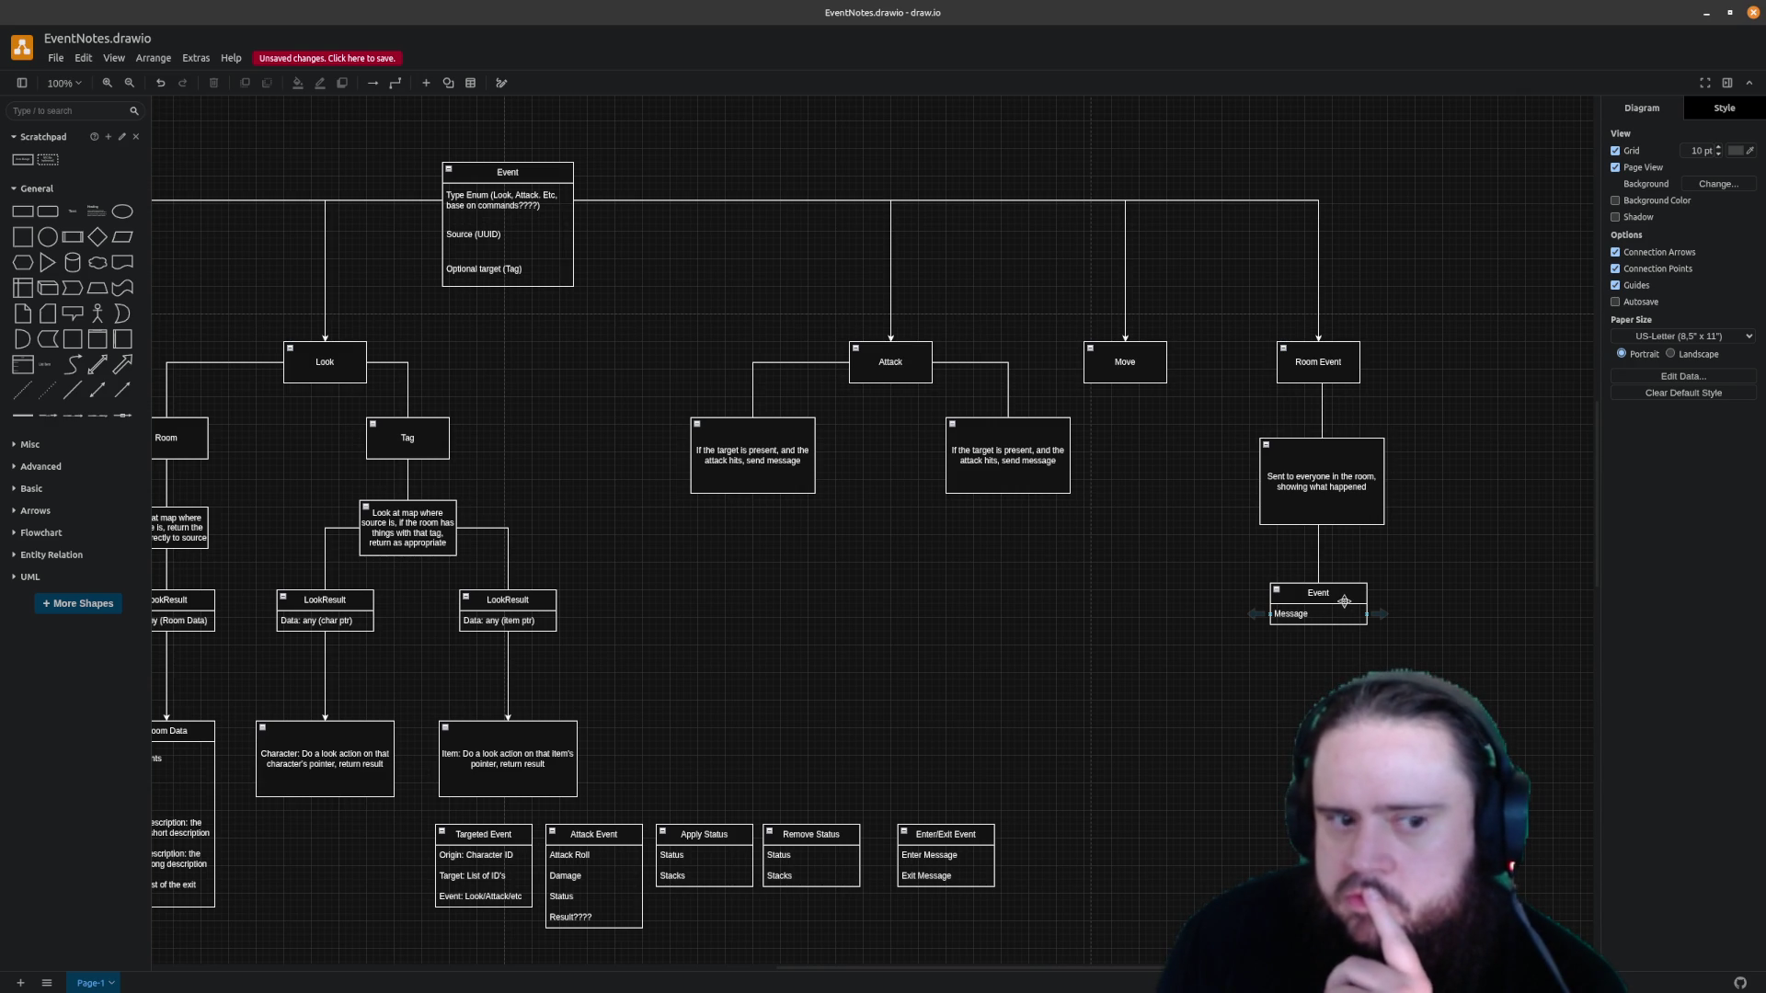
Retype the Room Event table's Message row as 'Origin: ID', then delete that small table
{"action": "left_click", "coordinate": [1334, 594]}
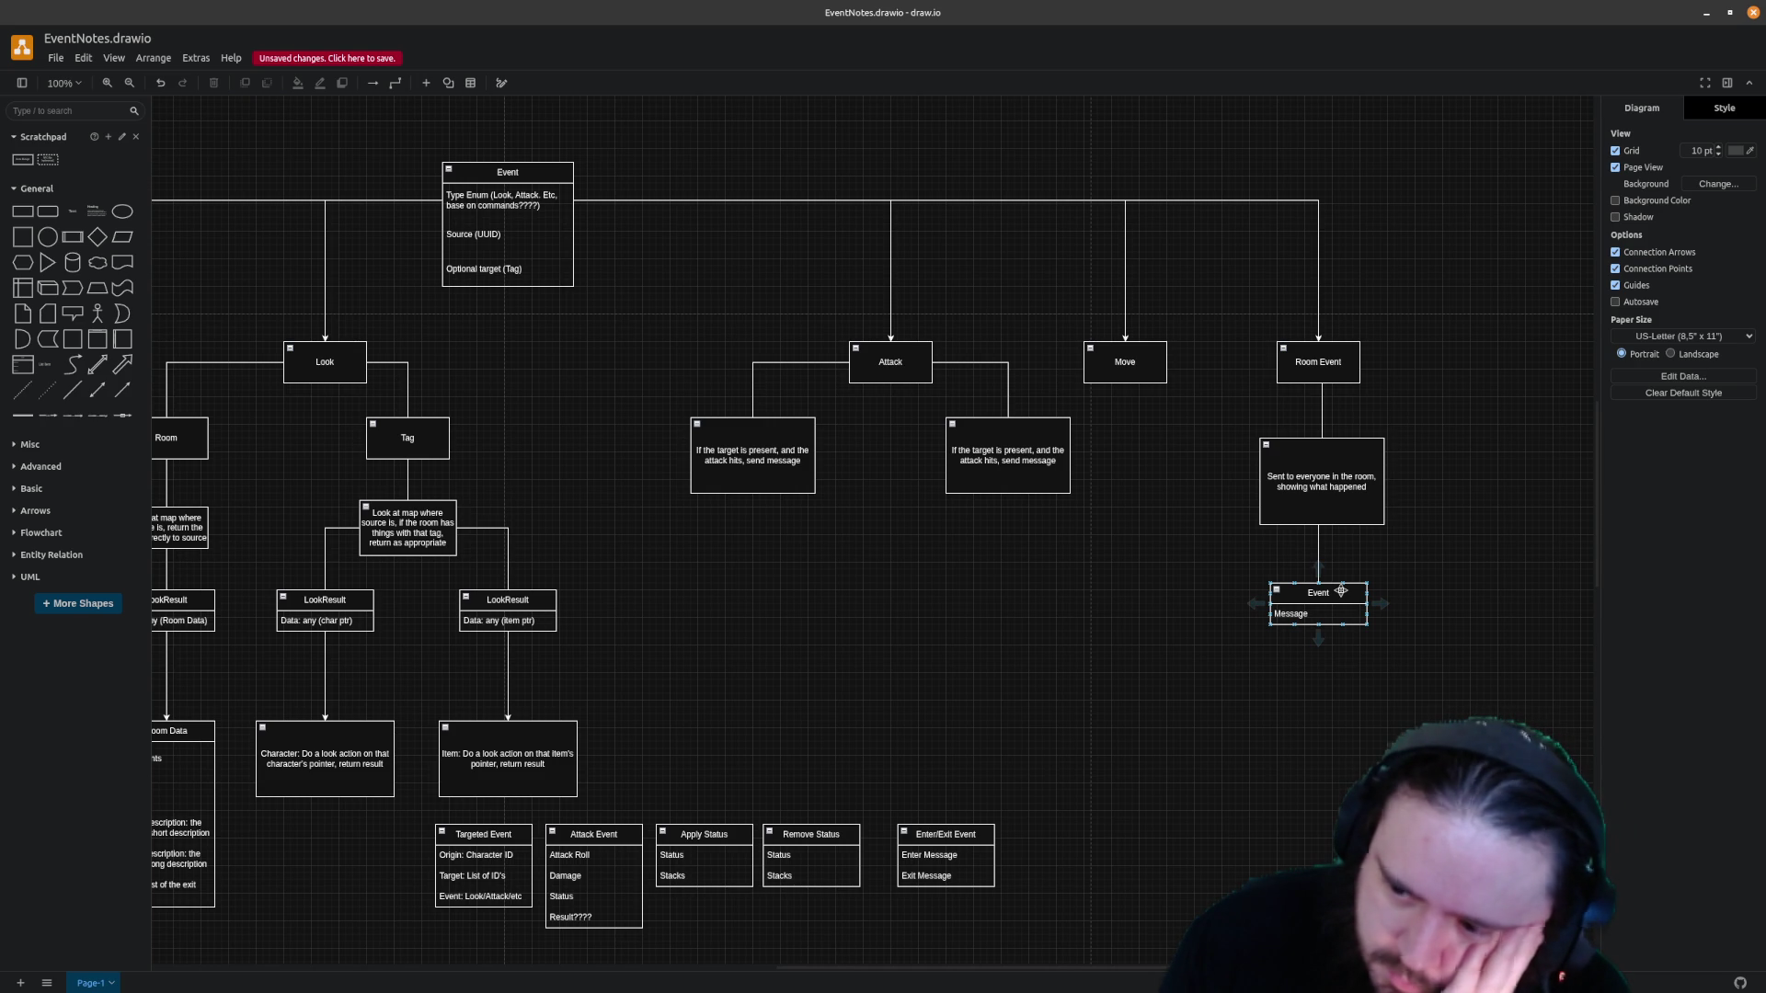
{"action": "left_click", "coordinate": [1335, 612]}
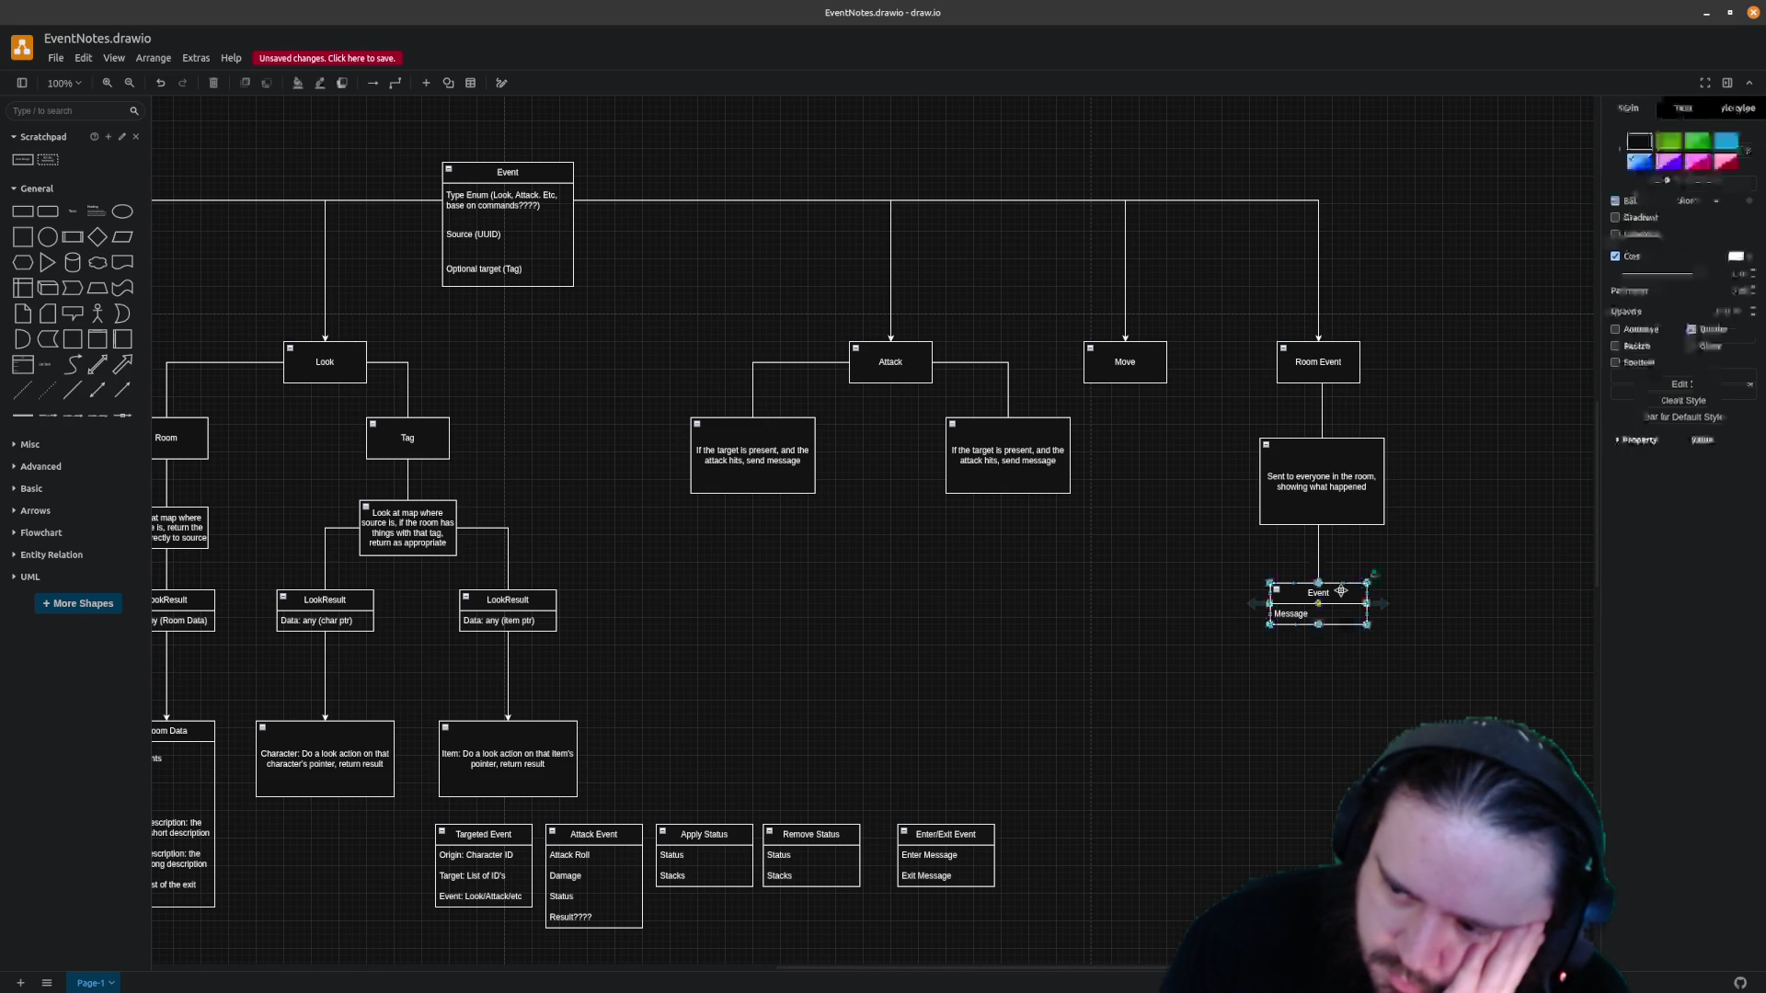
{"action": "double_click", "coordinate": [1335, 613]}
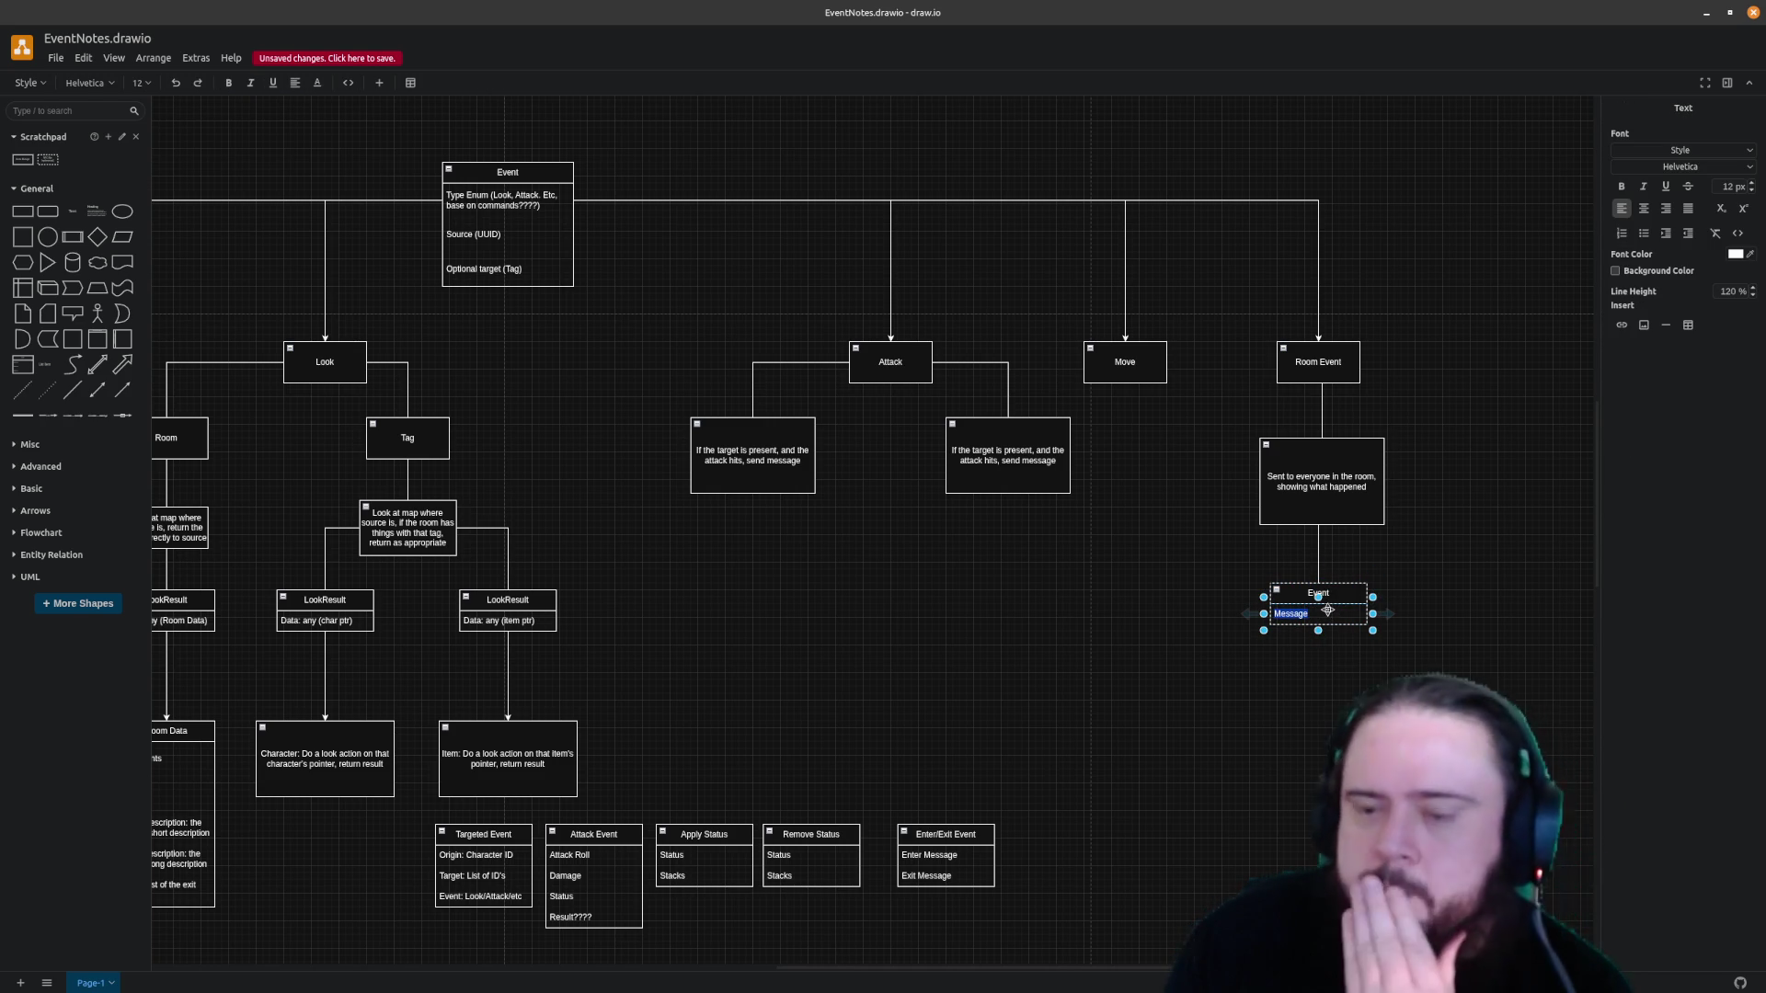
{"action": "type", "text": "Or"}
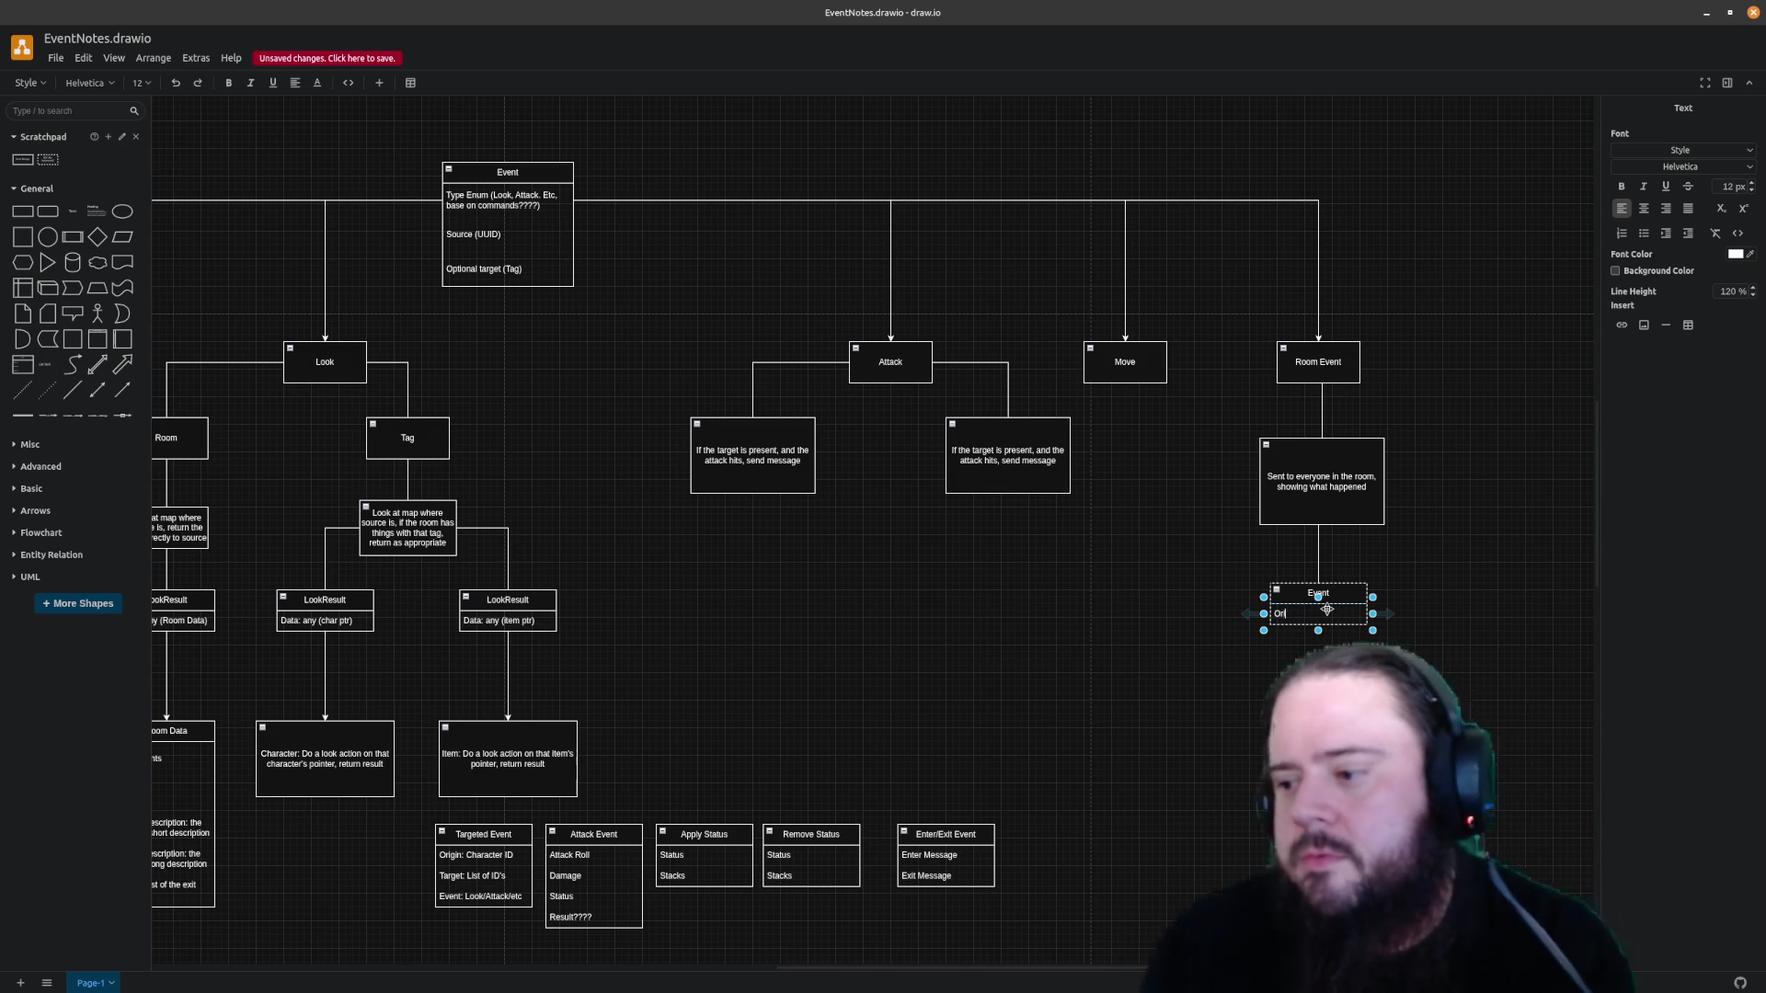
{"action": "type", "text": "igin: ID"}
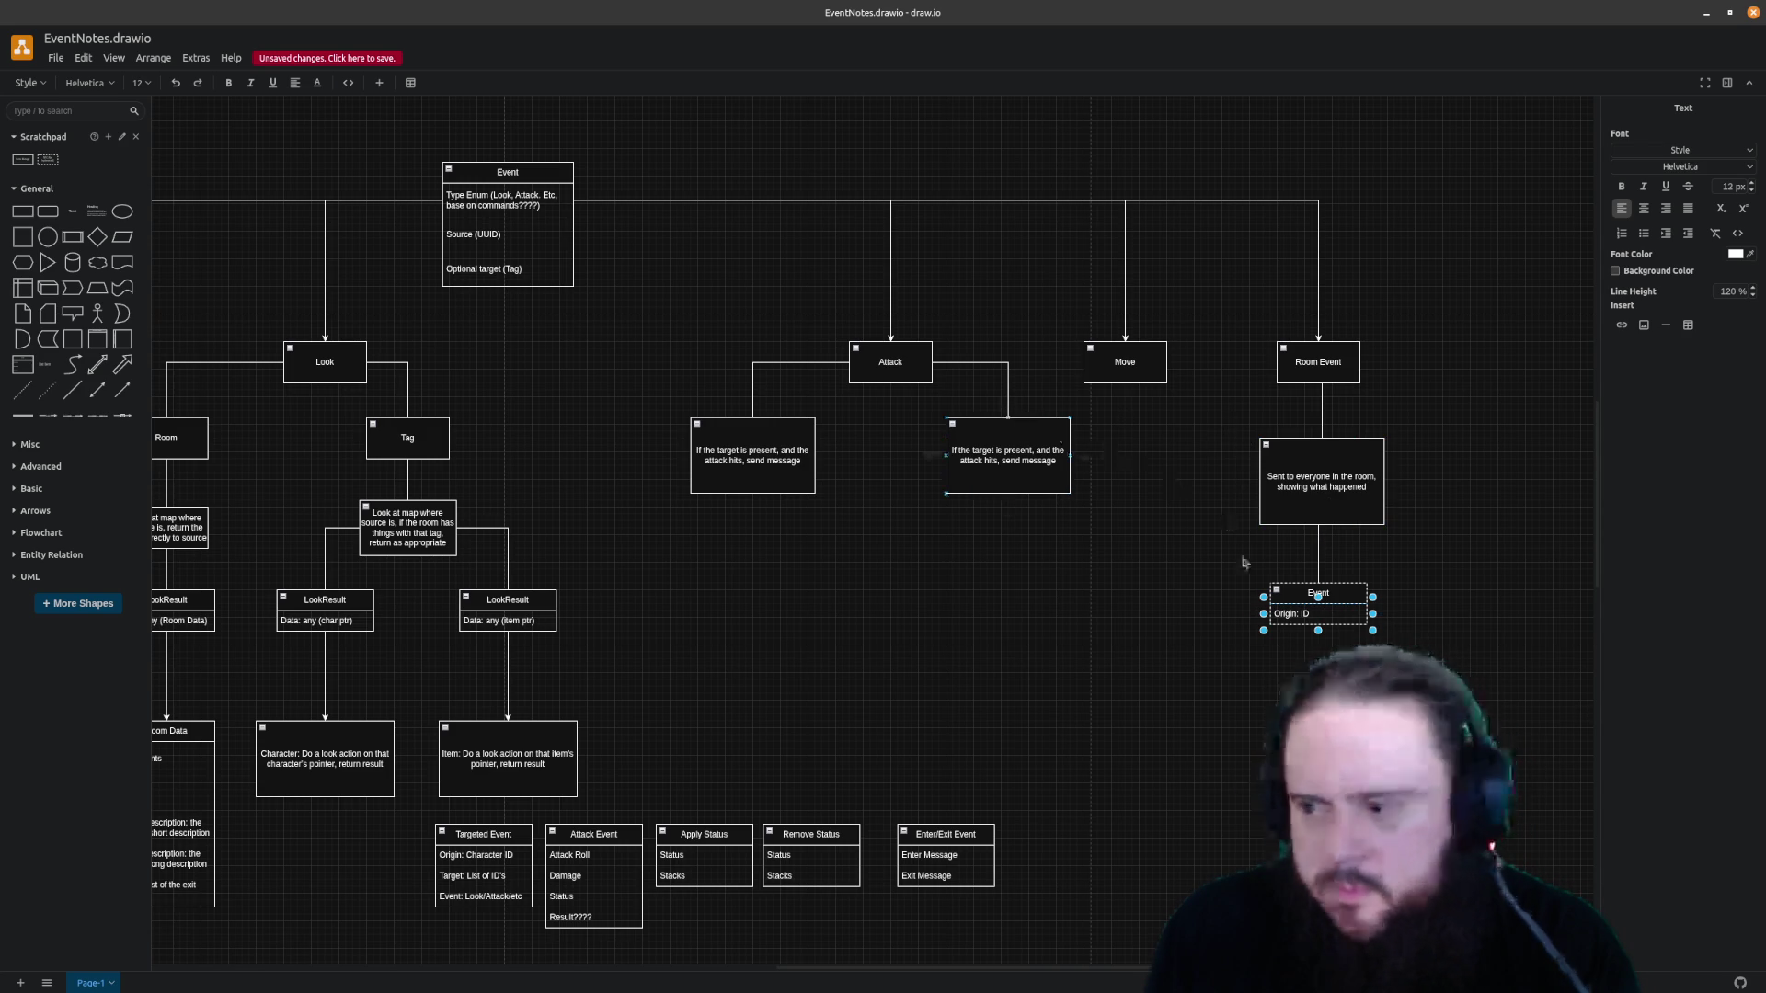
{"action": "key", "text": "Escape"}
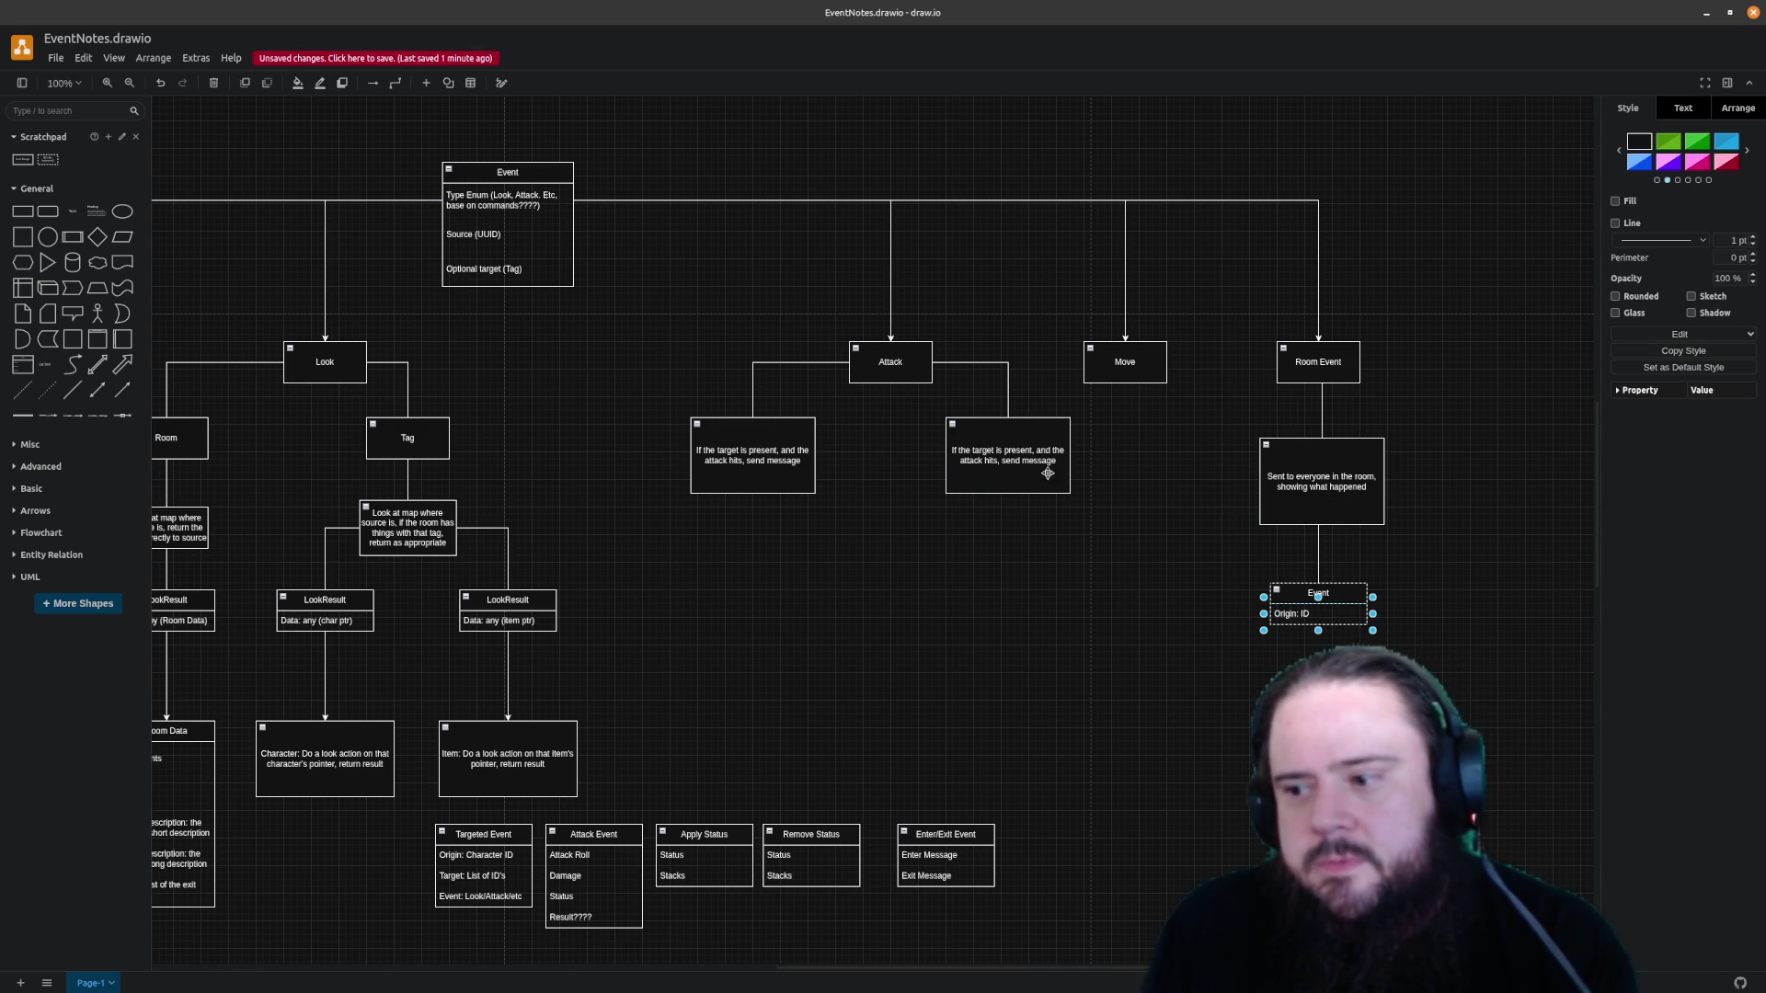
{"action": "key", "text": "Delete"}
Paste a copy of the main Event table and align it beneath the Room Event note
{"action": "left_click", "coordinate": [519, 184]}
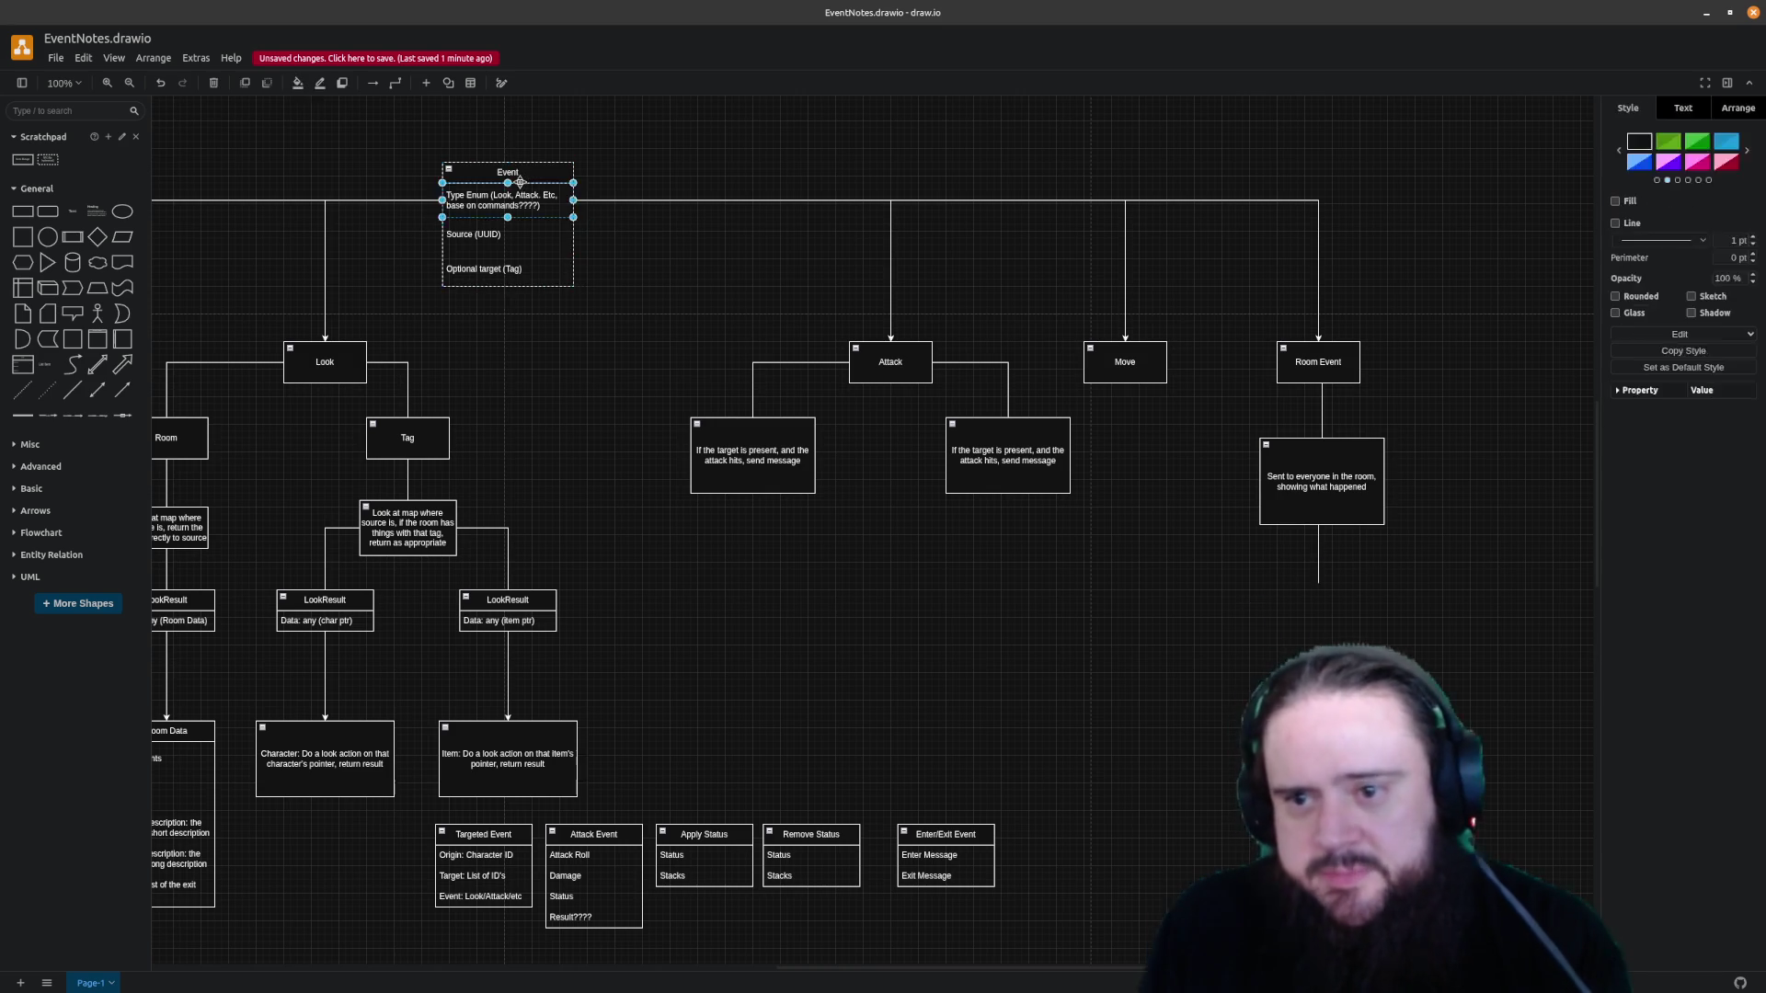
{"action": "left_click", "coordinate": [551, 174]}
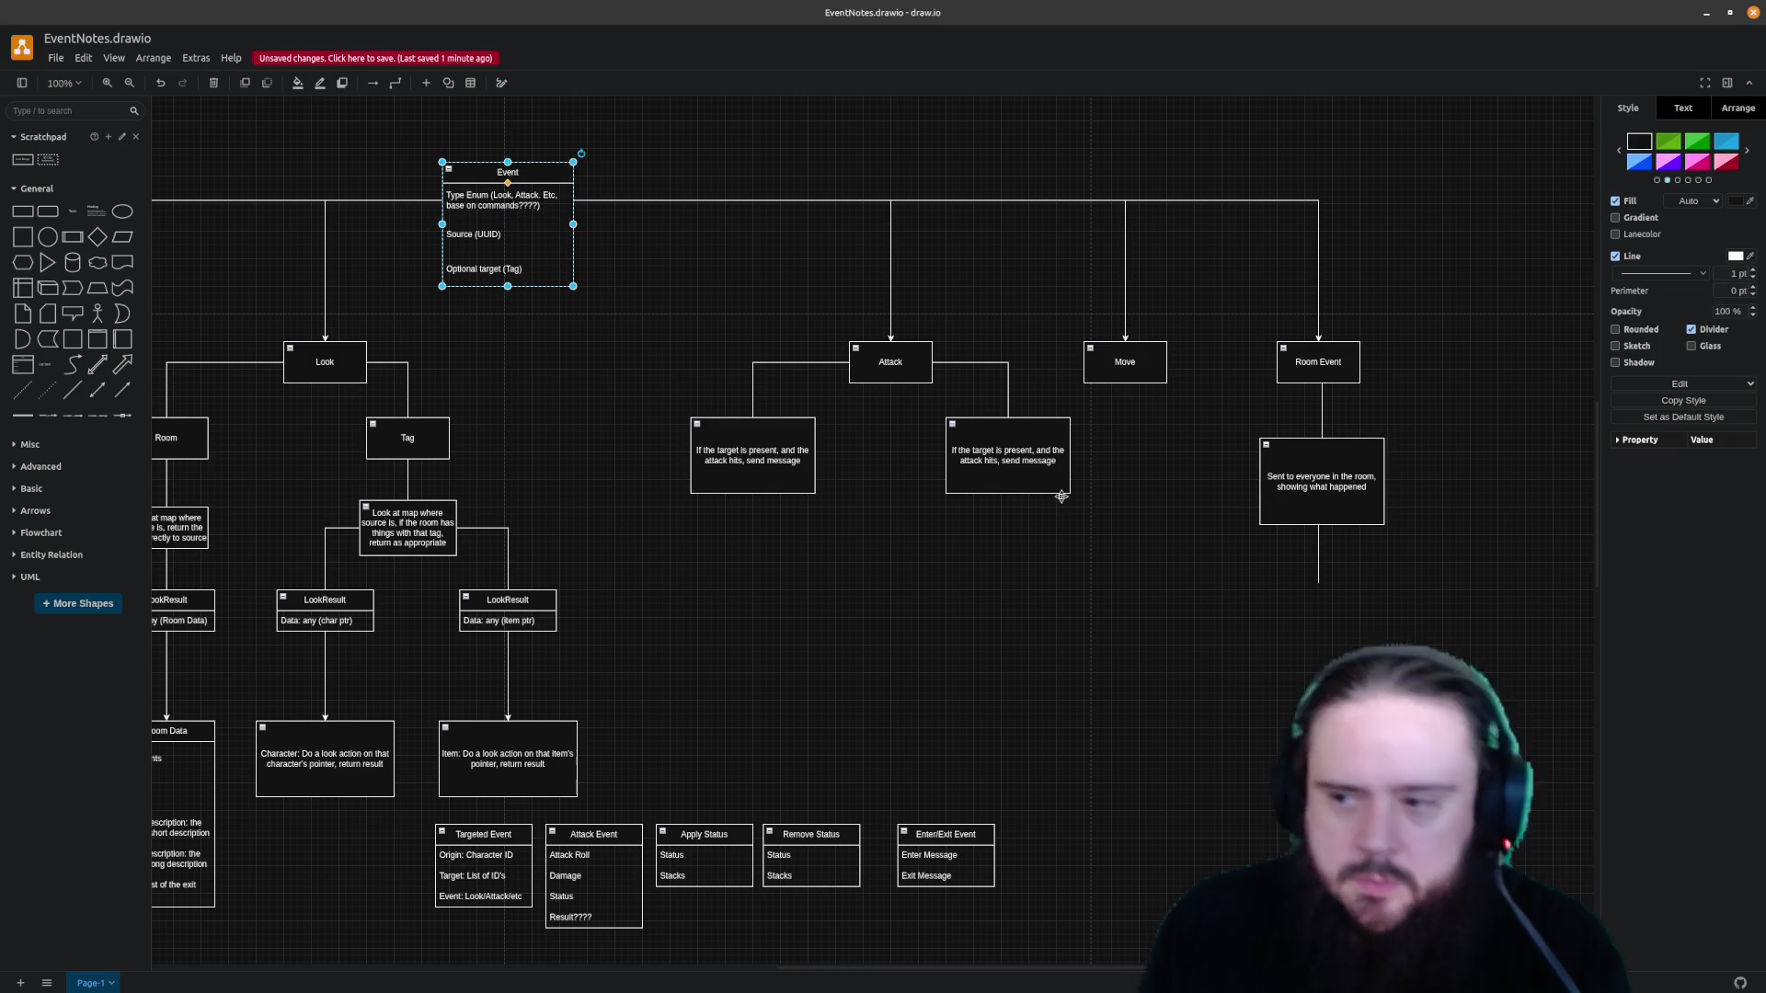
{"action": "left_click", "coordinate": [671, 378]}
{"action": "key", "text": "ctrl+v"}
{"action": "mouse_move", "coordinate": [1345, 829]}
{"action": "left_mouse_down"}
{"action": "mouse_move", "coordinate": [1342, 597]}
{"action": "mouse_move", "coordinate": [1320, 607]}
{"action": "mouse_move", "coordinate": [1336, 590]}
{"action": "left_mouse_up"}
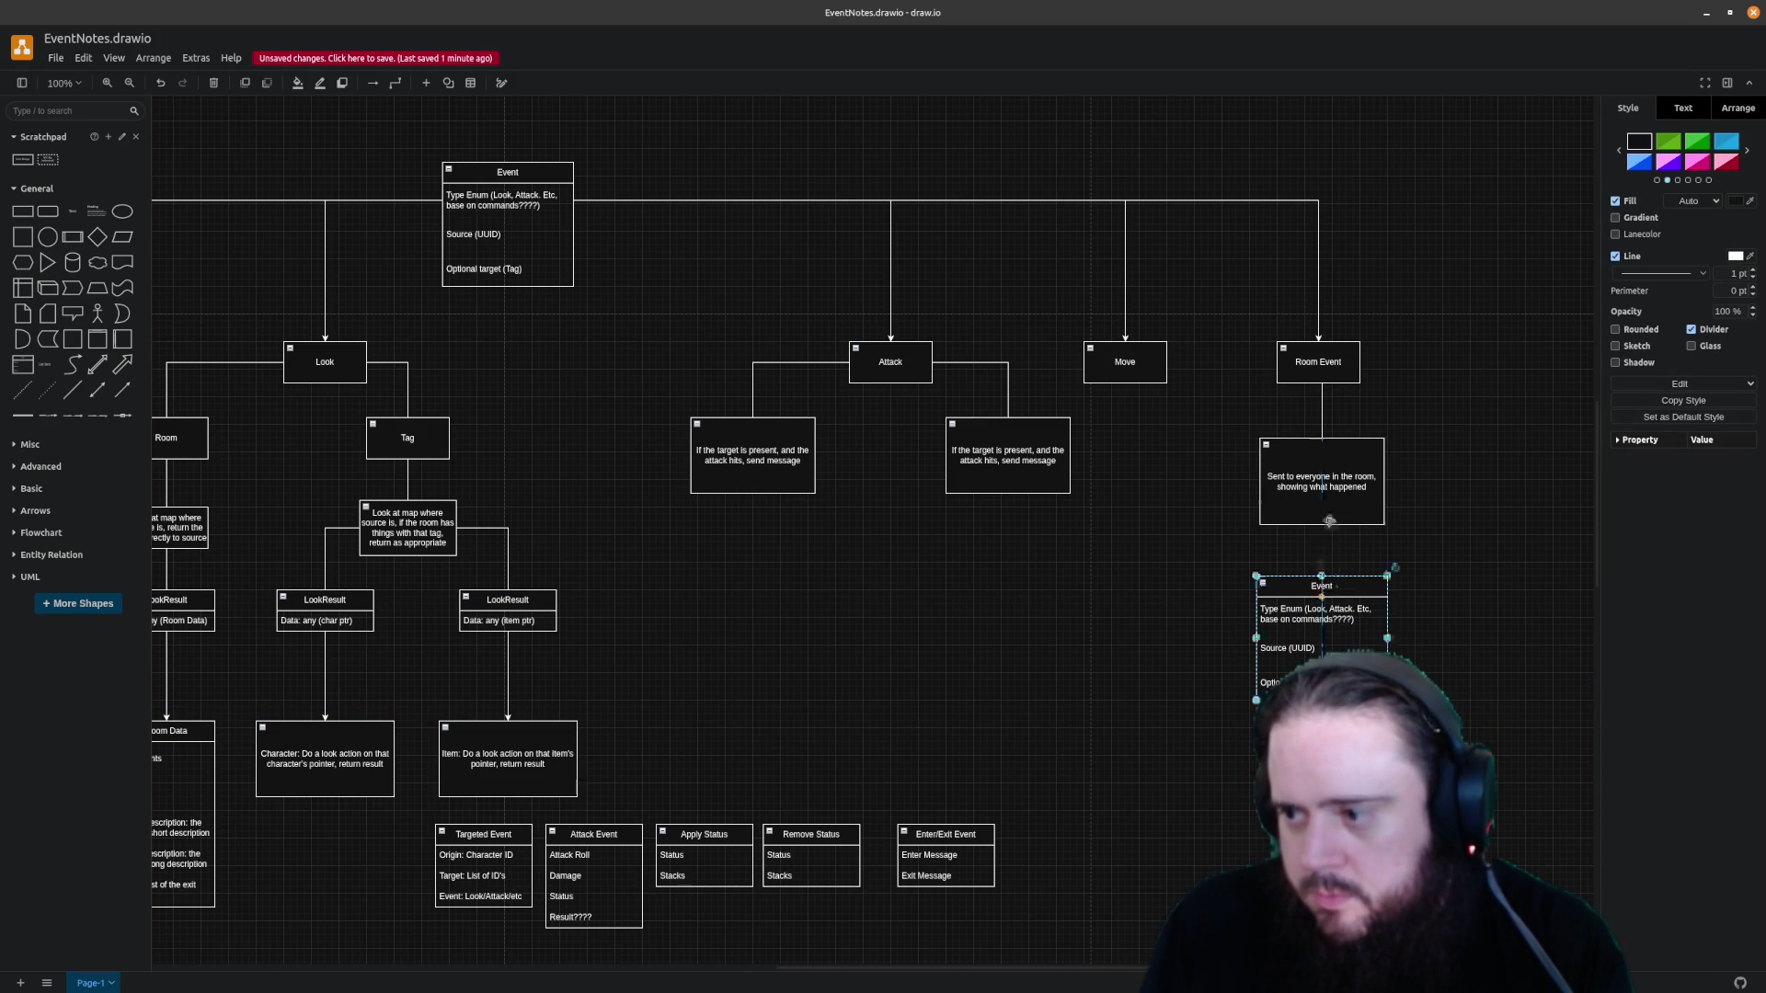
{"action": "key", "text": "Escape"}
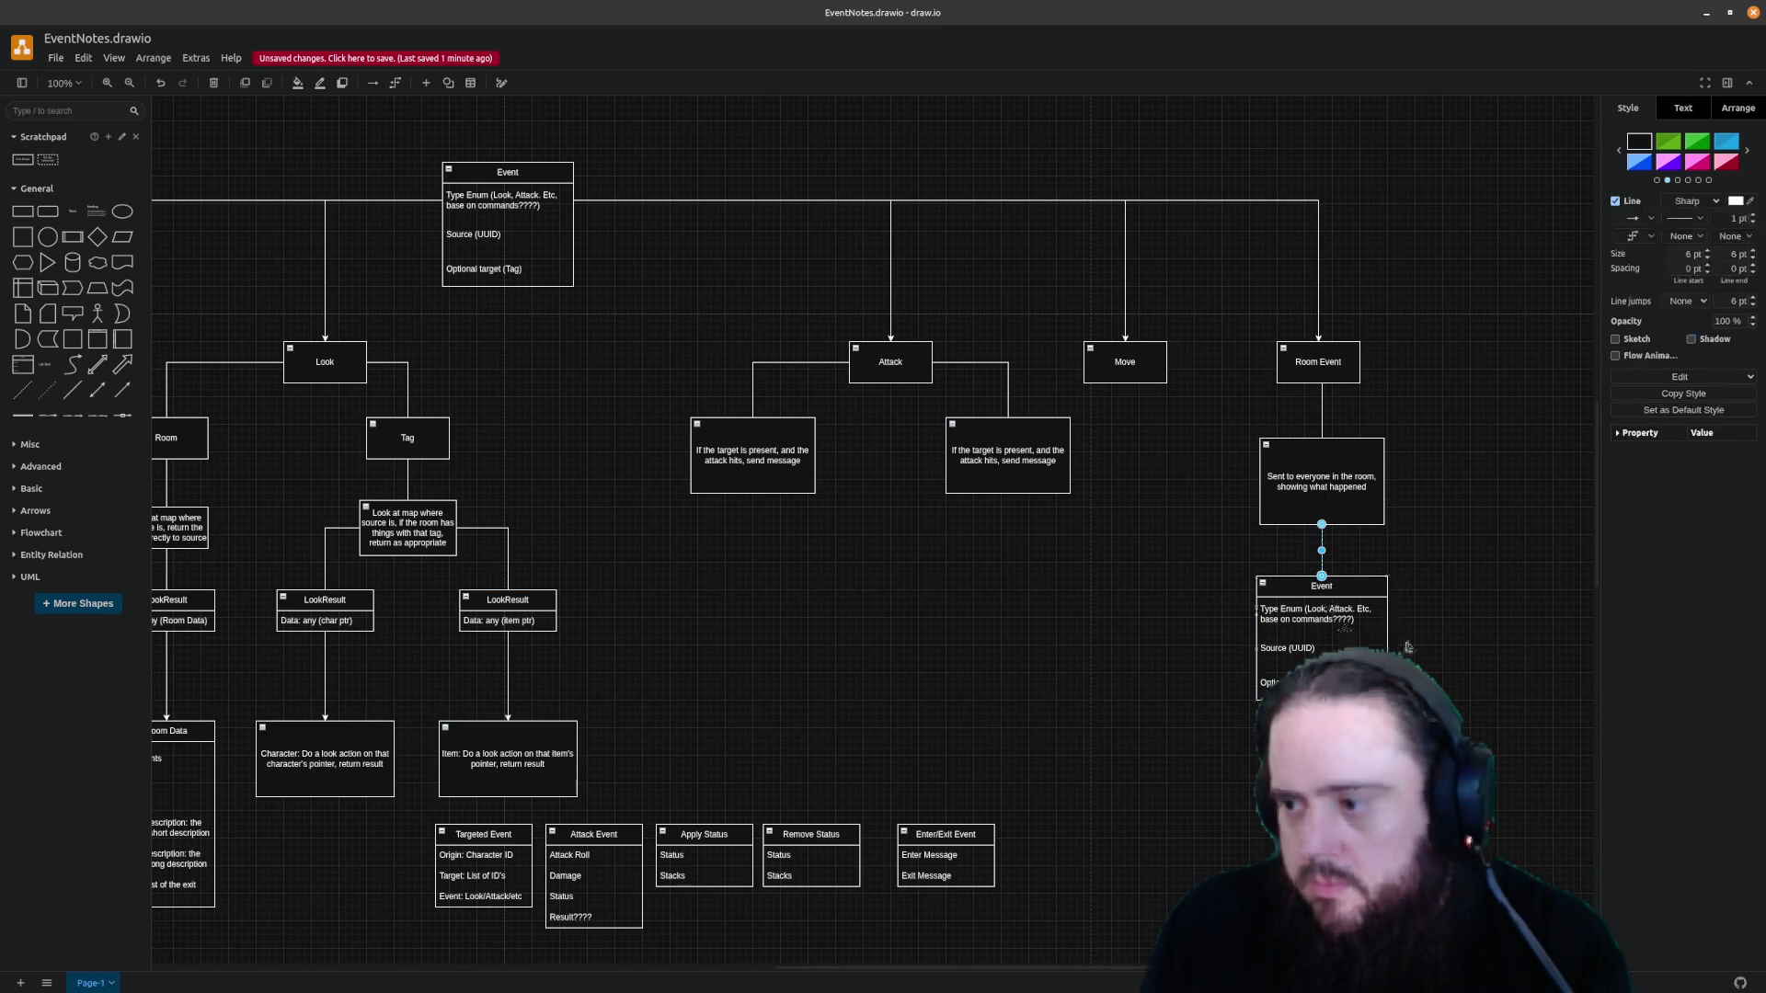
{"action": "left_click", "coordinate": [1311, 654]}
{"action": "key", "text": "Escape"}
{"action": "left_click", "coordinate": [1312, 654]}
{"action": "left_click_drag", "start_coordinate": [1311, 654], "coordinate": [1311, 731]}
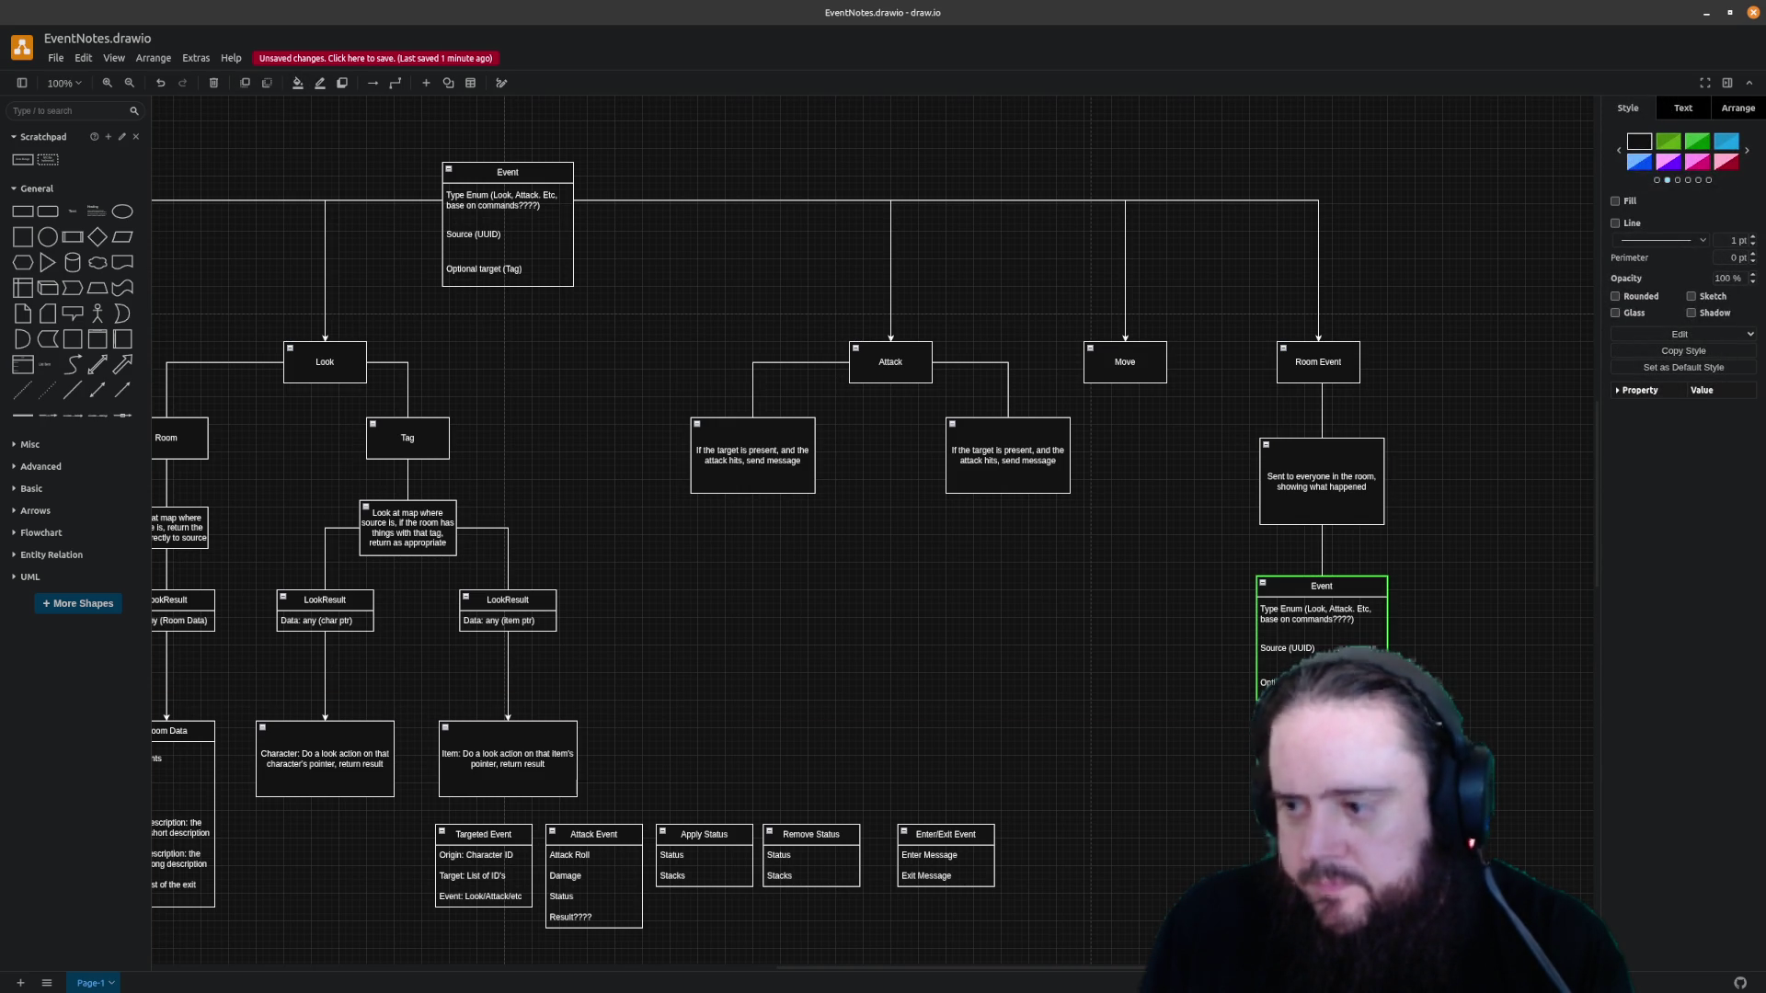
Add a 'Success: bool' row to the copied Event table
{"action": "key", "text": "F2"}
{"action": "key", "text": "BackSpace"}
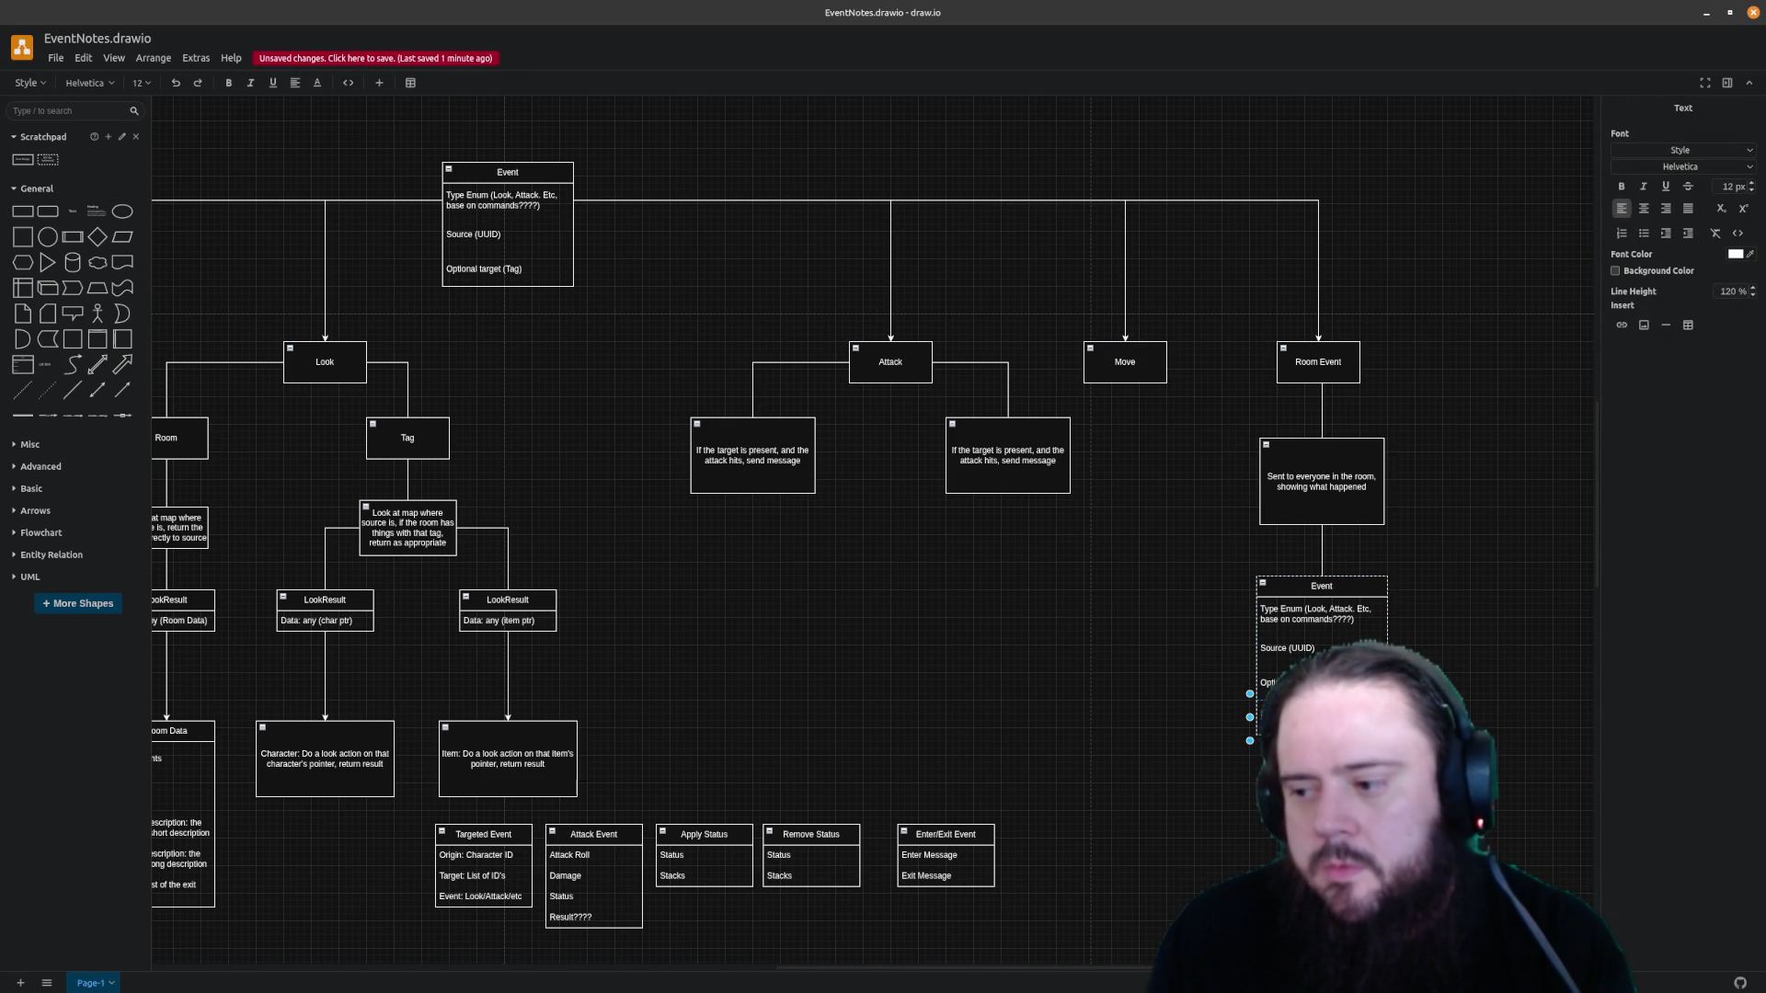
{"action": "type", "text": "Success: bool"}
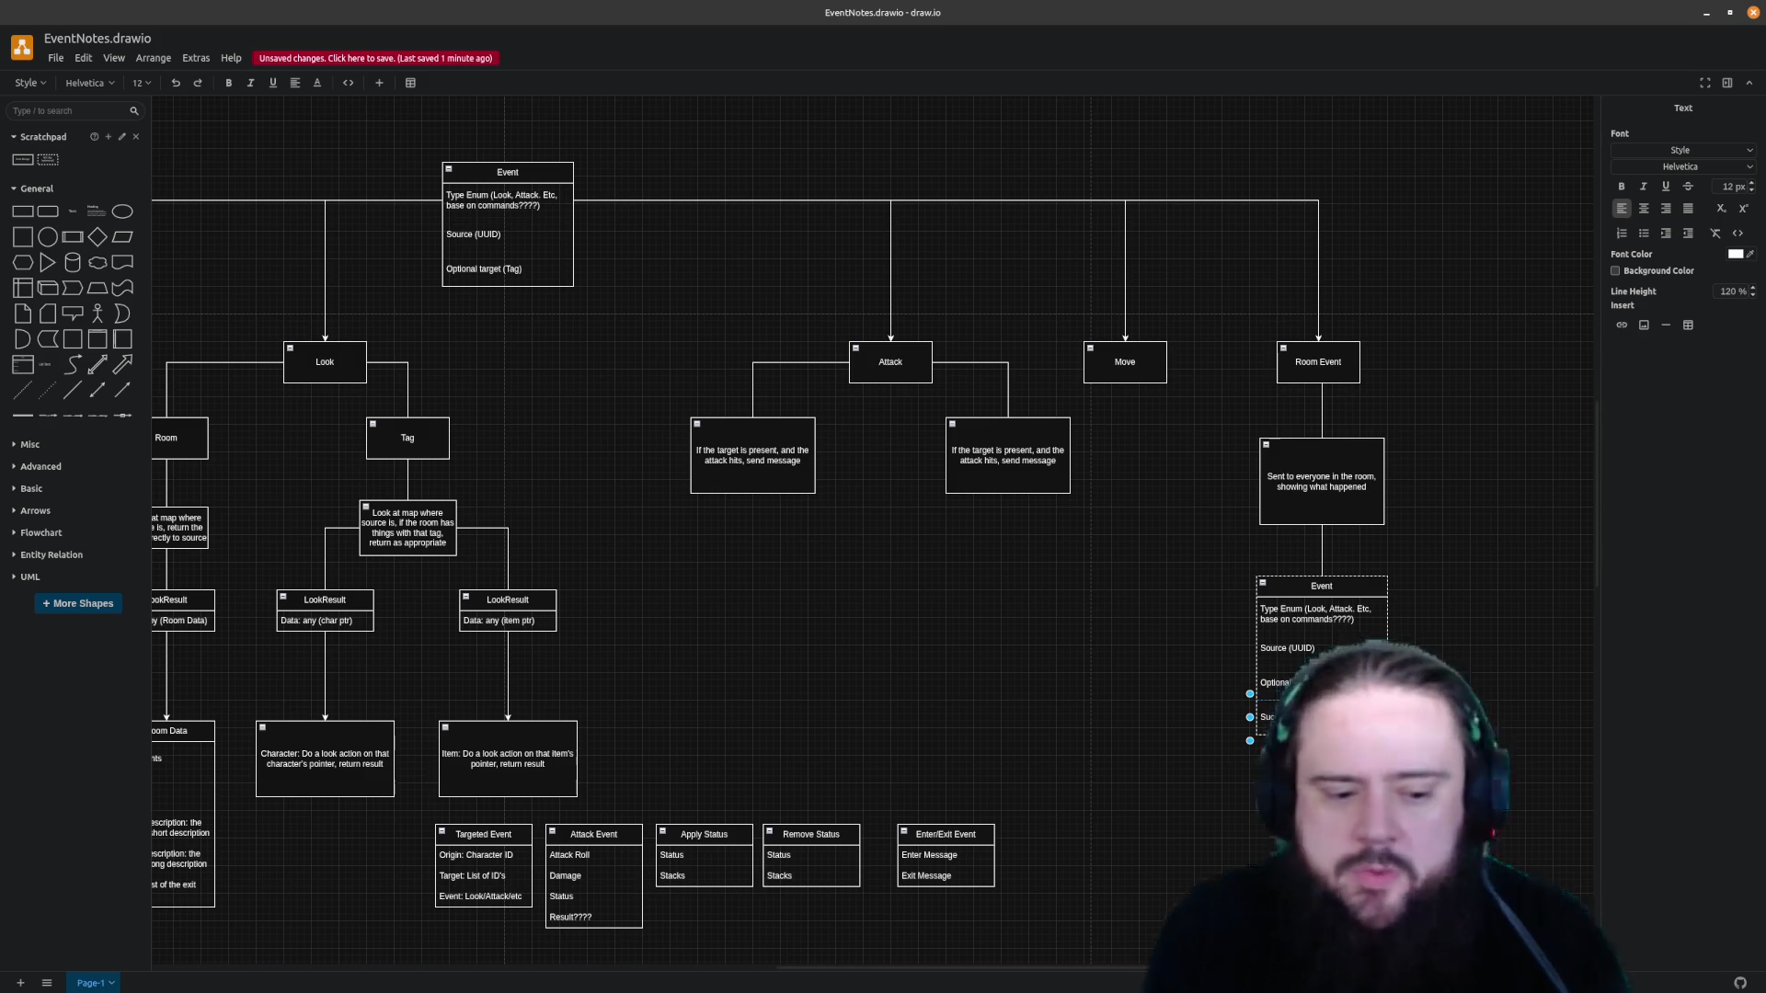
{"action": "left_click", "coordinate": [1412, 676]}
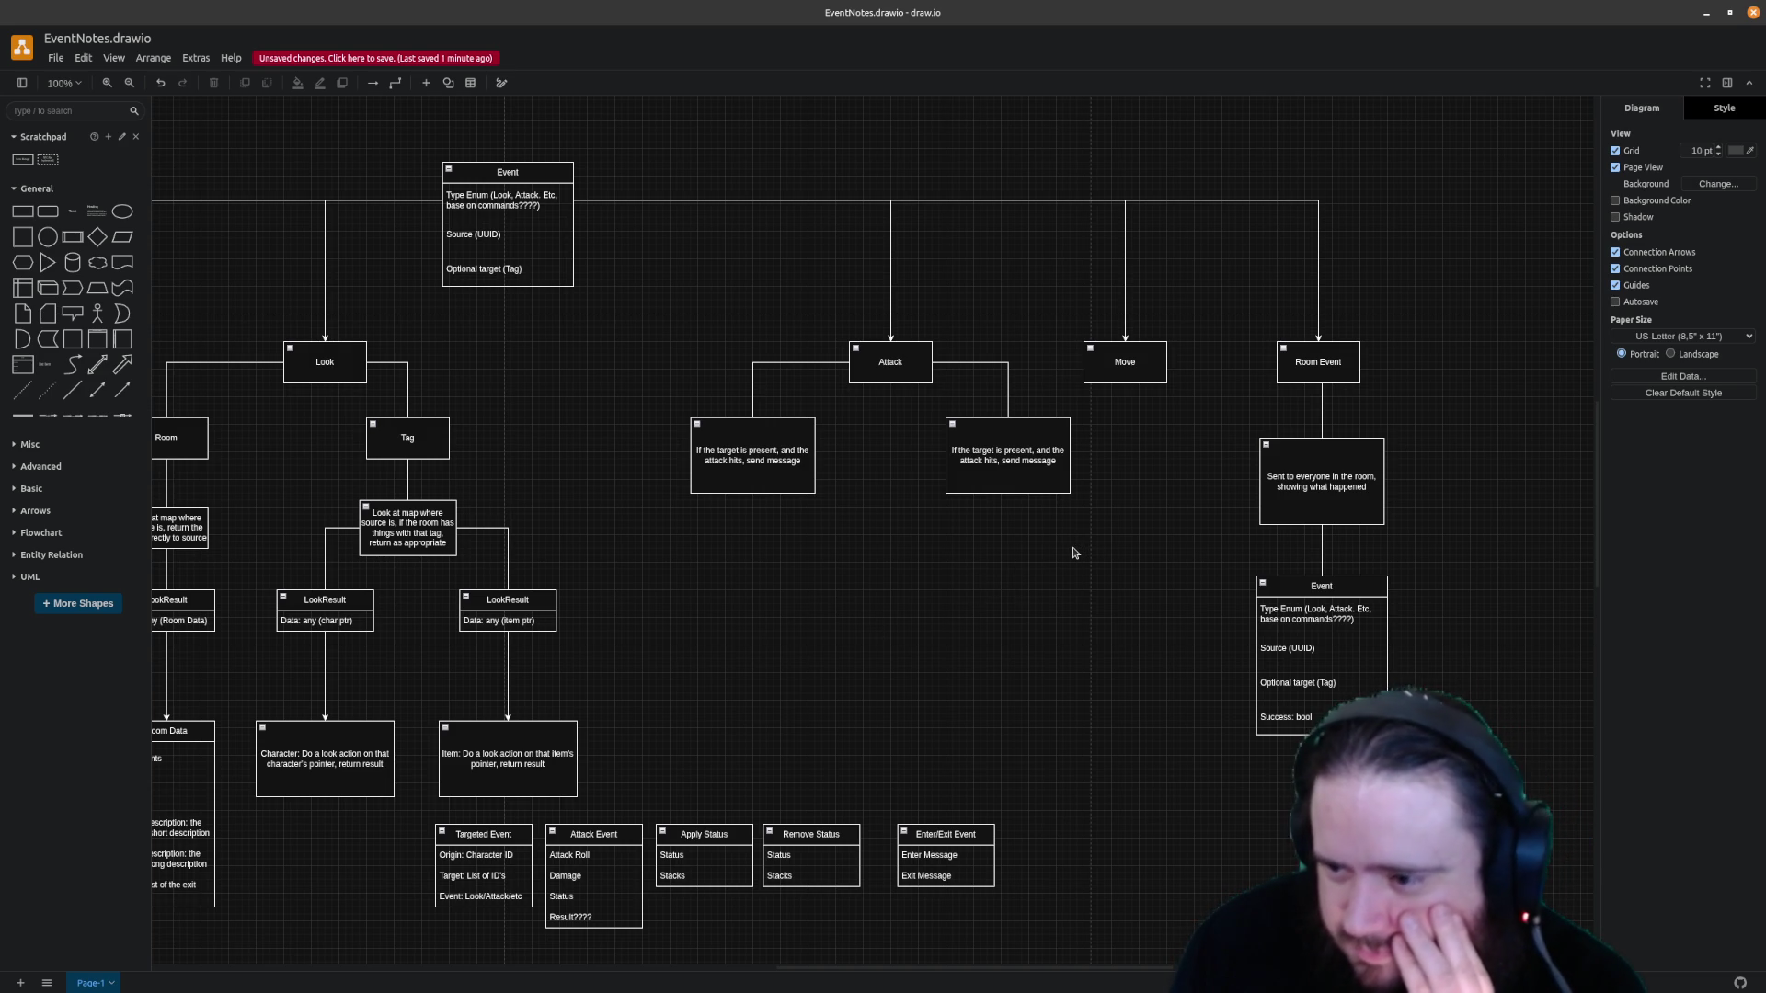
{"action": "left_click", "coordinate": [765, 427]}
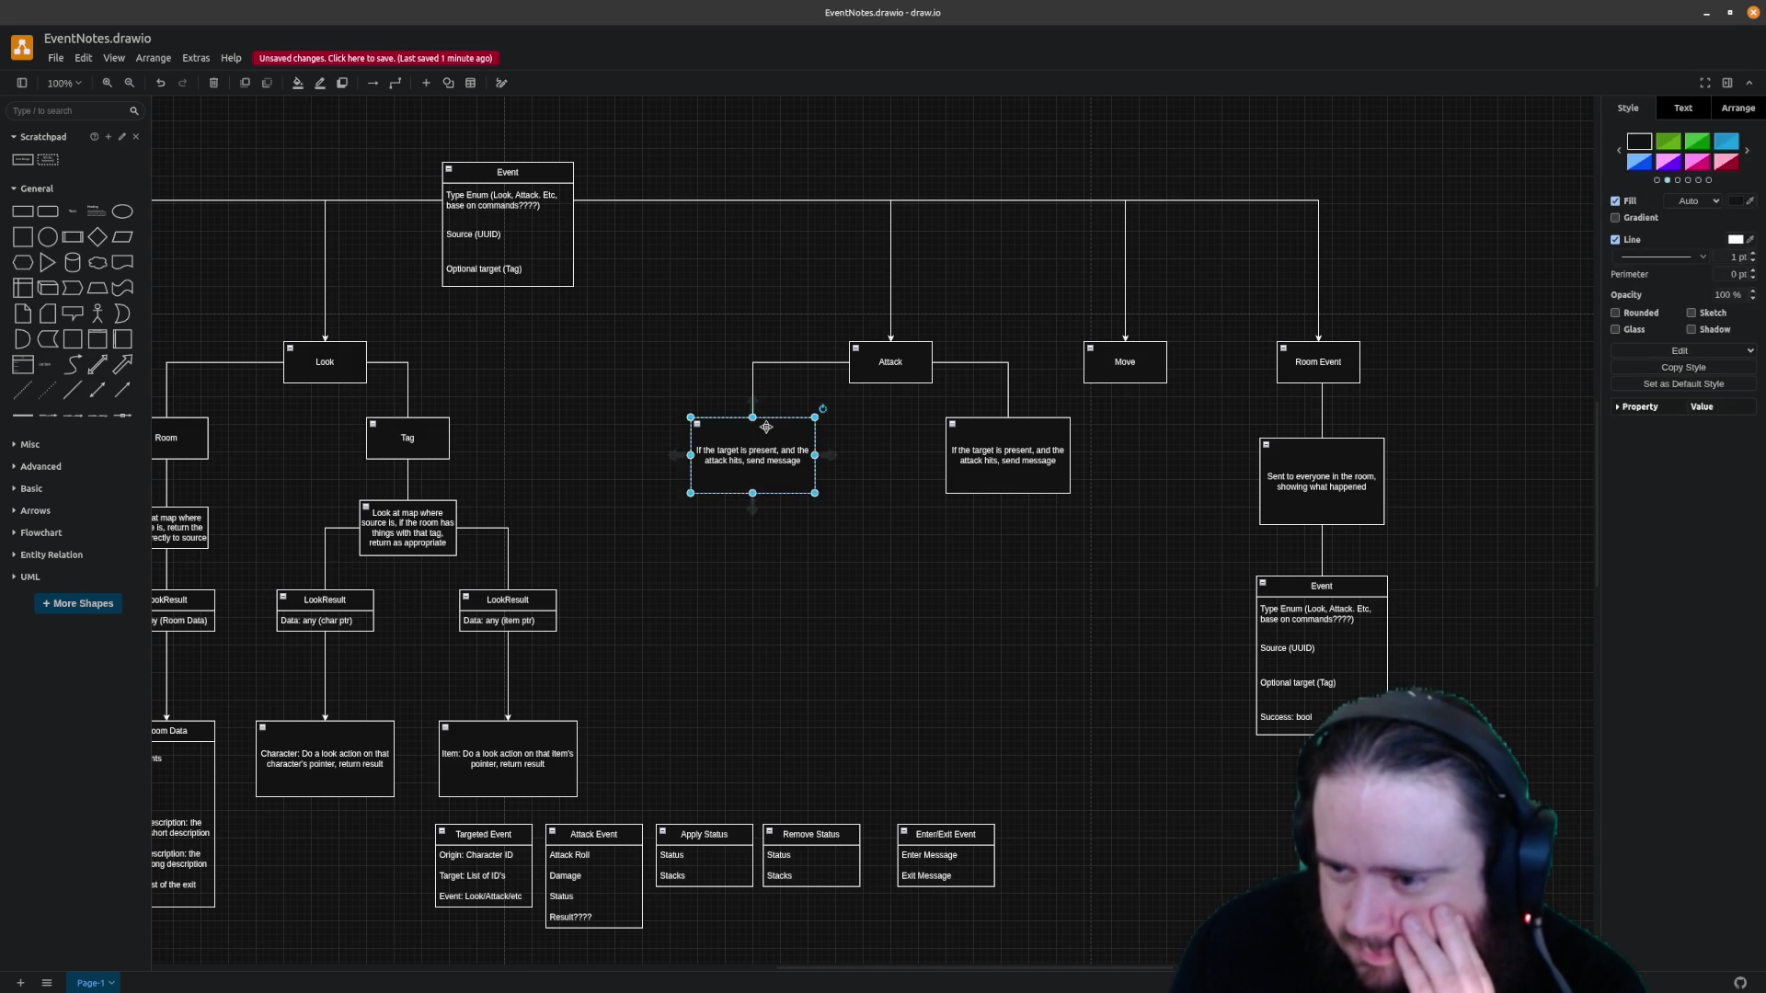
Select the target-present boxes and the Room Event Event table to review them without edits
{"action": "left_click", "coordinate": [992, 451]}
{"action": "left_click", "coordinate": [838, 640]}
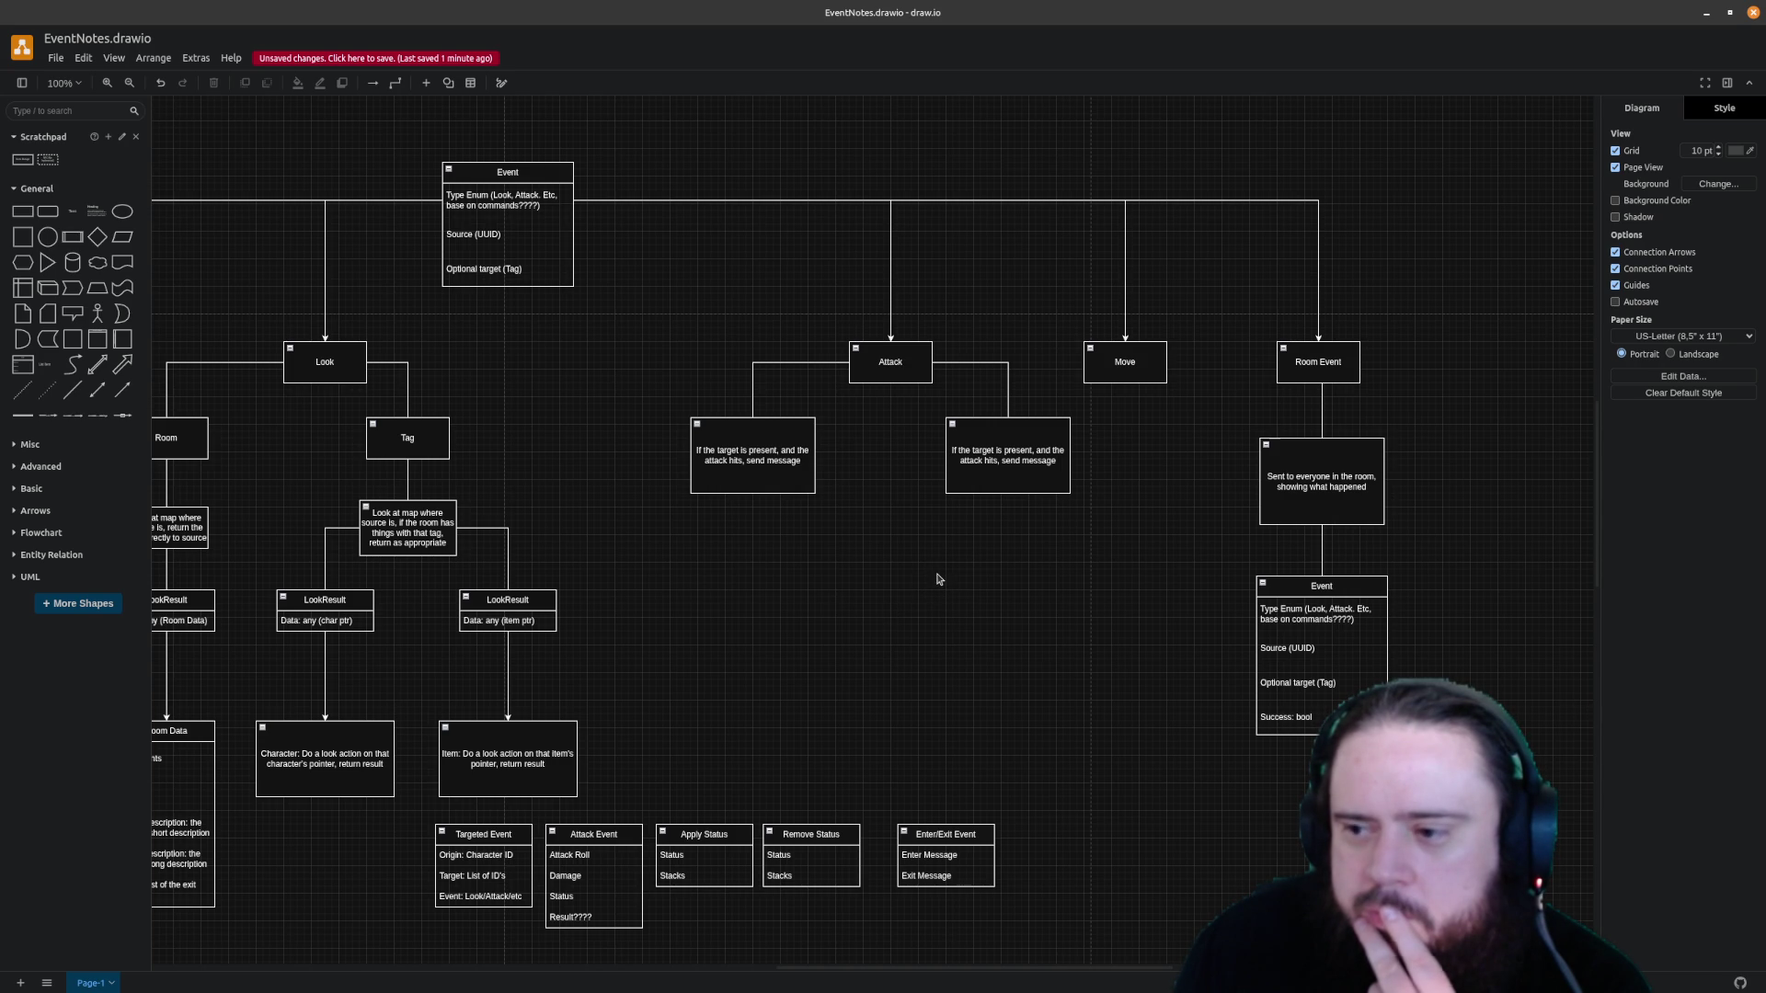
{"action": "left_click", "coordinate": [767, 480]}
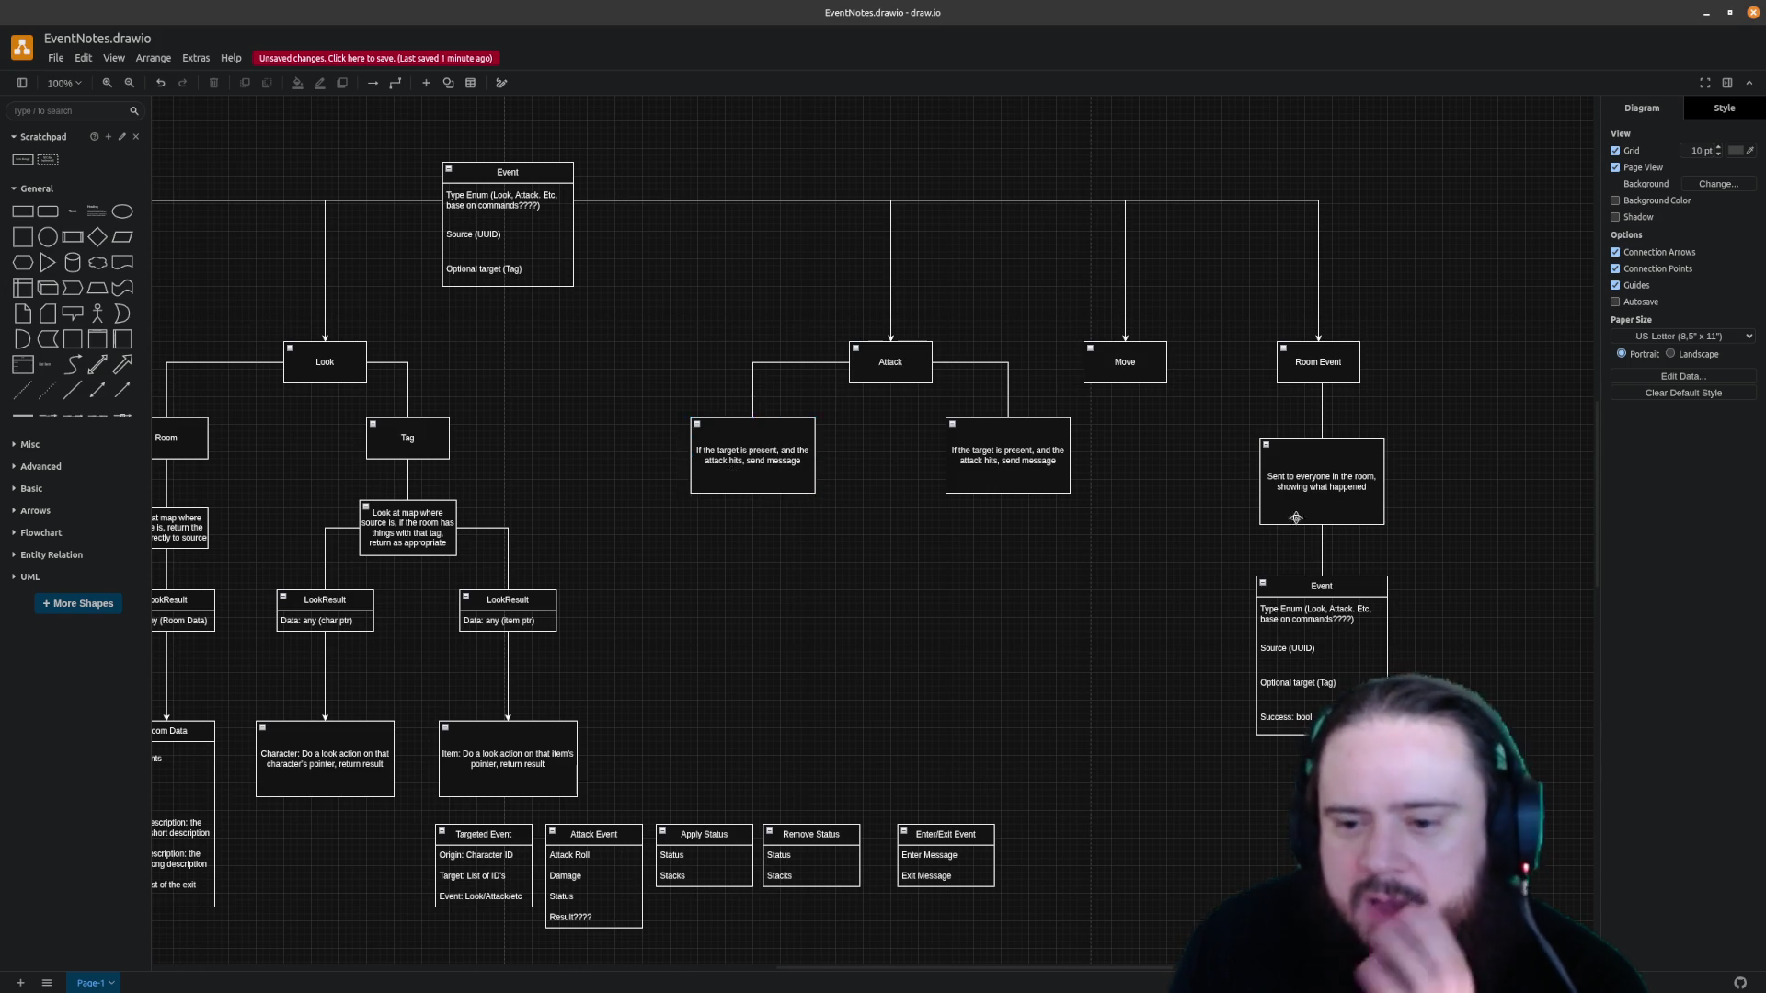
{"action": "left_click", "coordinate": [1320, 619]}
{"action": "left_click", "coordinate": [1321, 587]}
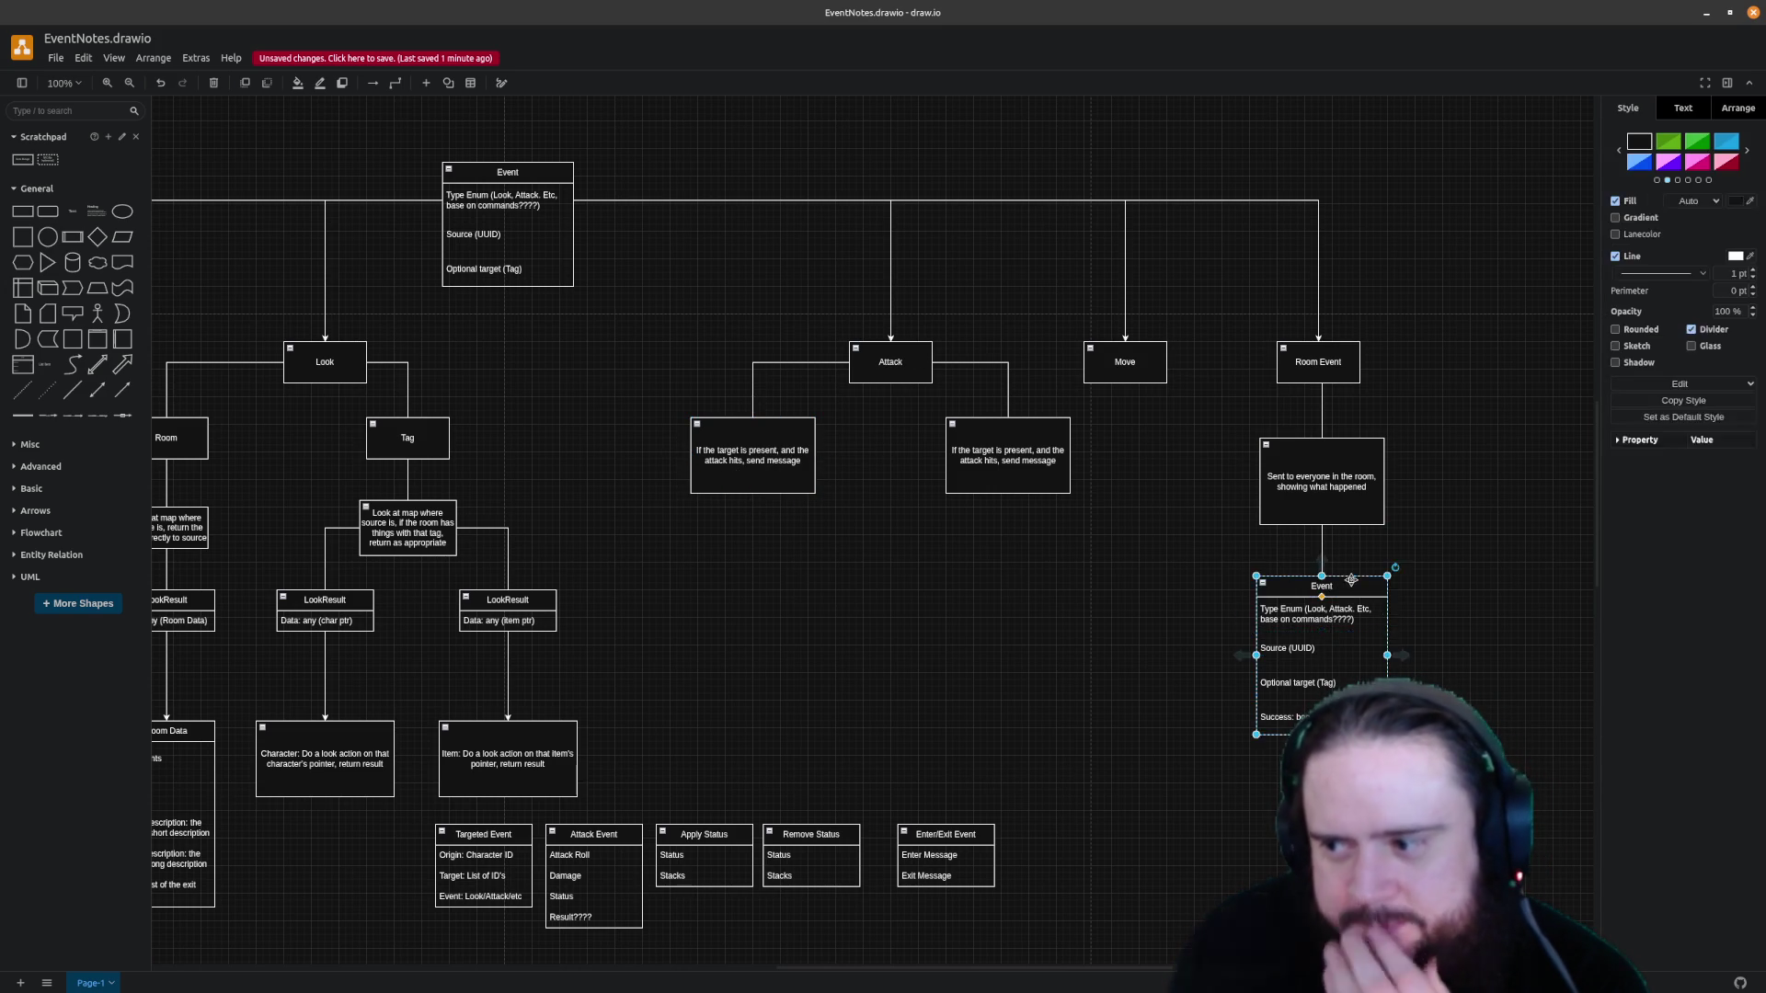
{"action": "left_click_drag", "start_coordinate": [953, 974], "coordinate": [856, 973]}
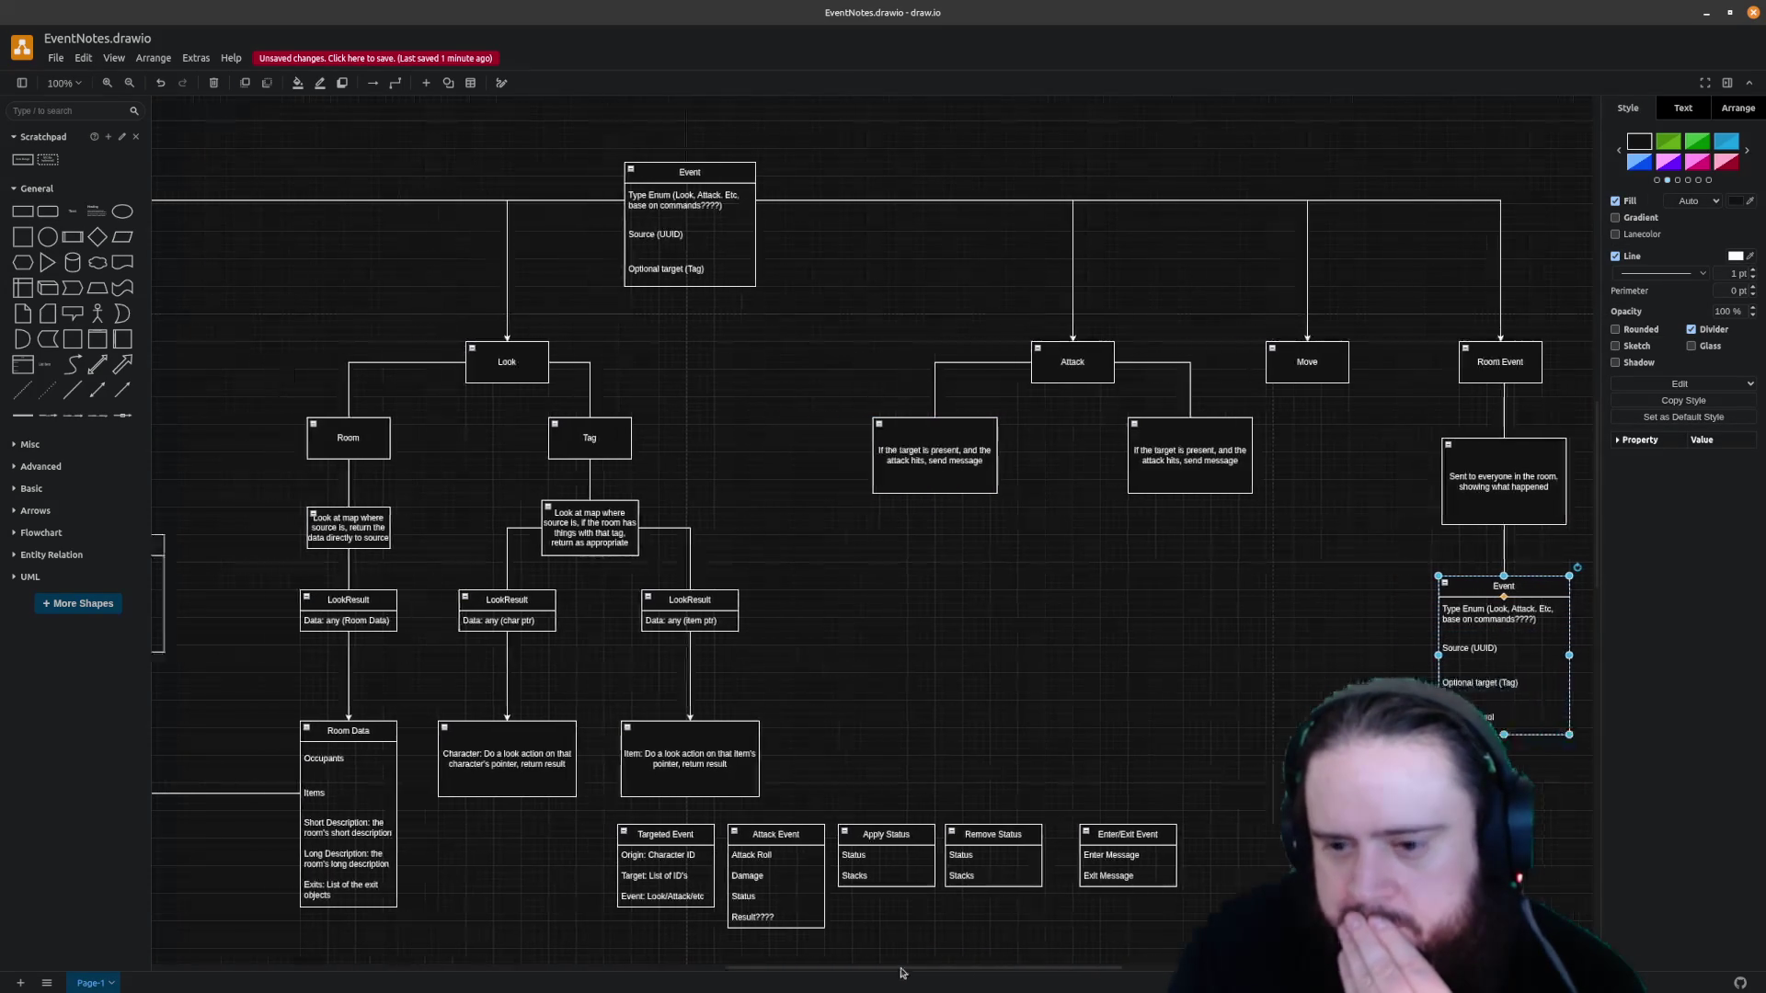
{"action": "scroll", "coordinate": [930, 930], "scroll_direction": "right", "scroll_amount": 4}
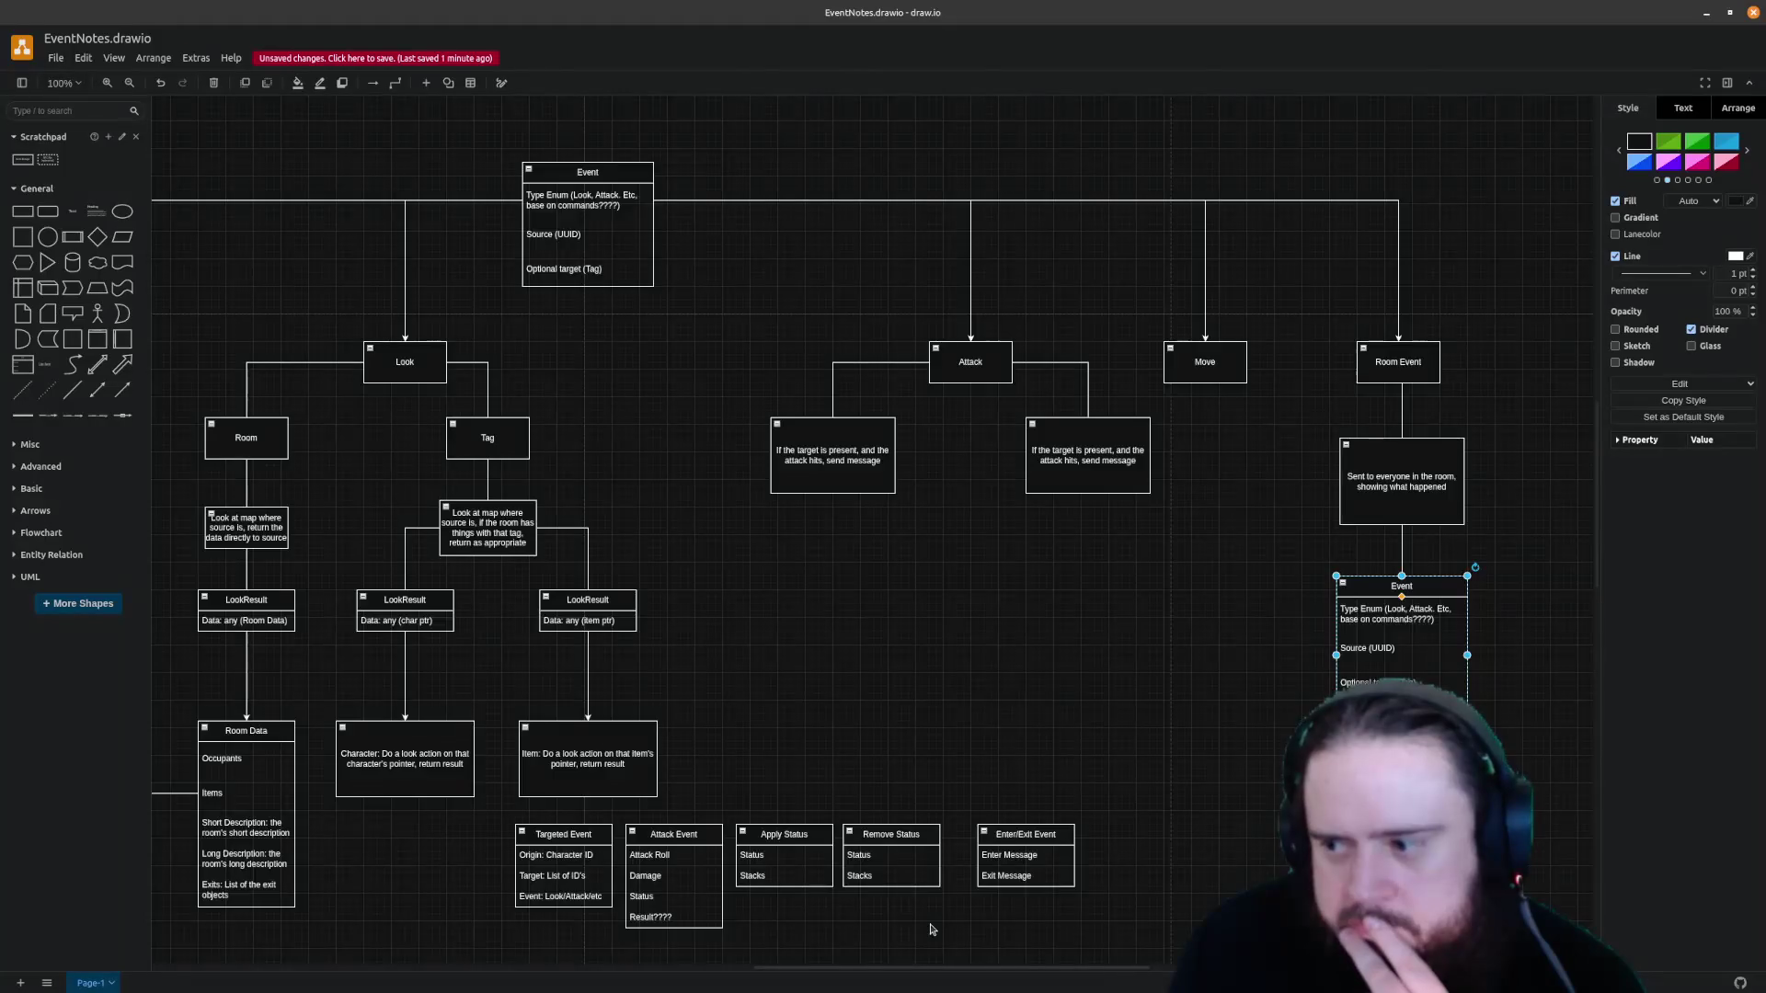
{"action": "scroll", "coordinate": [930, 930], "scroll_direction": "left", "scroll_amount": 10}
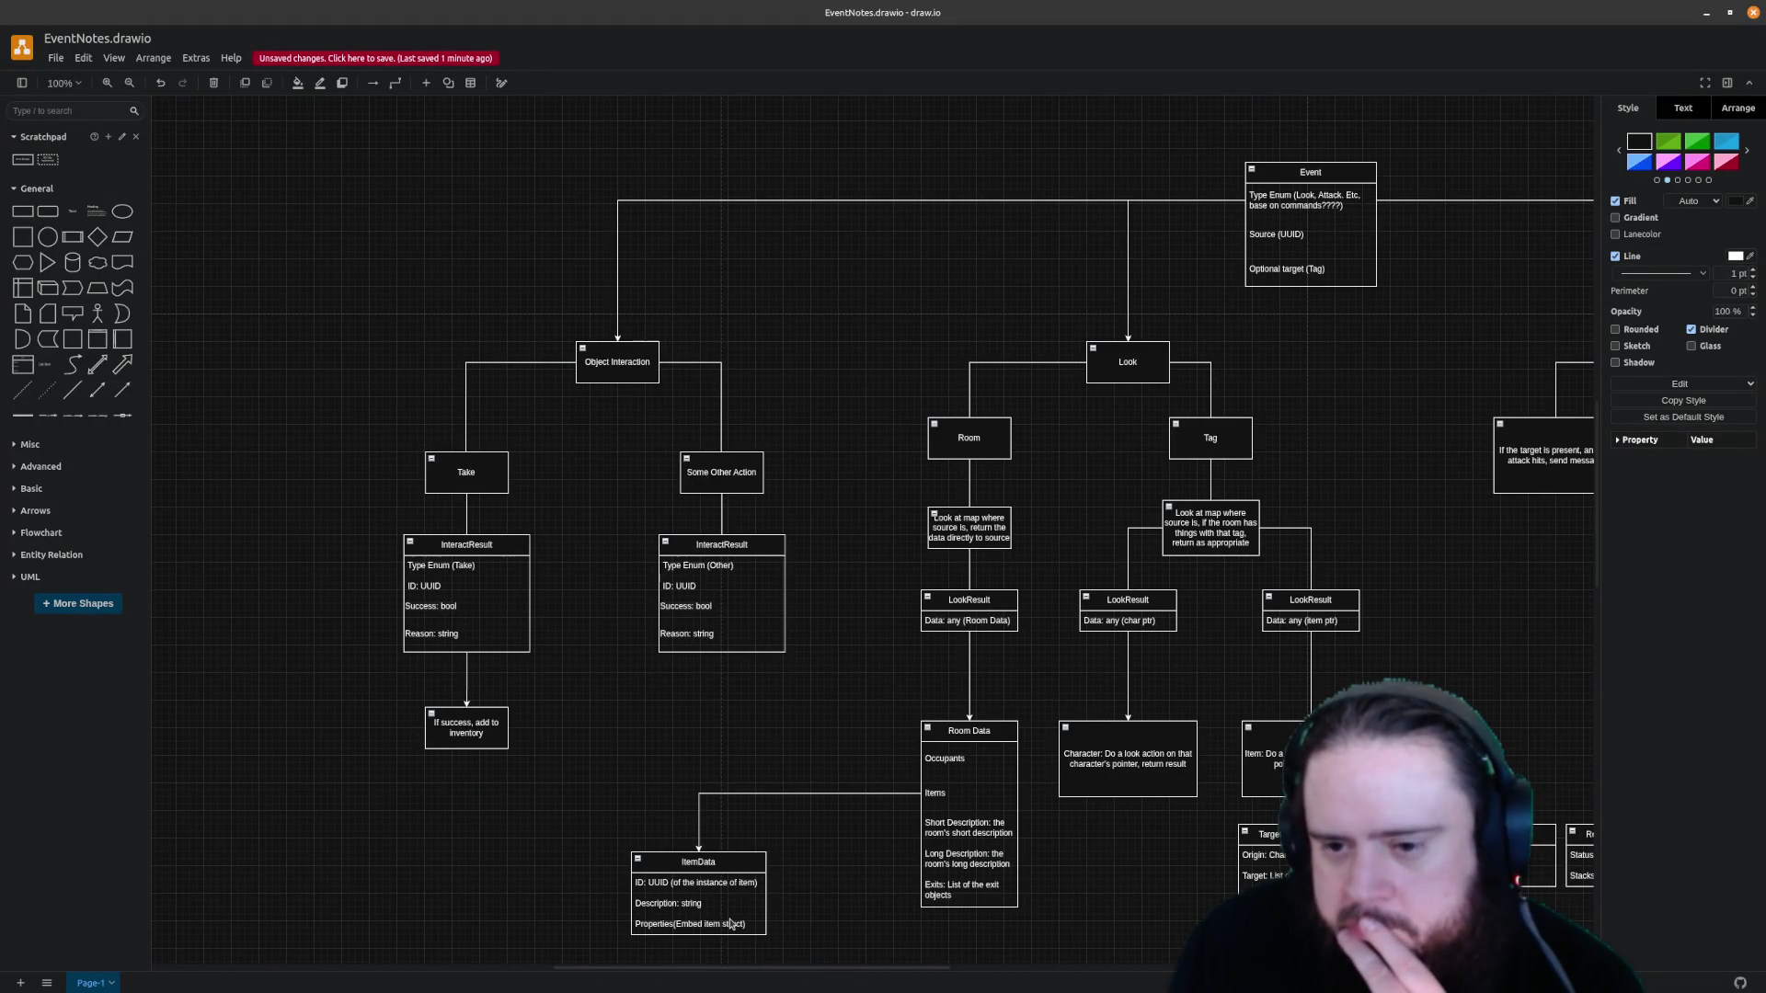
{"action": "scroll", "coordinate": [735, 924], "scroll_direction": "right", "scroll_amount": 7}
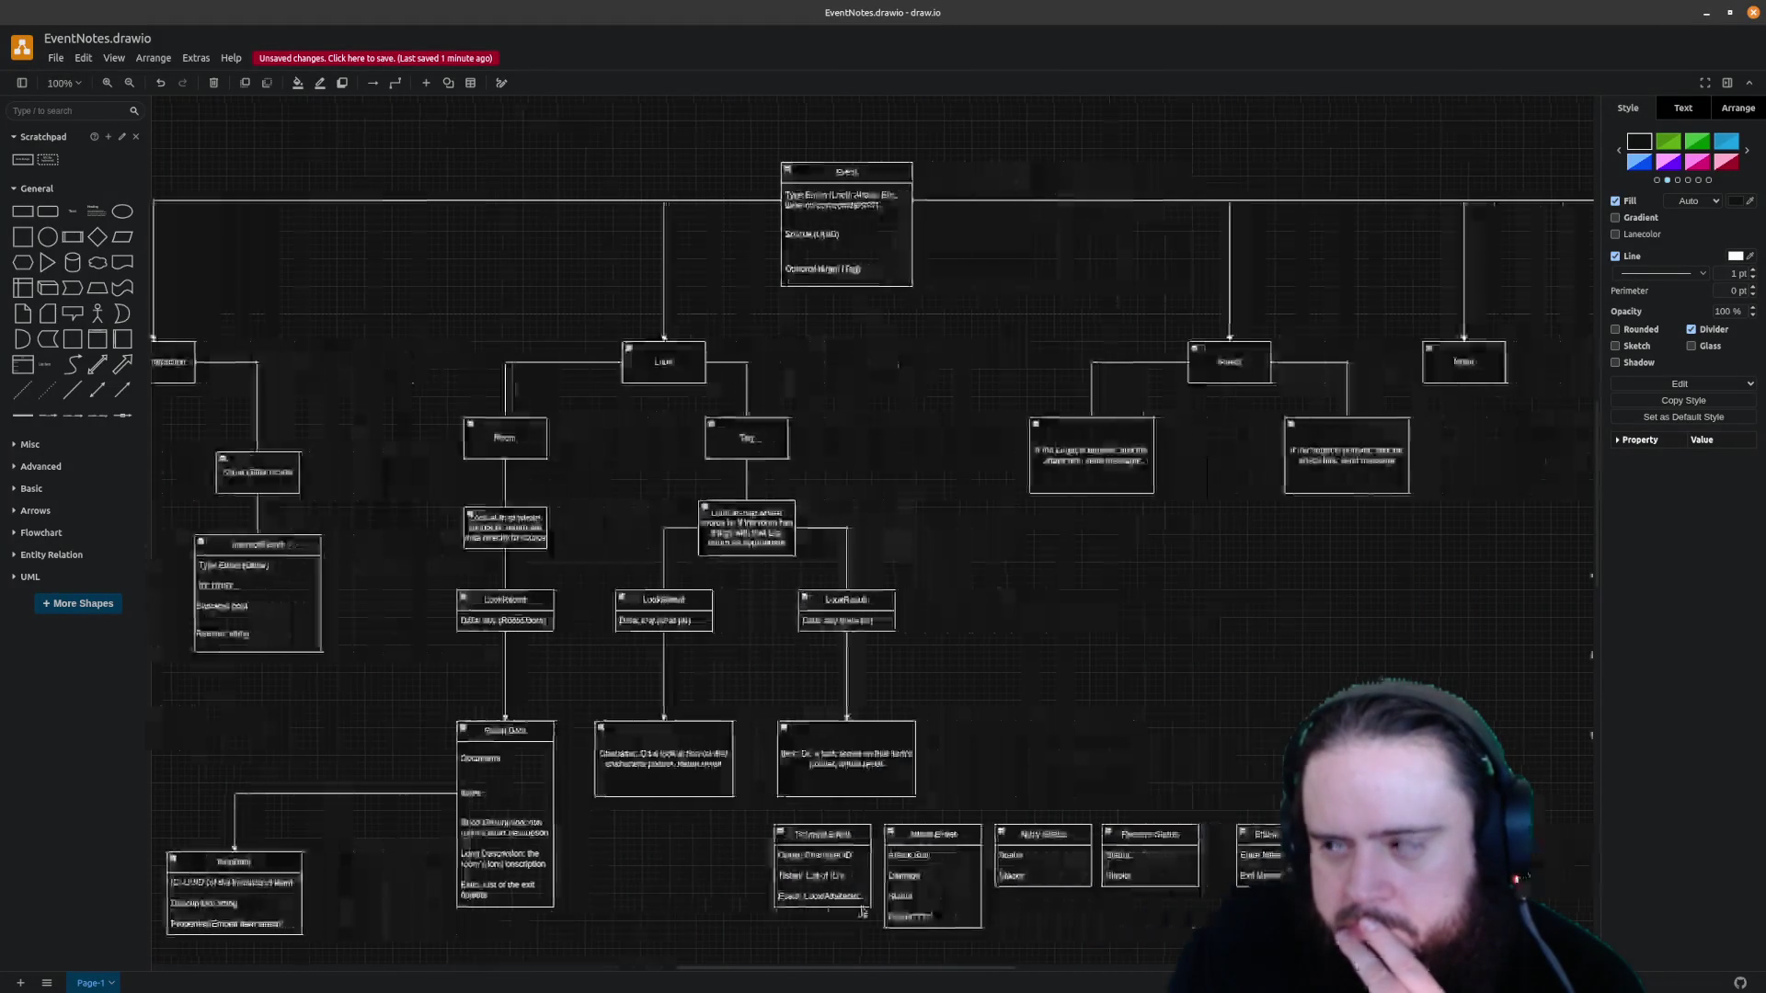
{"action": "scroll", "coordinate": [944, 906], "scroll_direction": "right", "scroll_amount": 4}
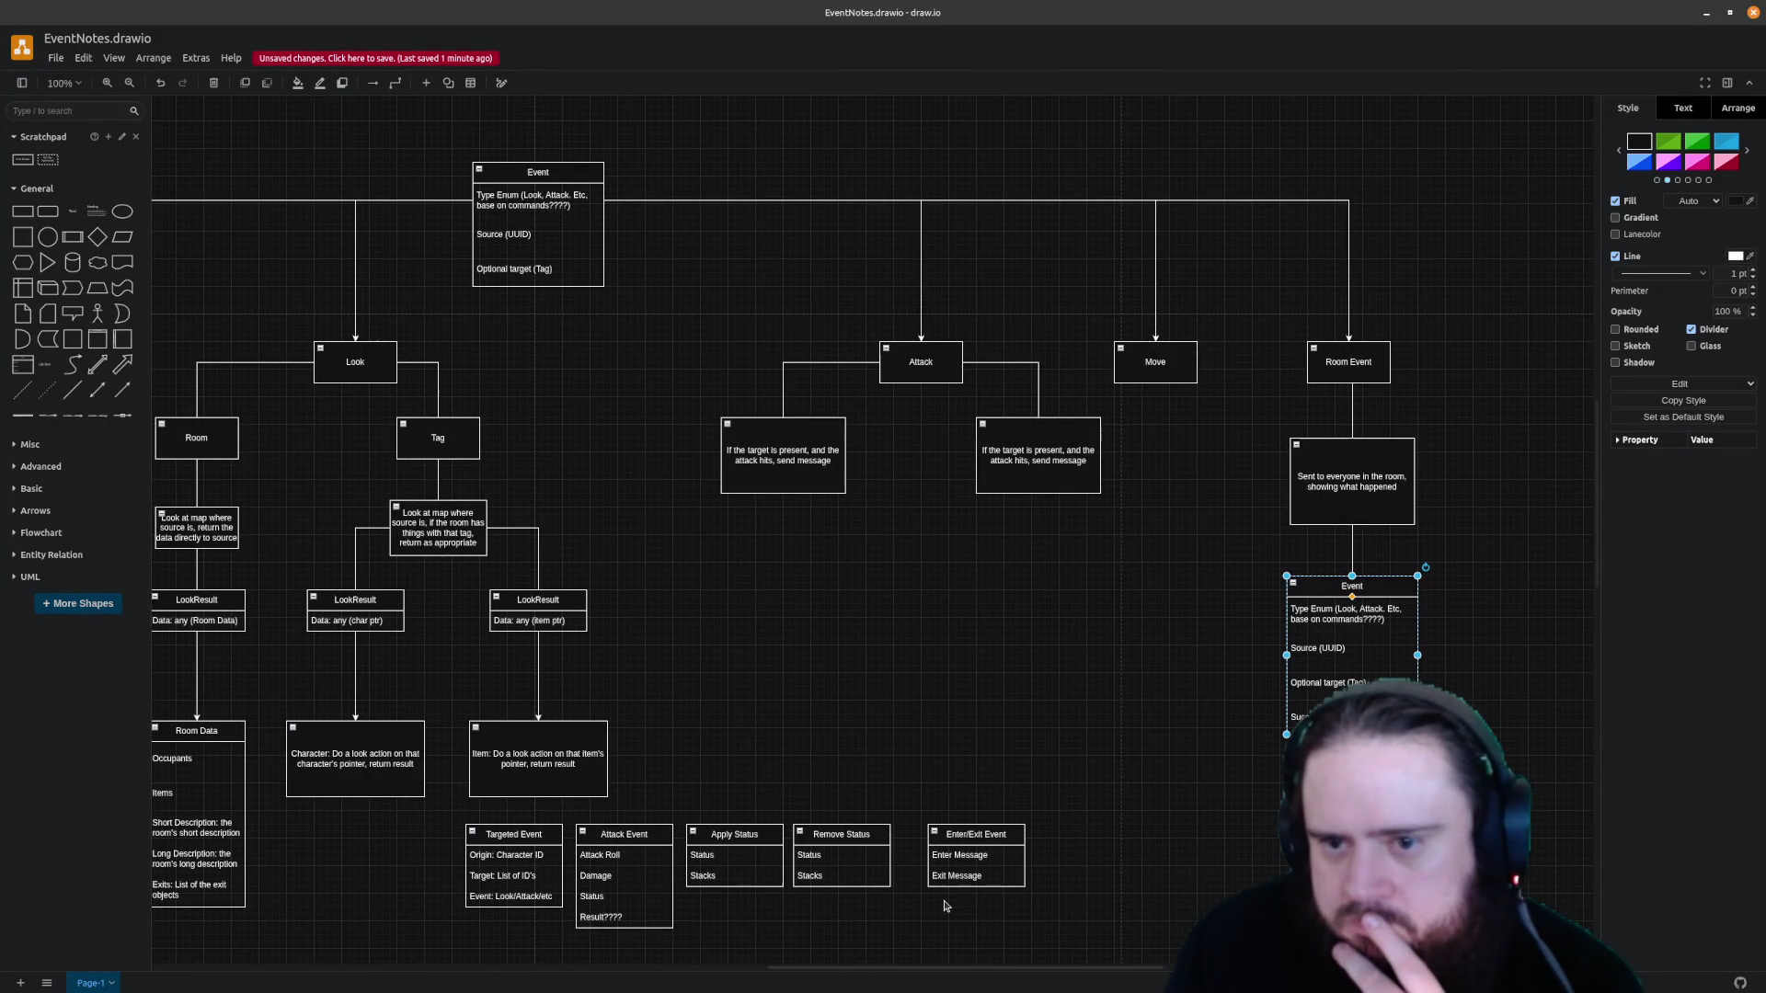
{"action": "scroll", "coordinate": [946, 906], "scroll_direction": "right", "scroll_amount": 1}
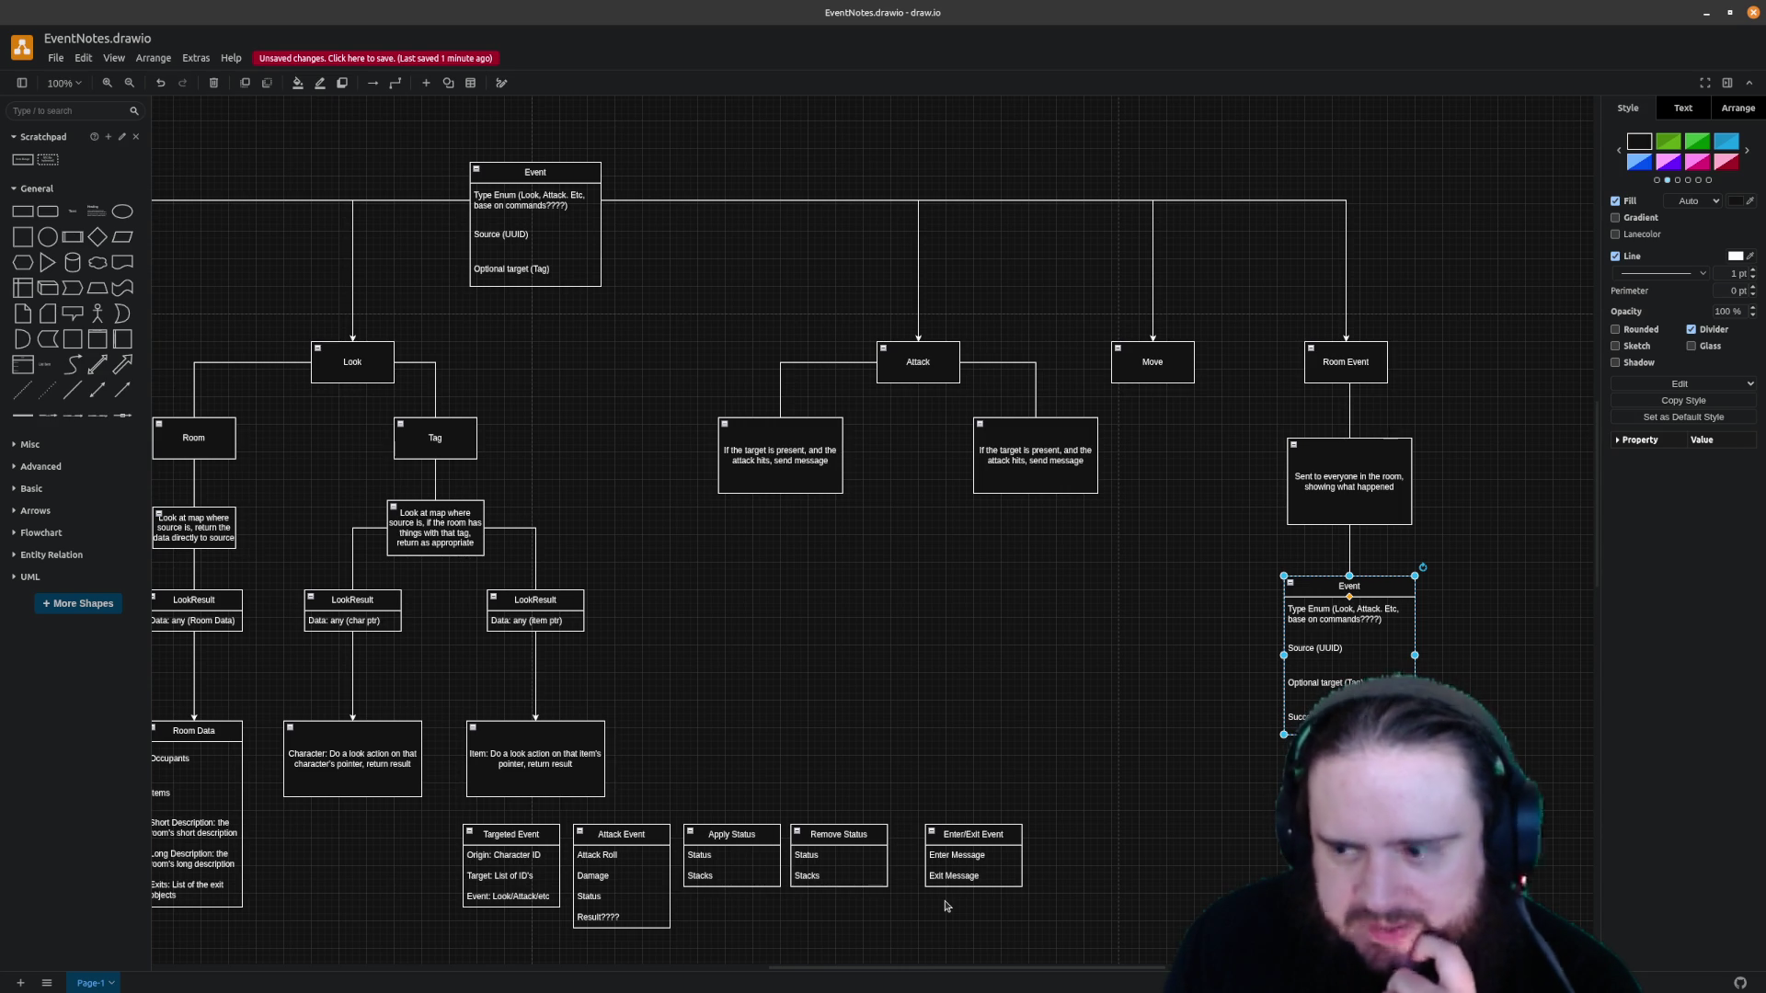
{"action": "scroll", "coordinate": [919, 905], "scroll_direction": "left", "scroll_amount": 1}
{"action": "scroll", "coordinate": [919, 906], "scroll_direction": "right", "scroll_amount": 5}
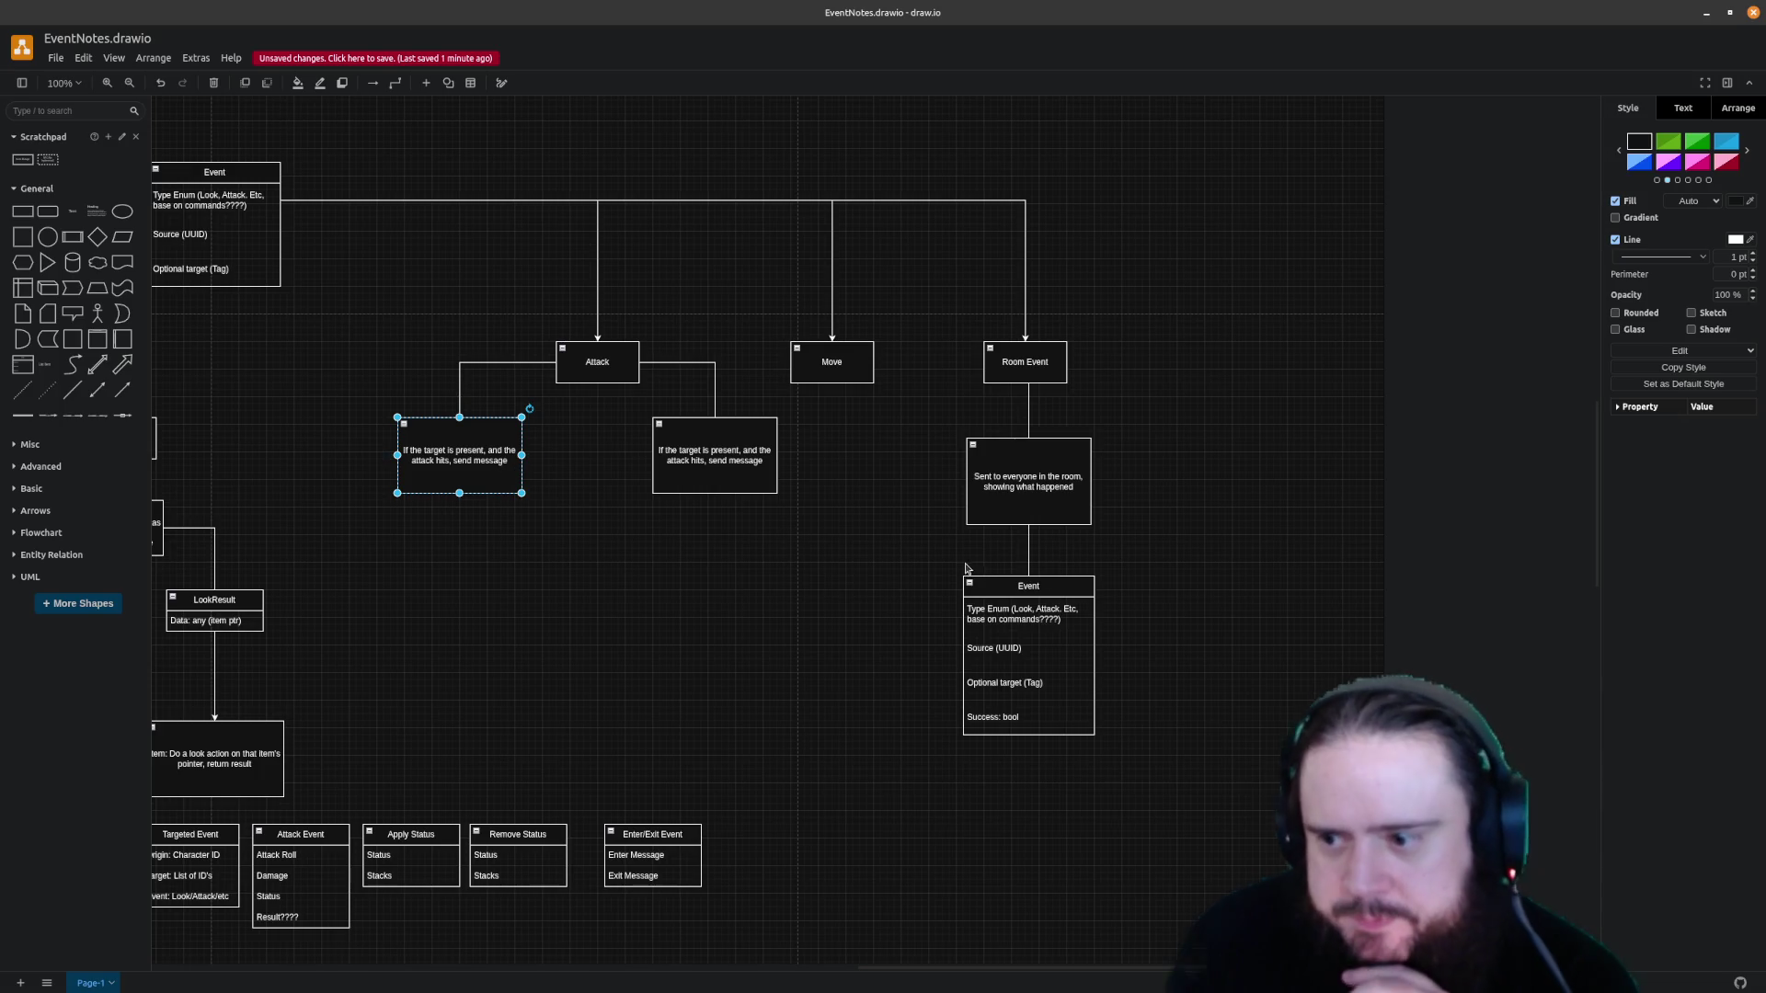
Paste a copy of the Event table under the left Attack box and connect them
{"action": "left_click", "coordinate": [1057, 586]}
{"action": "key", "text": "ctrl+c"}
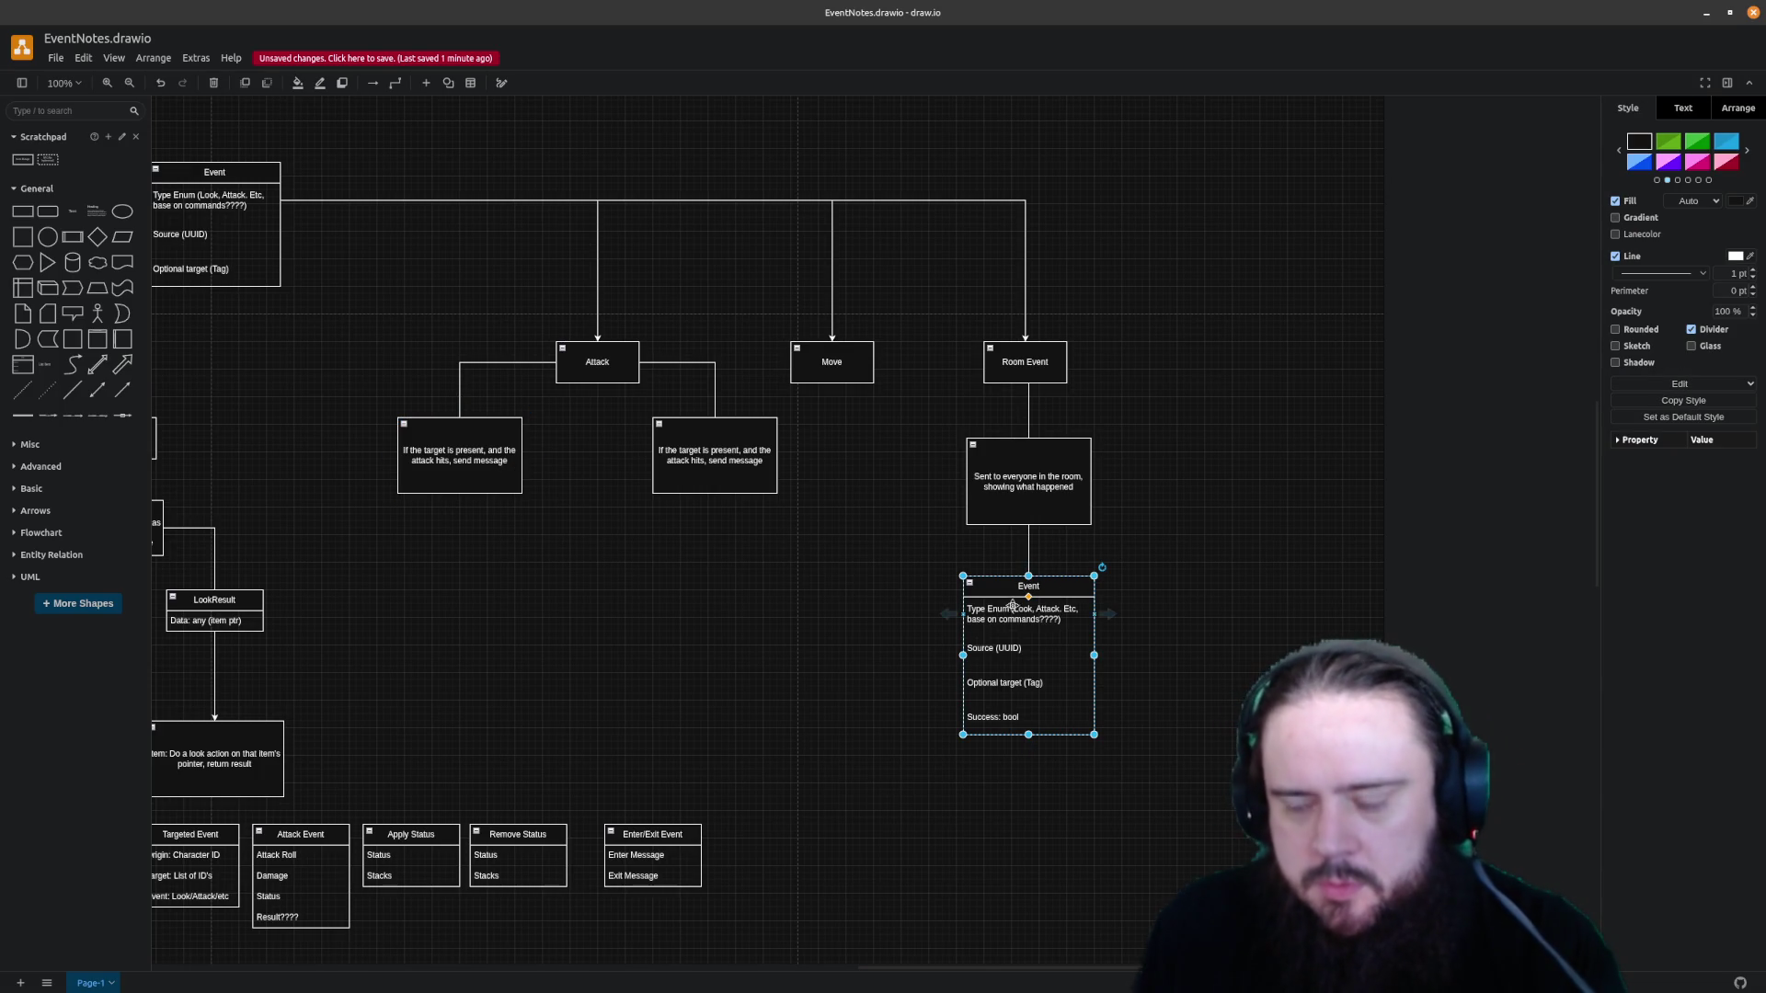
{"action": "left_click", "coordinate": [480, 612]}
{"action": "key", "text": "ctrl+v"}
{"action": "left_click_drag", "start_coordinate": [592, 614], "coordinate": [500, 560]}
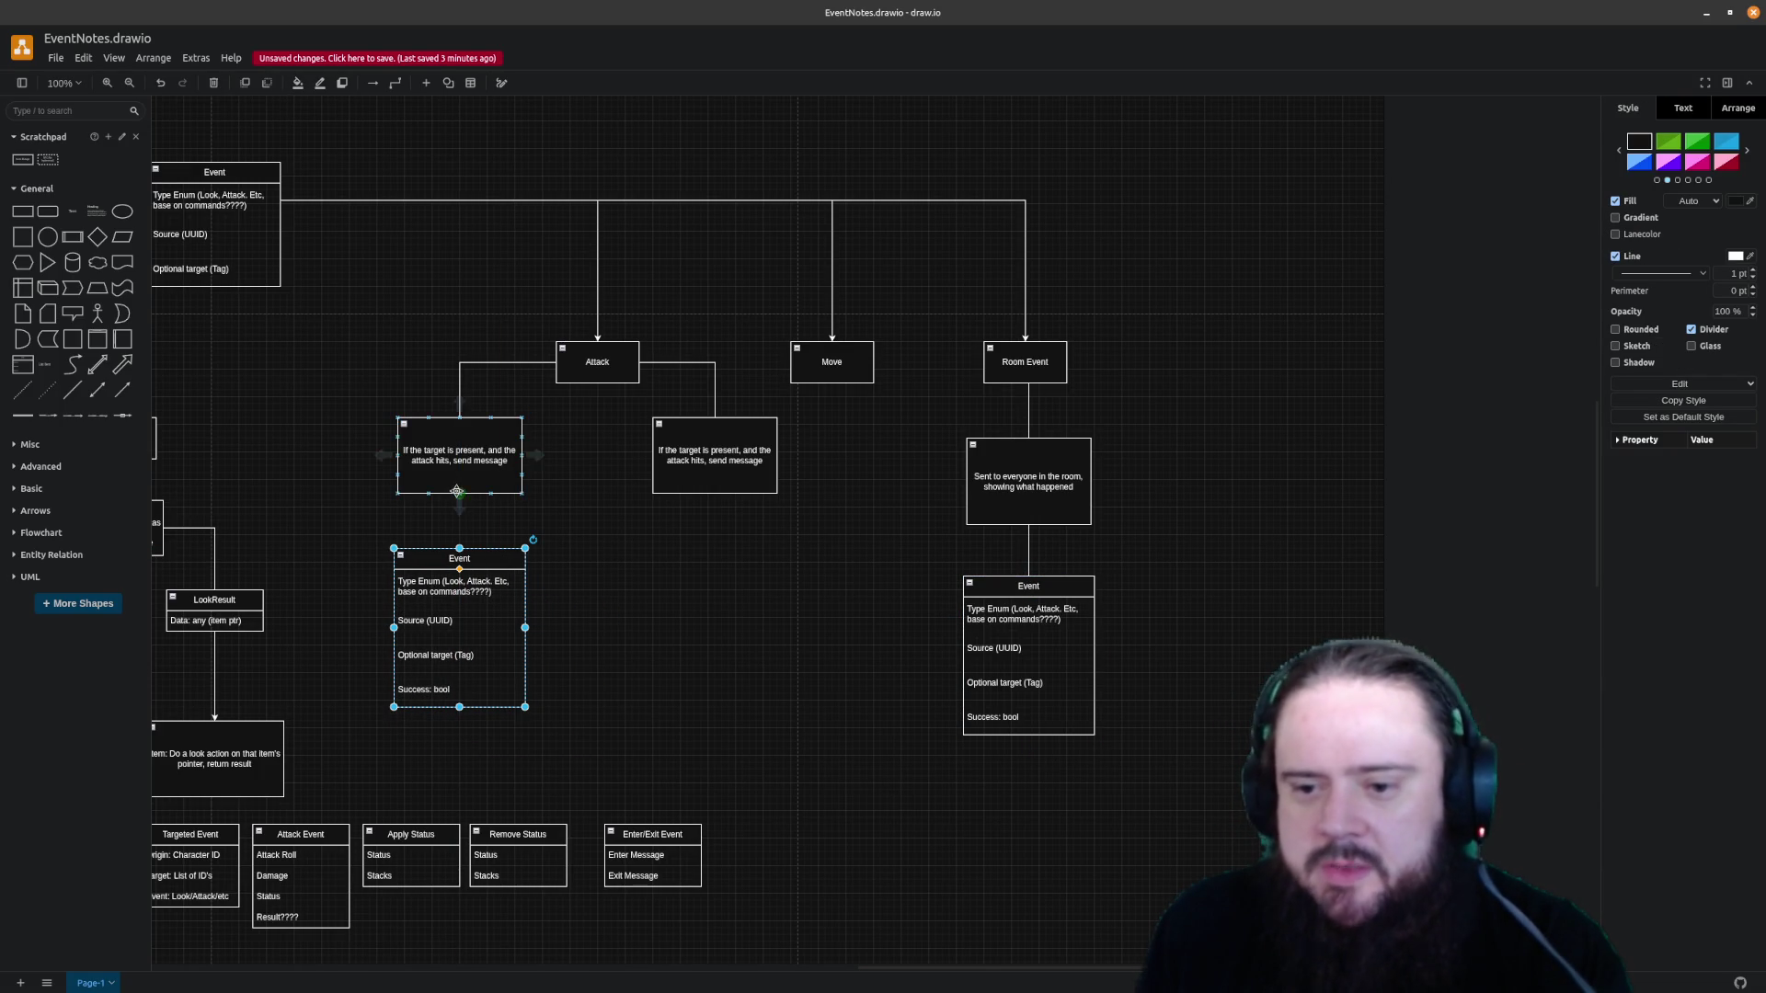
{"action": "left_click_drag", "start_coordinate": [458, 493], "coordinate": [460, 552]}
{"action": "left_click", "coordinate": [572, 703]}
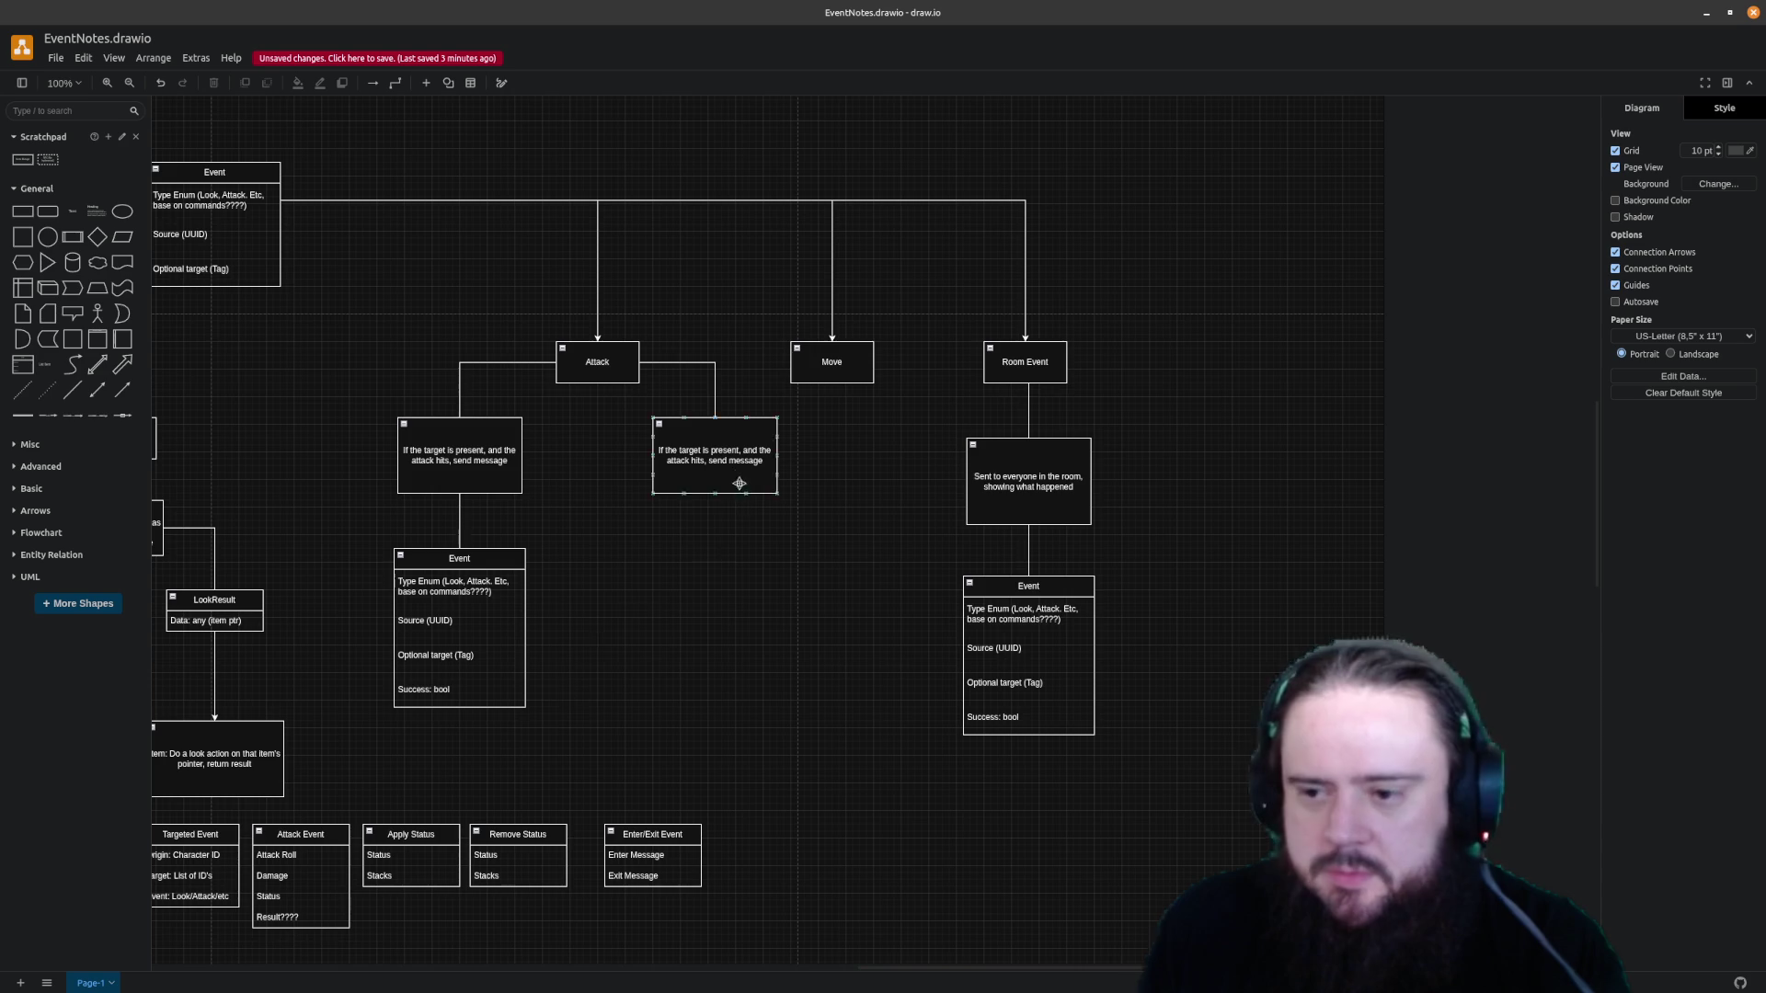
Ctrl-drag another Event table copy under the right Attack box and connect it
{"action": "left_click", "coordinate": [461, 559]}
{"action": "left_click_drag", "start_coordinate": [431, 560], "coordinate": [691, 558]}
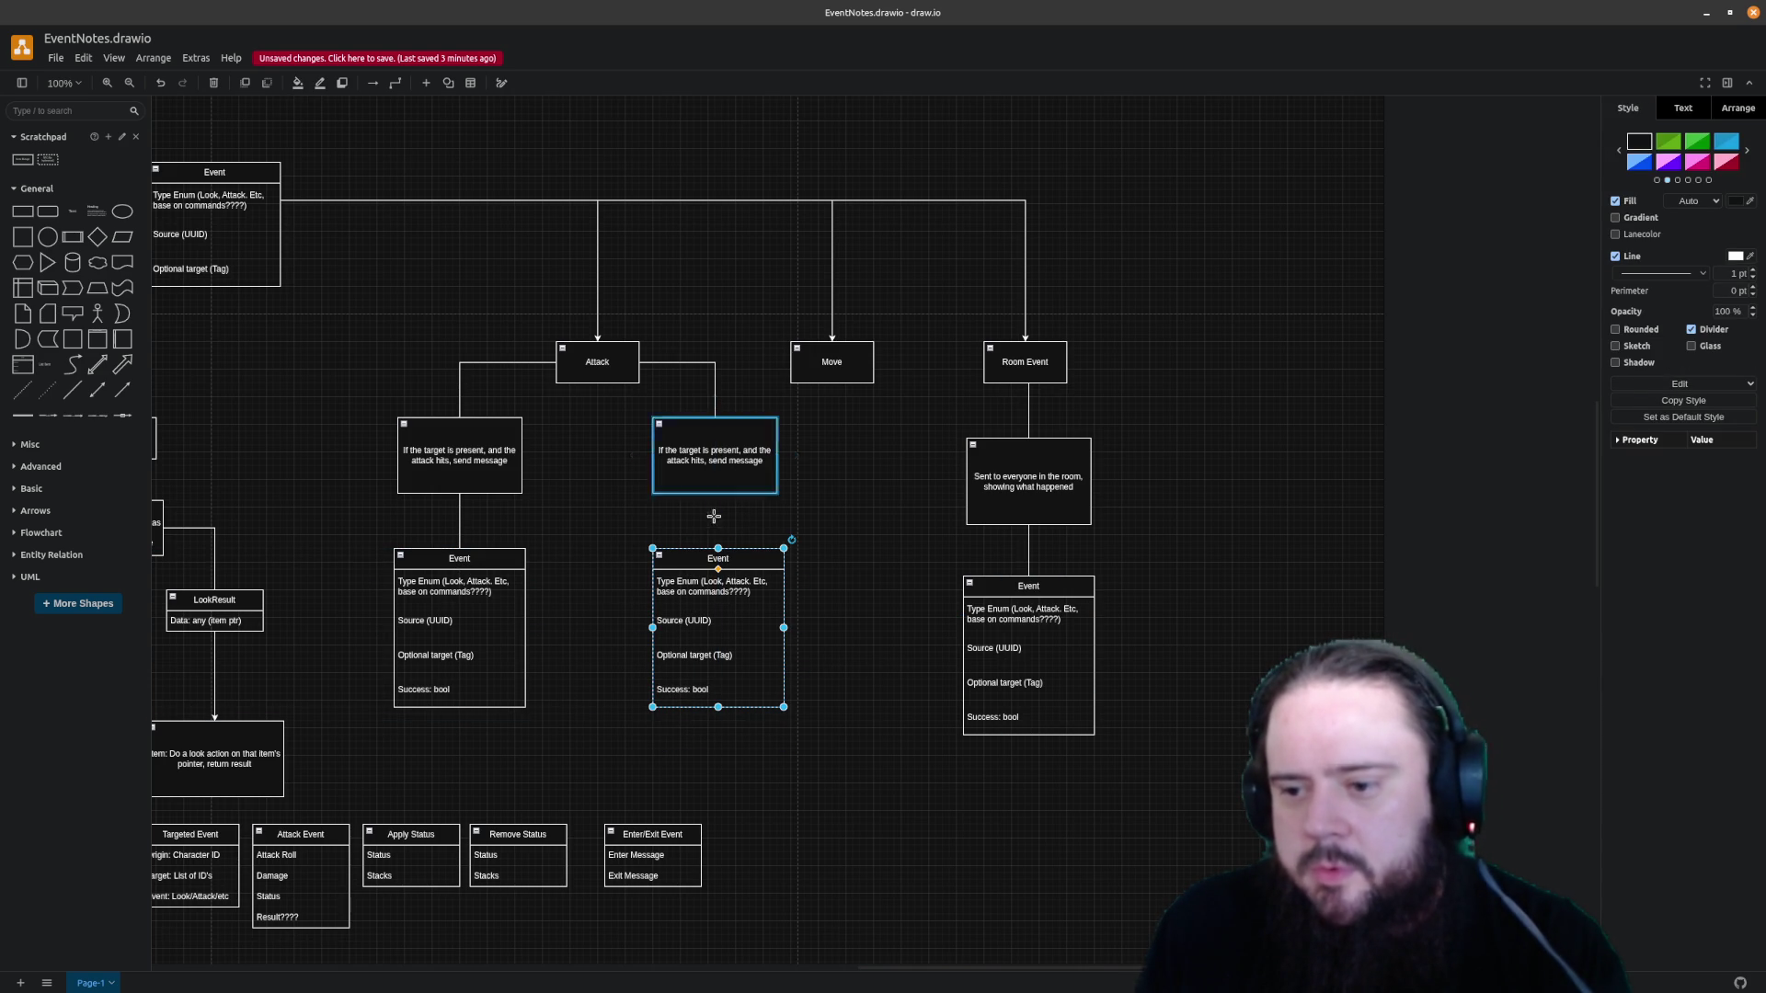
{"action": "left_click_drag", "start_coordinate": [717, 493], "coordinate": [718, 553]}
{"action": "left_click", "coordinate": [836, 572]}
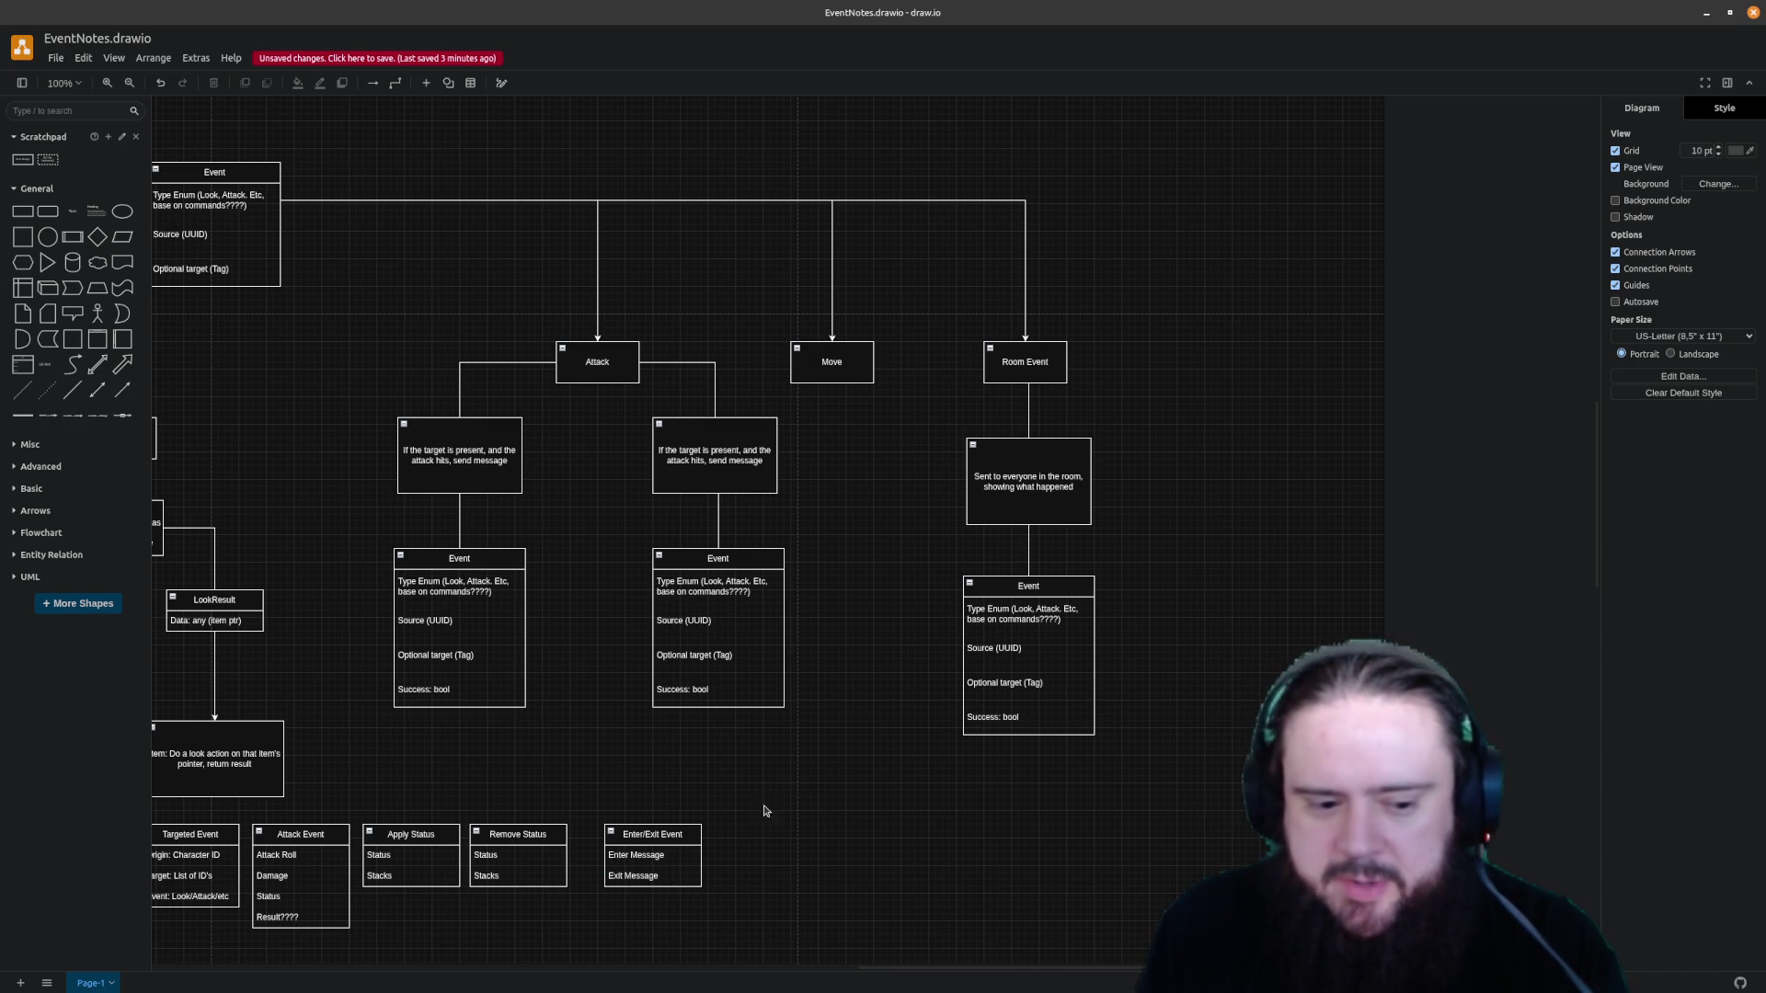
{"action": "scroll", "coordinate": [763, 811], "scroll_direction": "down", "scroll_amount": 3}
{"action": "left_click_drag", "start_coordinate": [815, 640], "coordinate": [173, 760]}
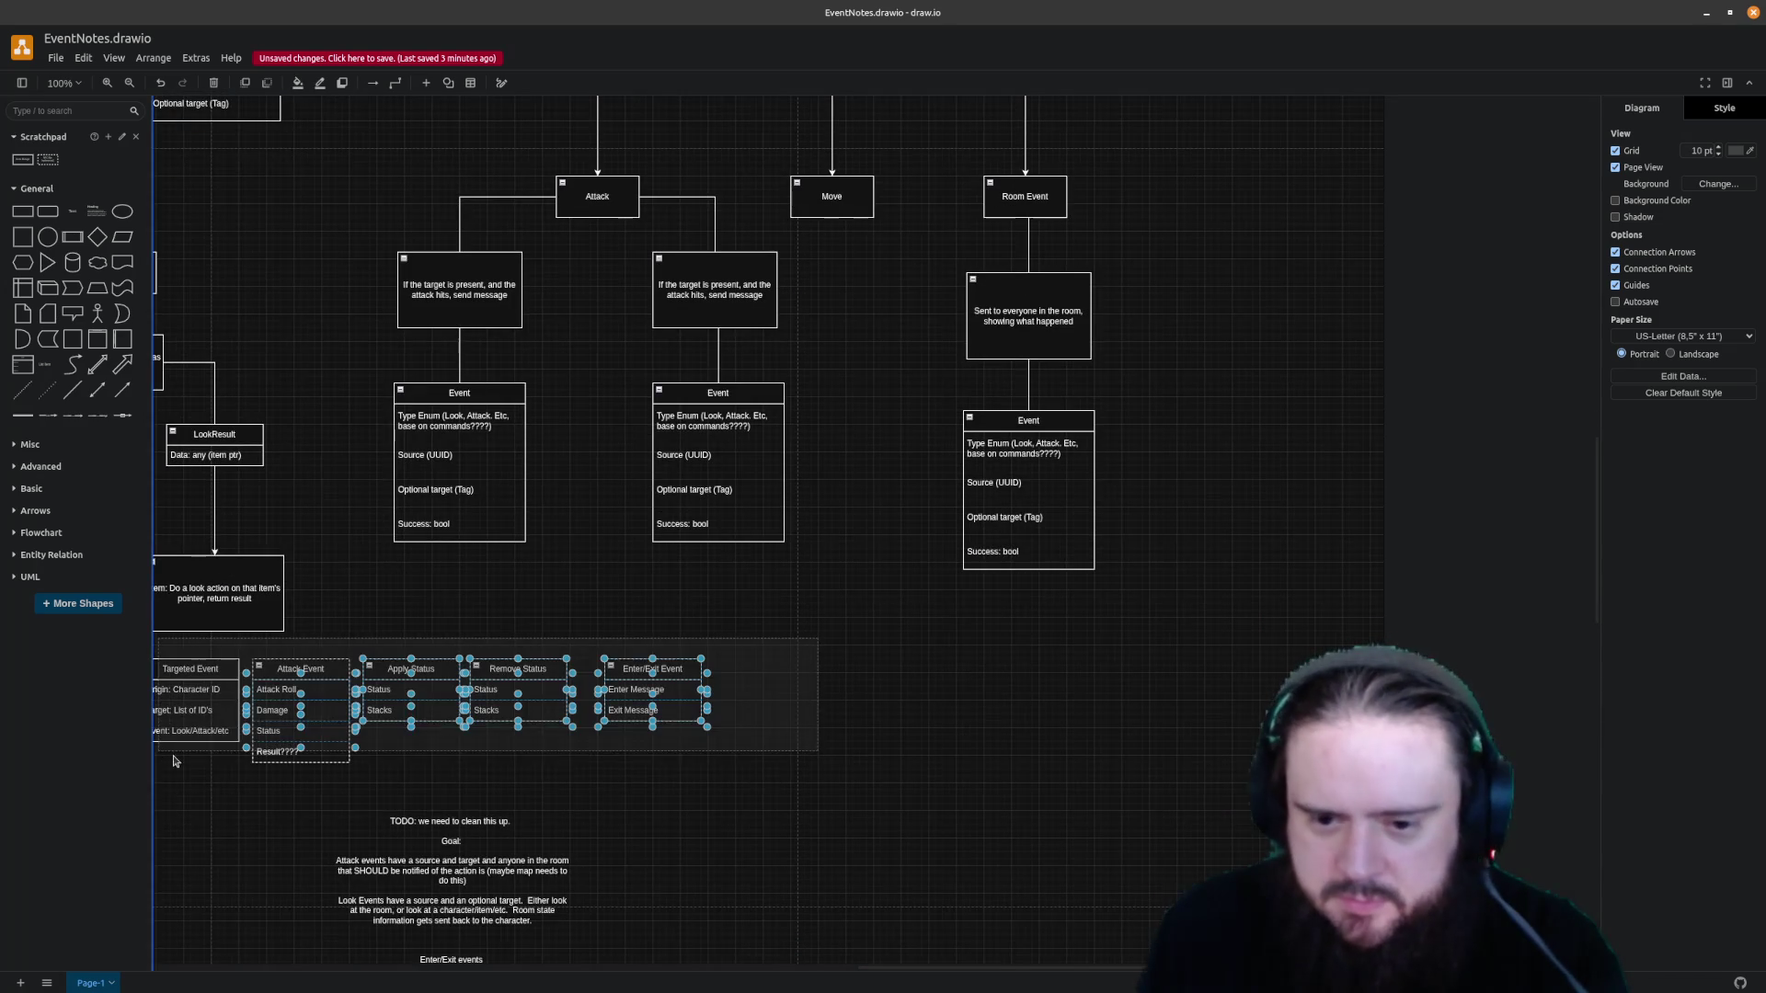
Delete the old bottom row of event tables, including Attack and Targeted, and save
{"action": "key", "text": "Delete"}
{"action": "left_click", "coordinate": [295, 665]}
{"action": "key", "text": "Delete"}
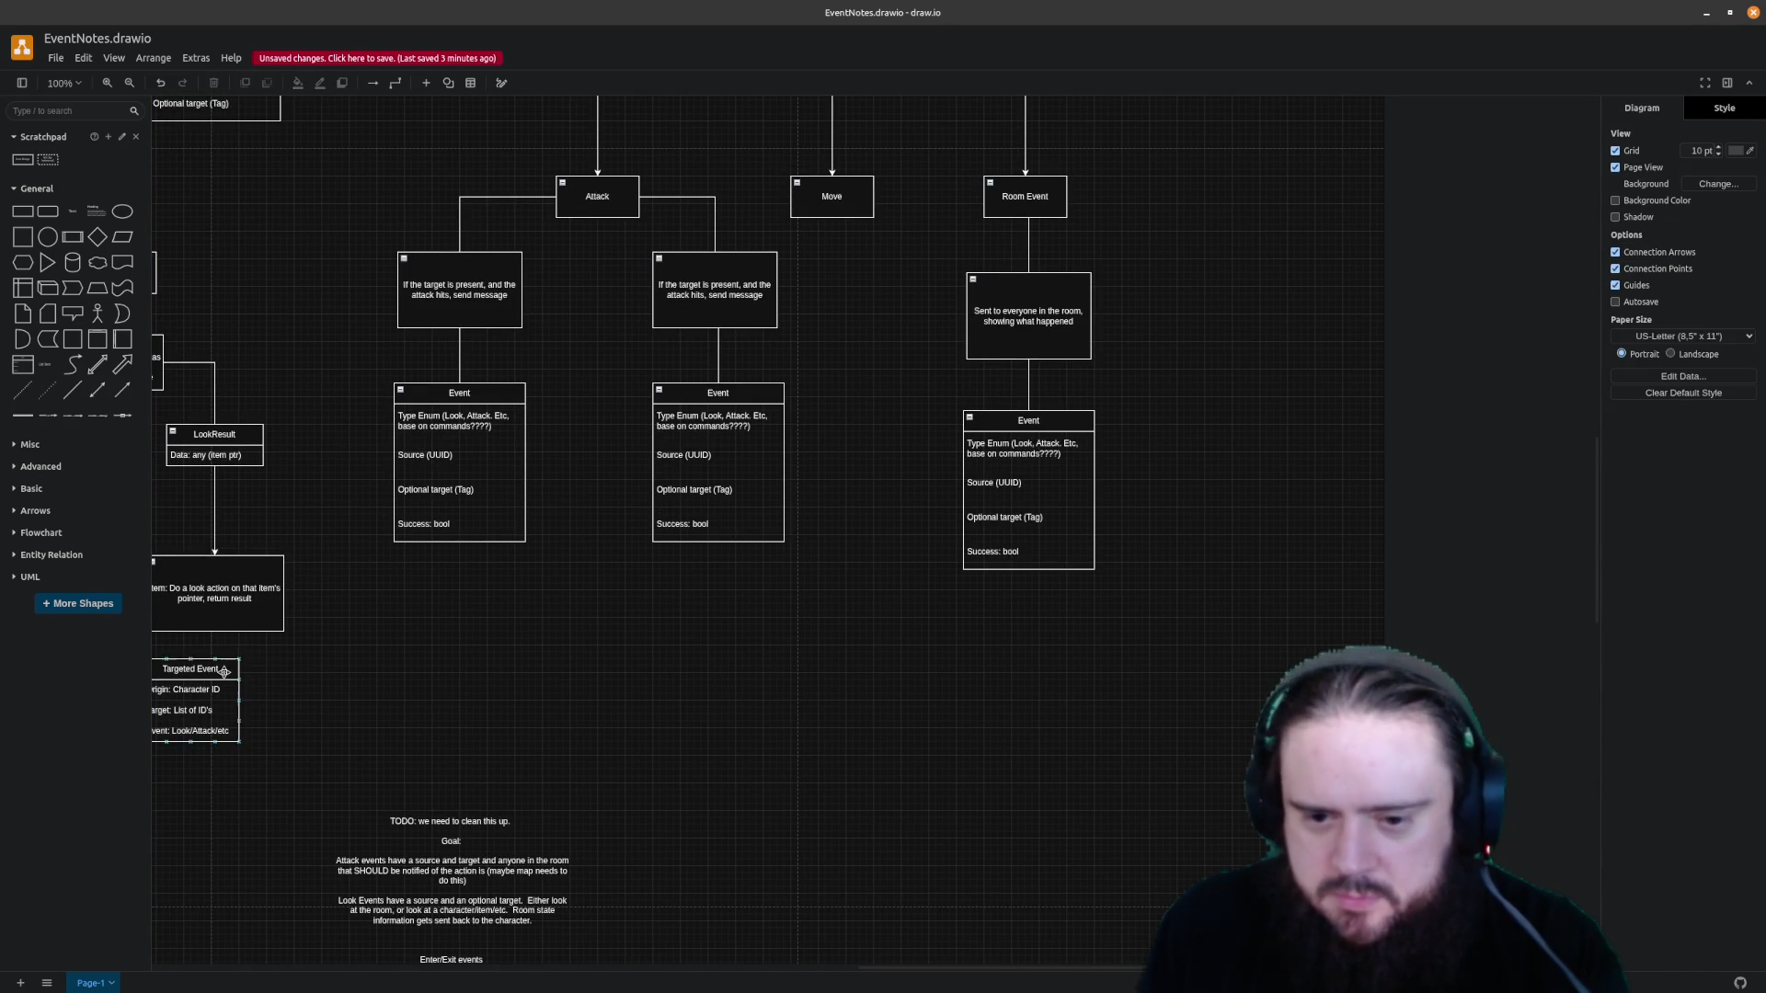
{"action": "left_click", "coordinate": [225, 670]}
{"action": "key", "text": "Delete"}
{"action": "scroll", "coordinate": [320, 758], "scroll_direction": "left", "scroll_amount": 2}
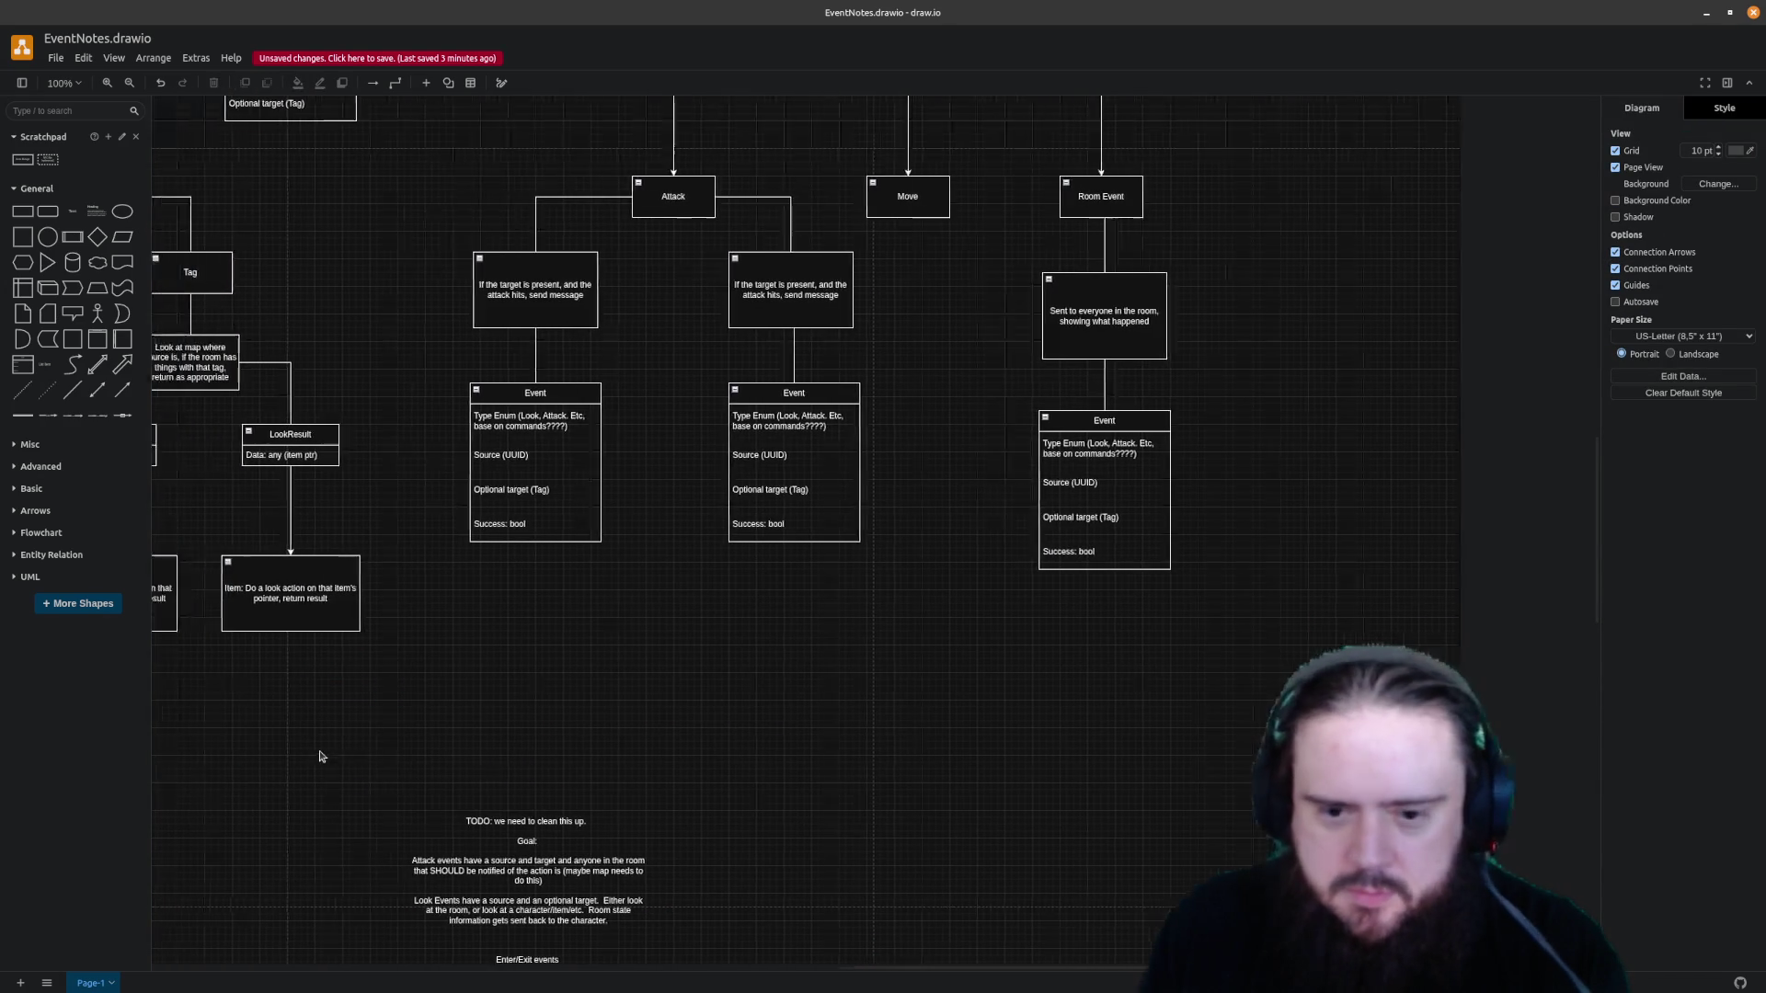
{"action": "scroll", "coordinate": [324, 752], "scroll_direction": "left", "scroll_amount": 3}
{"action": "scroll", "coordinate": [325, 752], "scroll_direction": "left", "scroll_amount": 4}
{"action": "scroll", "coordinate": [328, 748], "scroll_direction": "left", "scroll_amount": 1}
{"action": "scroll", "coordinate": [326, 745], "scroll_direction": "left", "scroll_amount": 4}
{"action": "scroll", "coordinate": [324, 740], "scroll_direction": "right", "scroll_amount": 6}
{"action": "scroll", "coordinate": [324, 738], "scroll_direction": "left", "scroll_amount": 8}
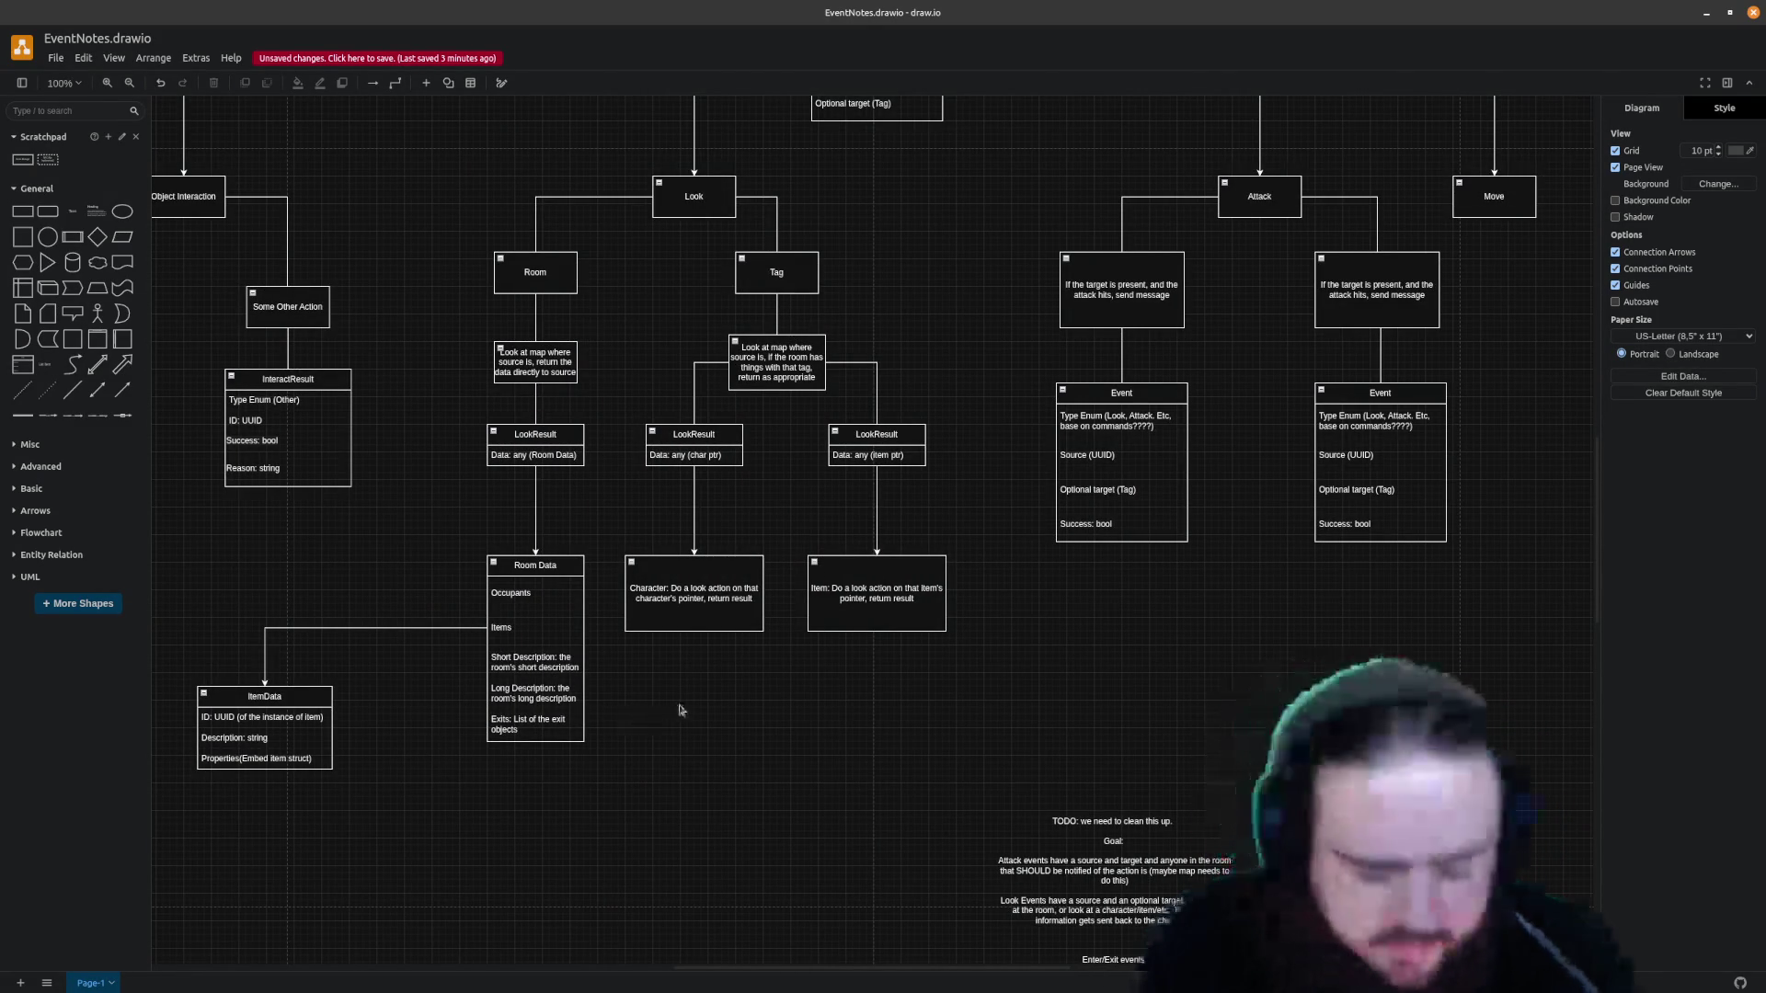
{"action": "scroll", "coordinate": [681, 708], "scroll_direction": "right", "scroll_amount": 4}
{"action": "scroll", "coordinate": [684, 704], "scroll_direction": "right", "scroll_amount": 4}
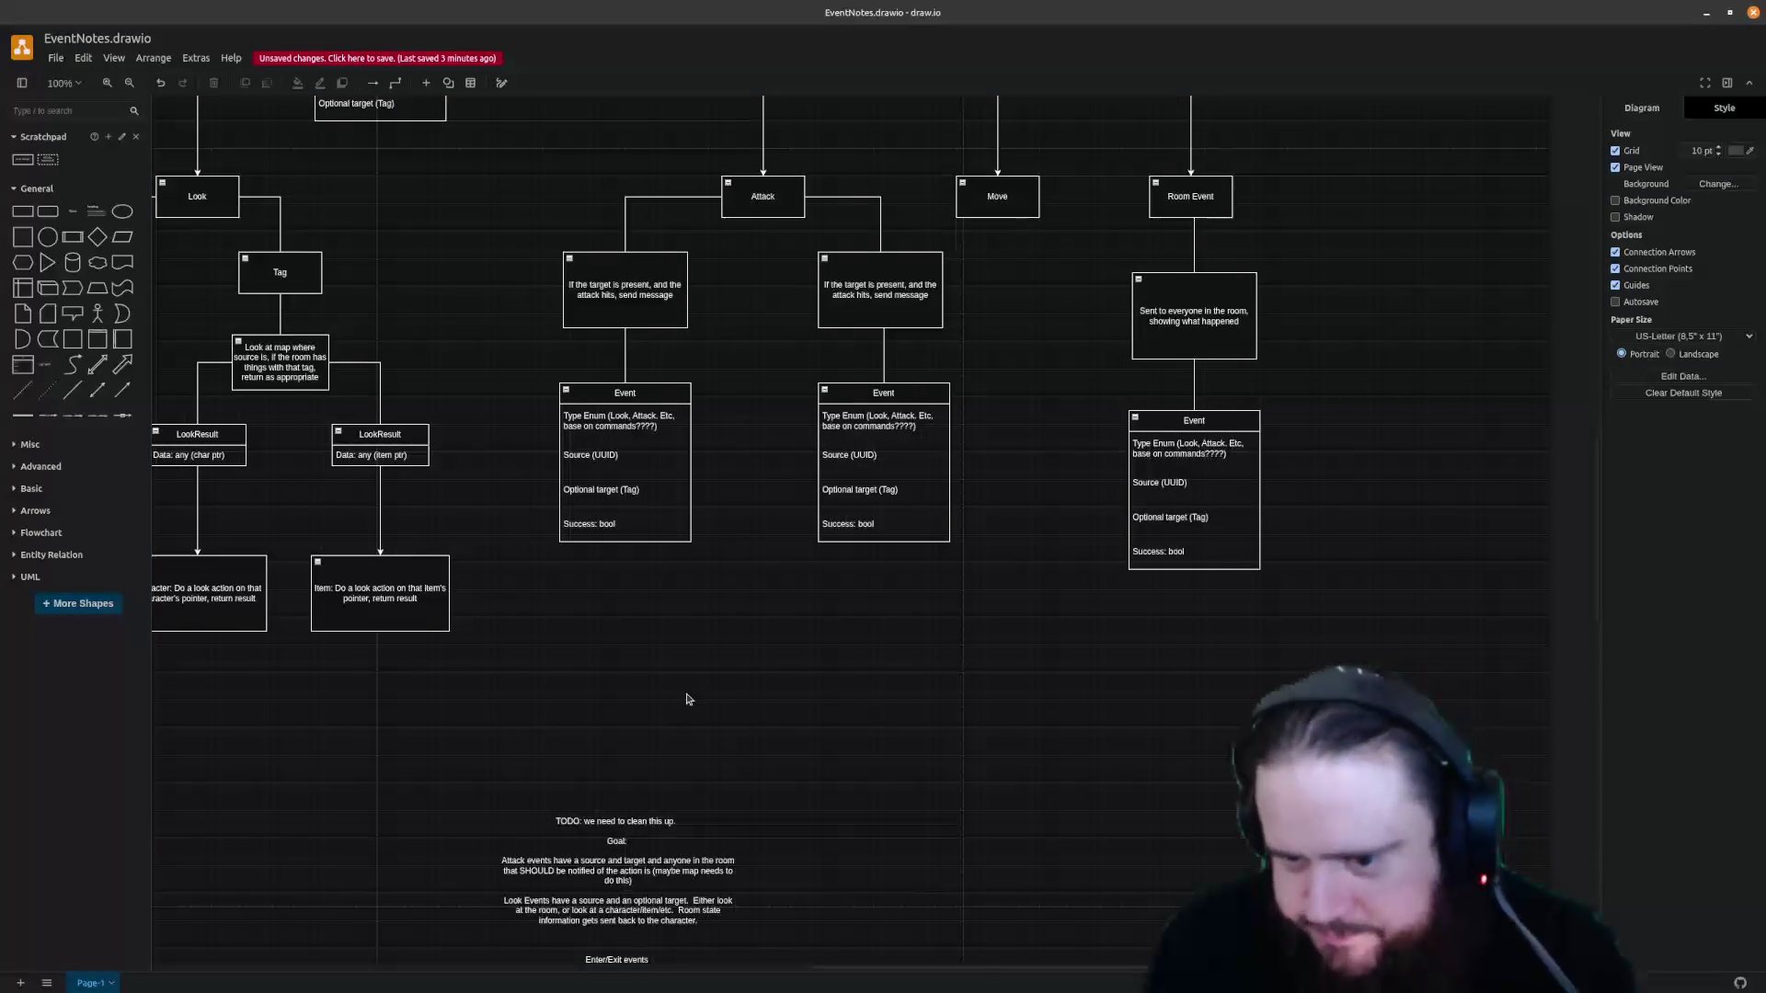
{"action": "key", "text": "ctrl+s"}
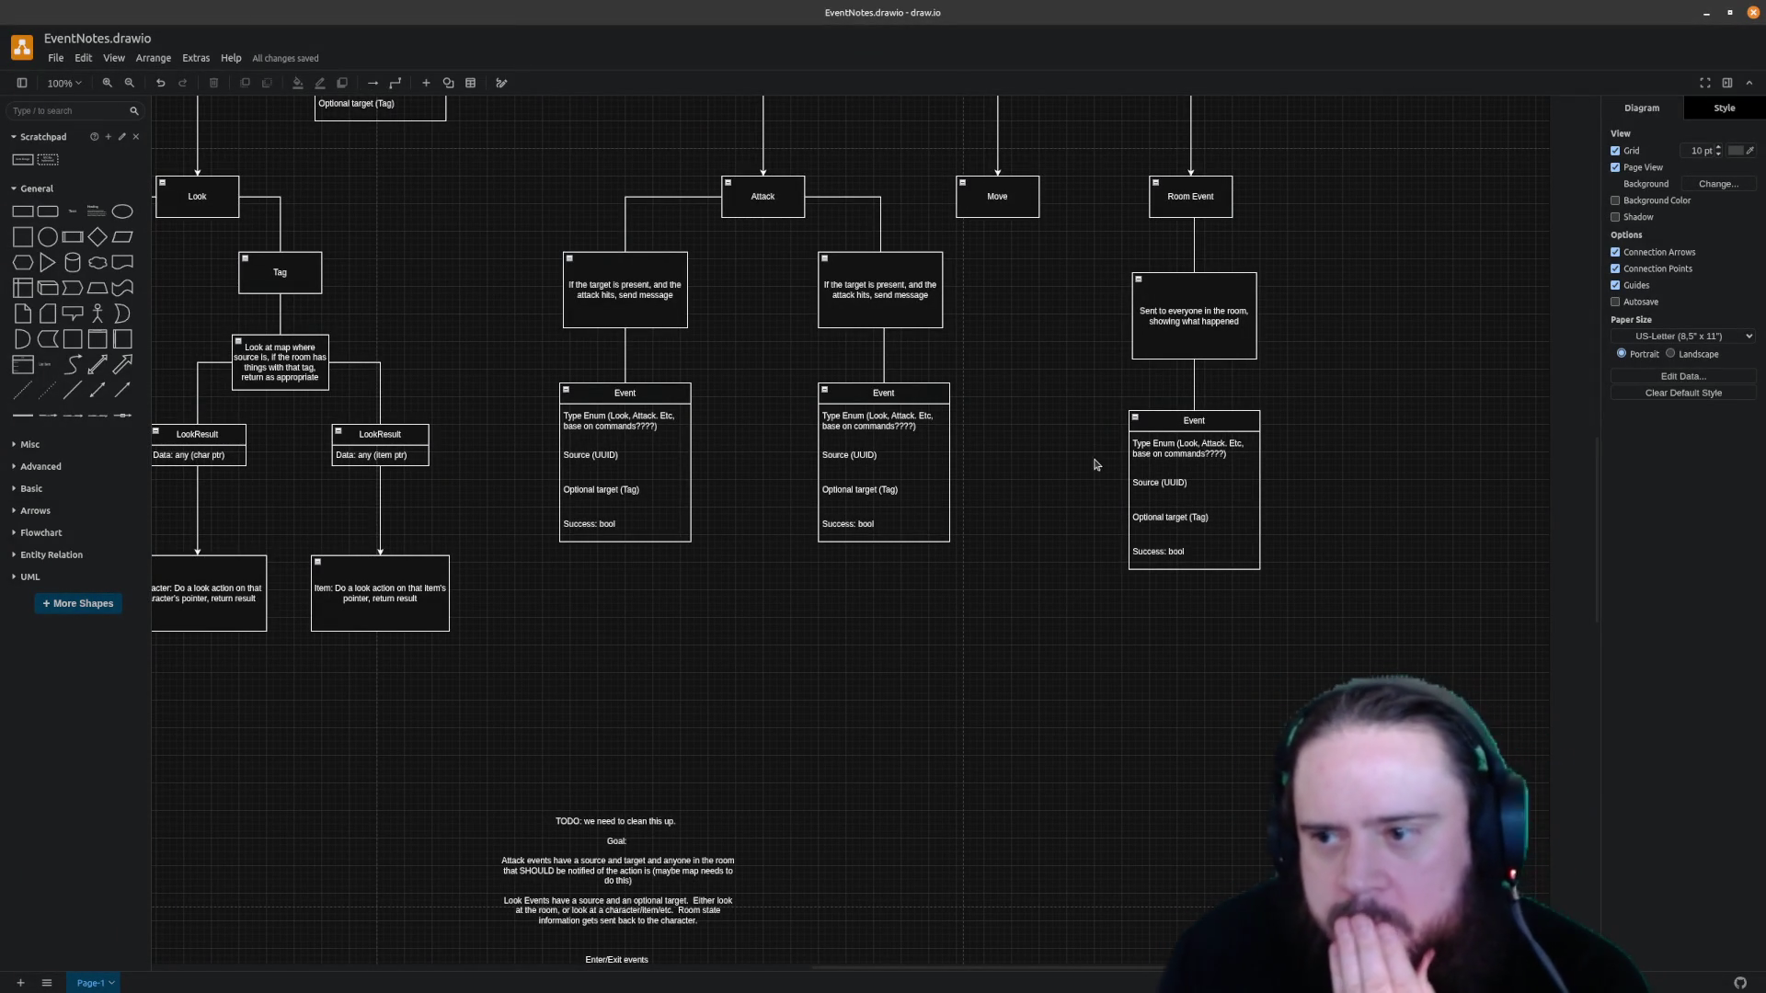
Move both Attack Event tables down to Room Event's level, save, and shift the TODO notes up-left
{"action": "left_click_drag", "start_coordinate": [486, 341], "coordinate": [1003, 577]}
{"action": "mouse_move", "coordinate": [893, 389]}
{"action": "left_mouse_down"}
{"action": "mouse_move", "coordinate": [894, 421]}
{"action": "mouse_move", "coordinate": [968, 432]}
{"action": "left_mouse_up"}
{"action": "left_click", "coordinate": [1357, 436]}
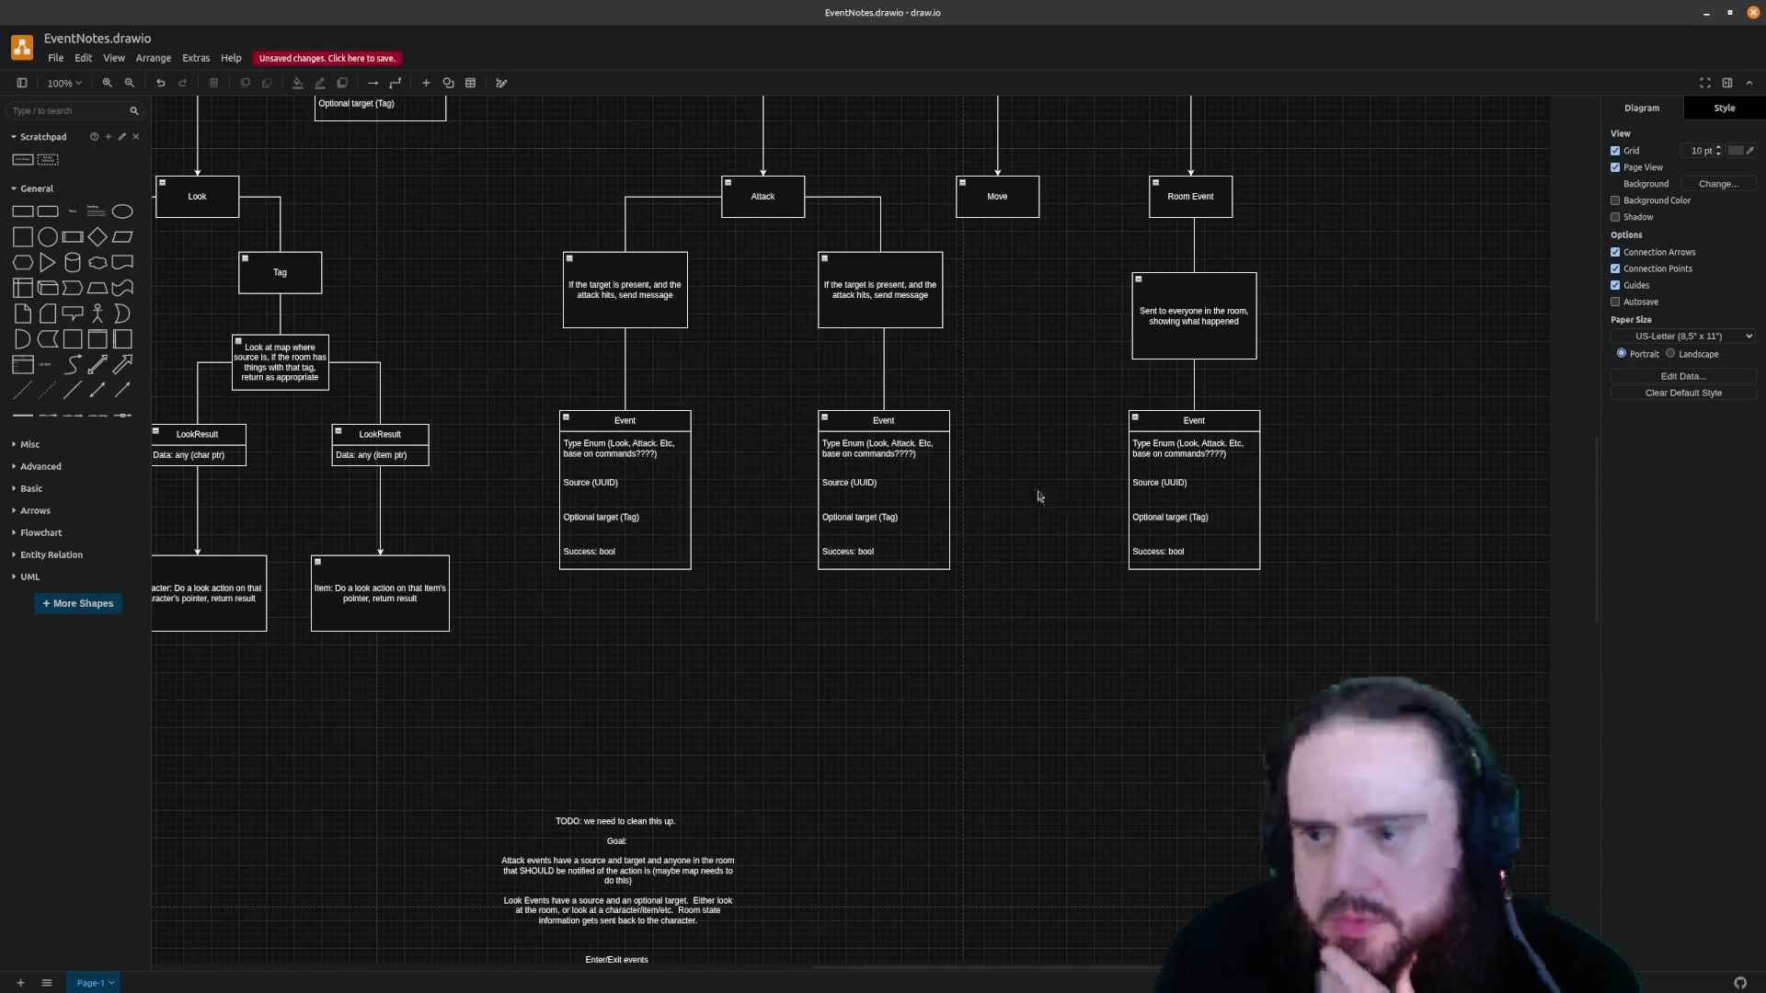
{"action": "key", "text": "ctrl+s"}
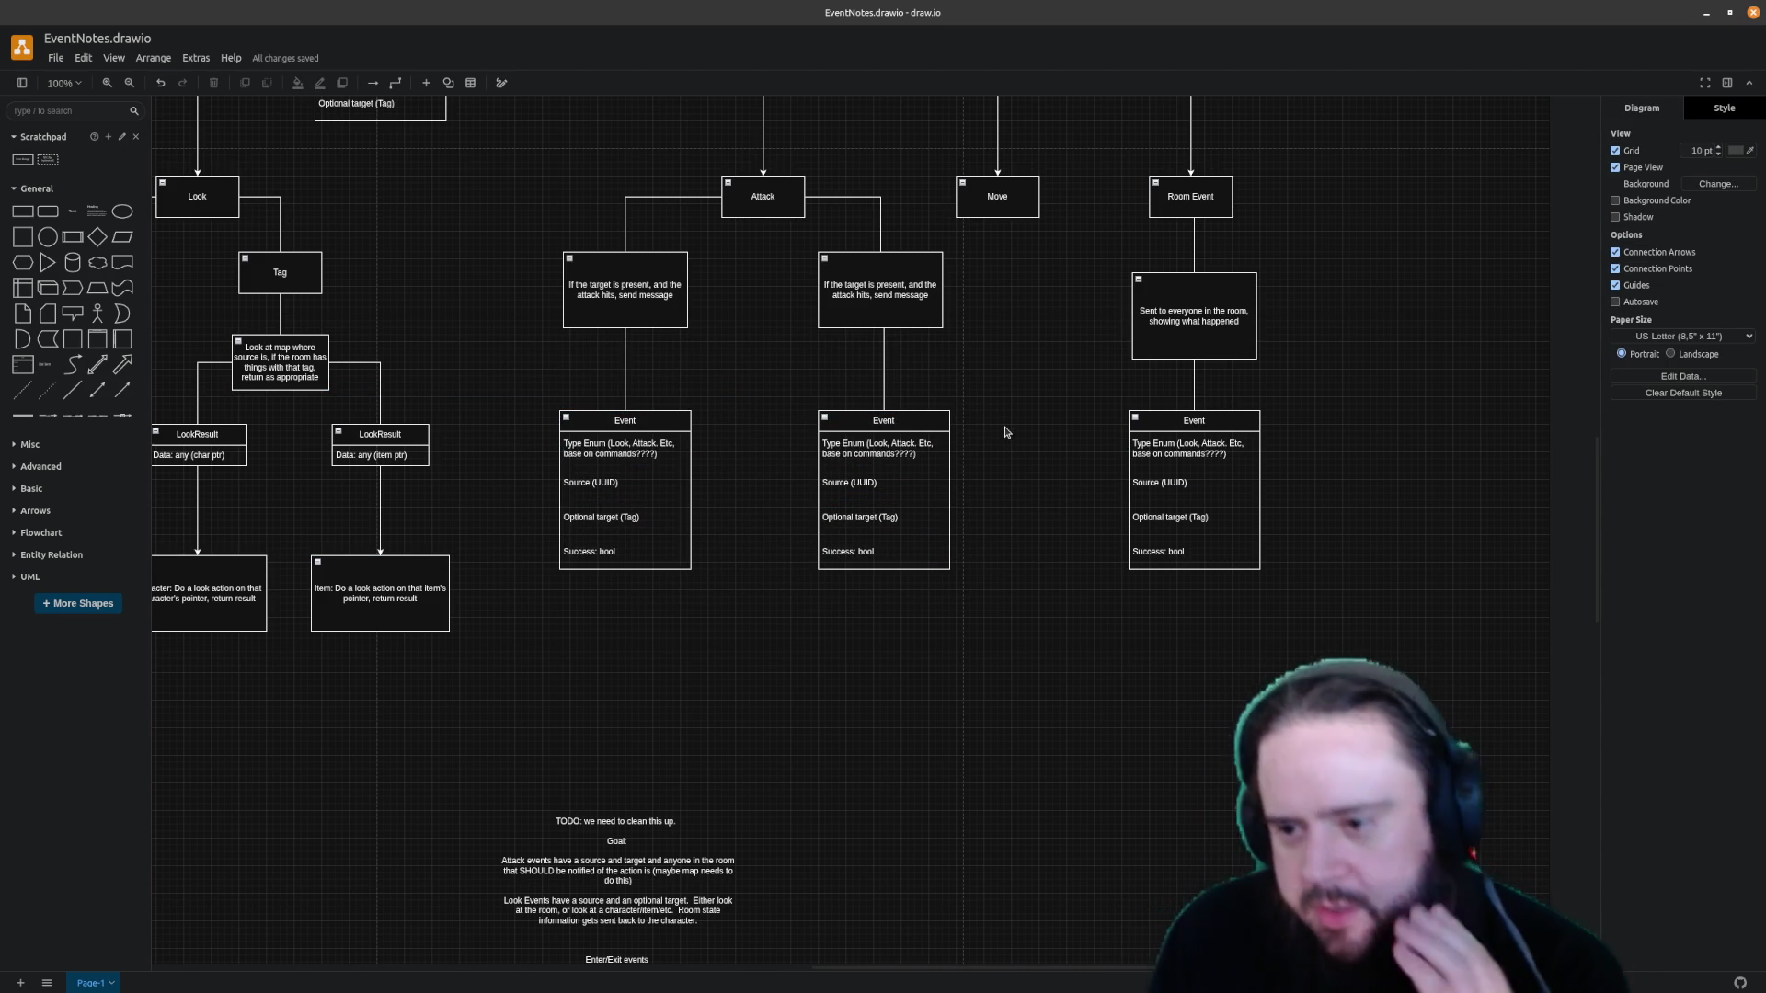
{"action": "scroll", "coordinate": [814, 972], "scroll_direction": "right", "scroll_amount": 3}
{"action": "scroll", "coordinate": [818, 963], "scroll_direction": "left", "scroll_amount": 3}
{"action": "scroll", "coordinate": [821, 958], "scroll_direction": "left", "scroll_amount": 3}
{"action": "scroll", "coordinate": [807, 925], "scroll_direction": "left", "scroll_amount": 2}
{"action": "left_click_drag", "start_coordinate": [797, 881], "coordinate": [474, 799]}
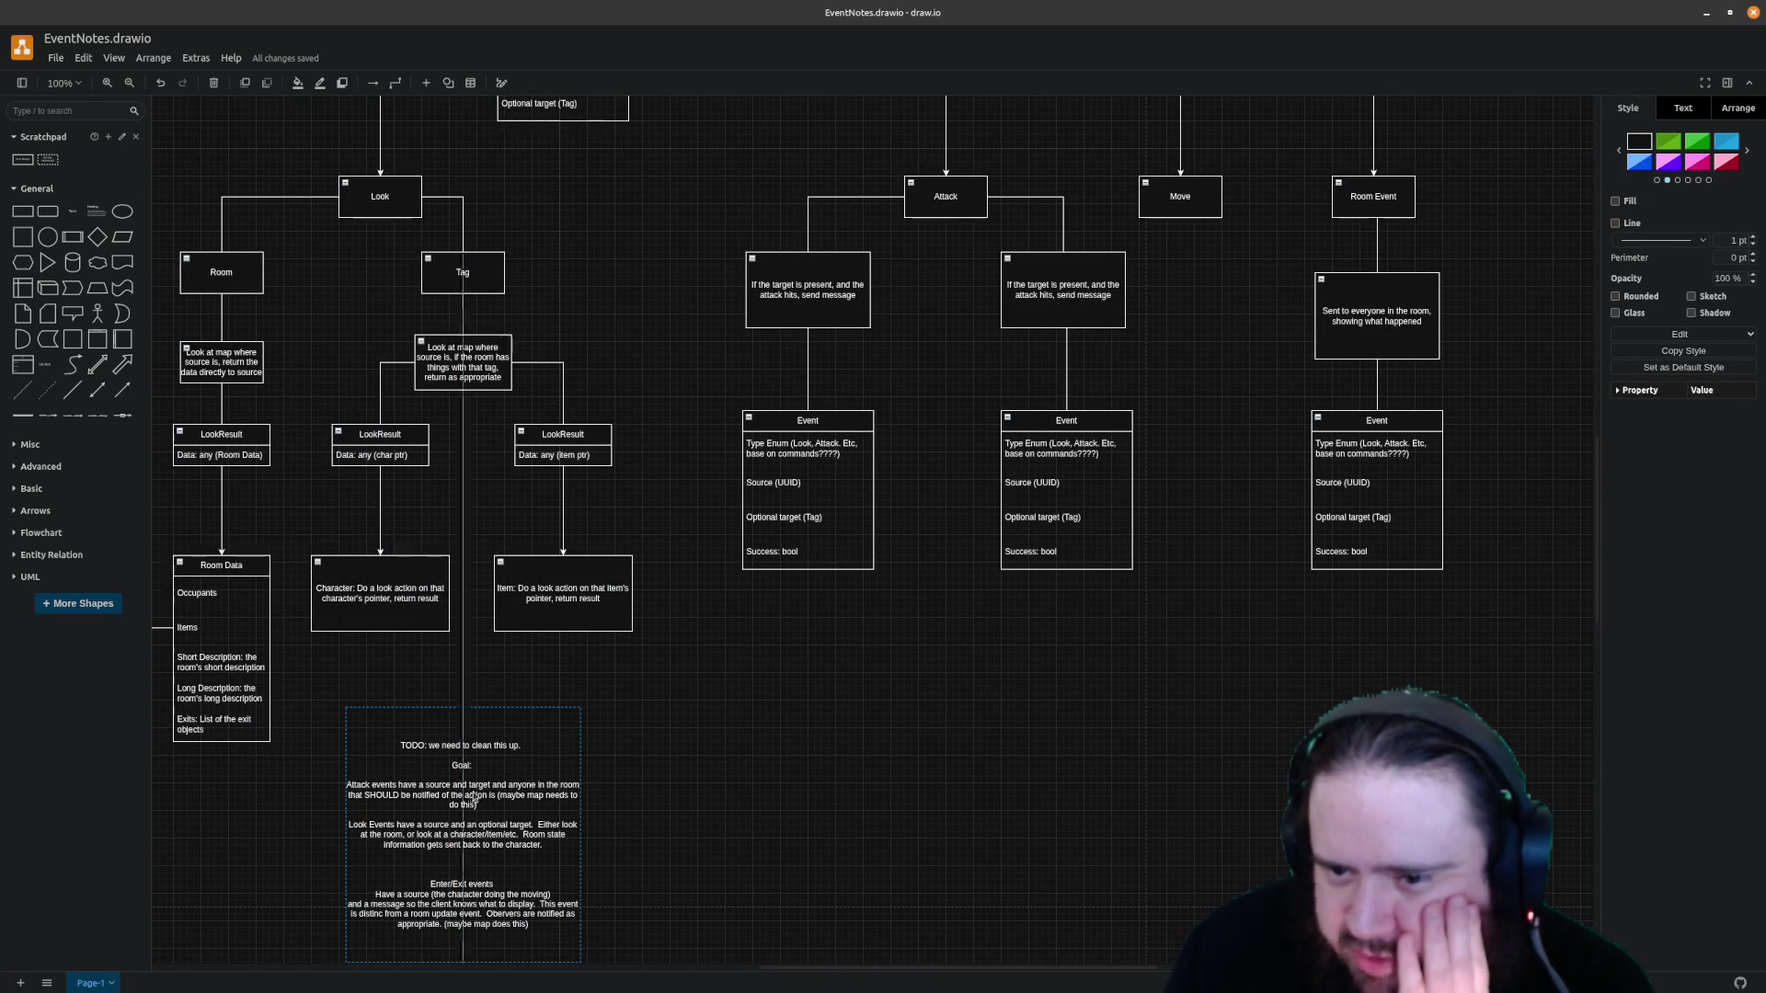
{"action": "left_click", "coordinate": [628, 795]}
{"action": "left_click_drag", "start_coordinate": [777, 967], "coordinate": [850, 966]}
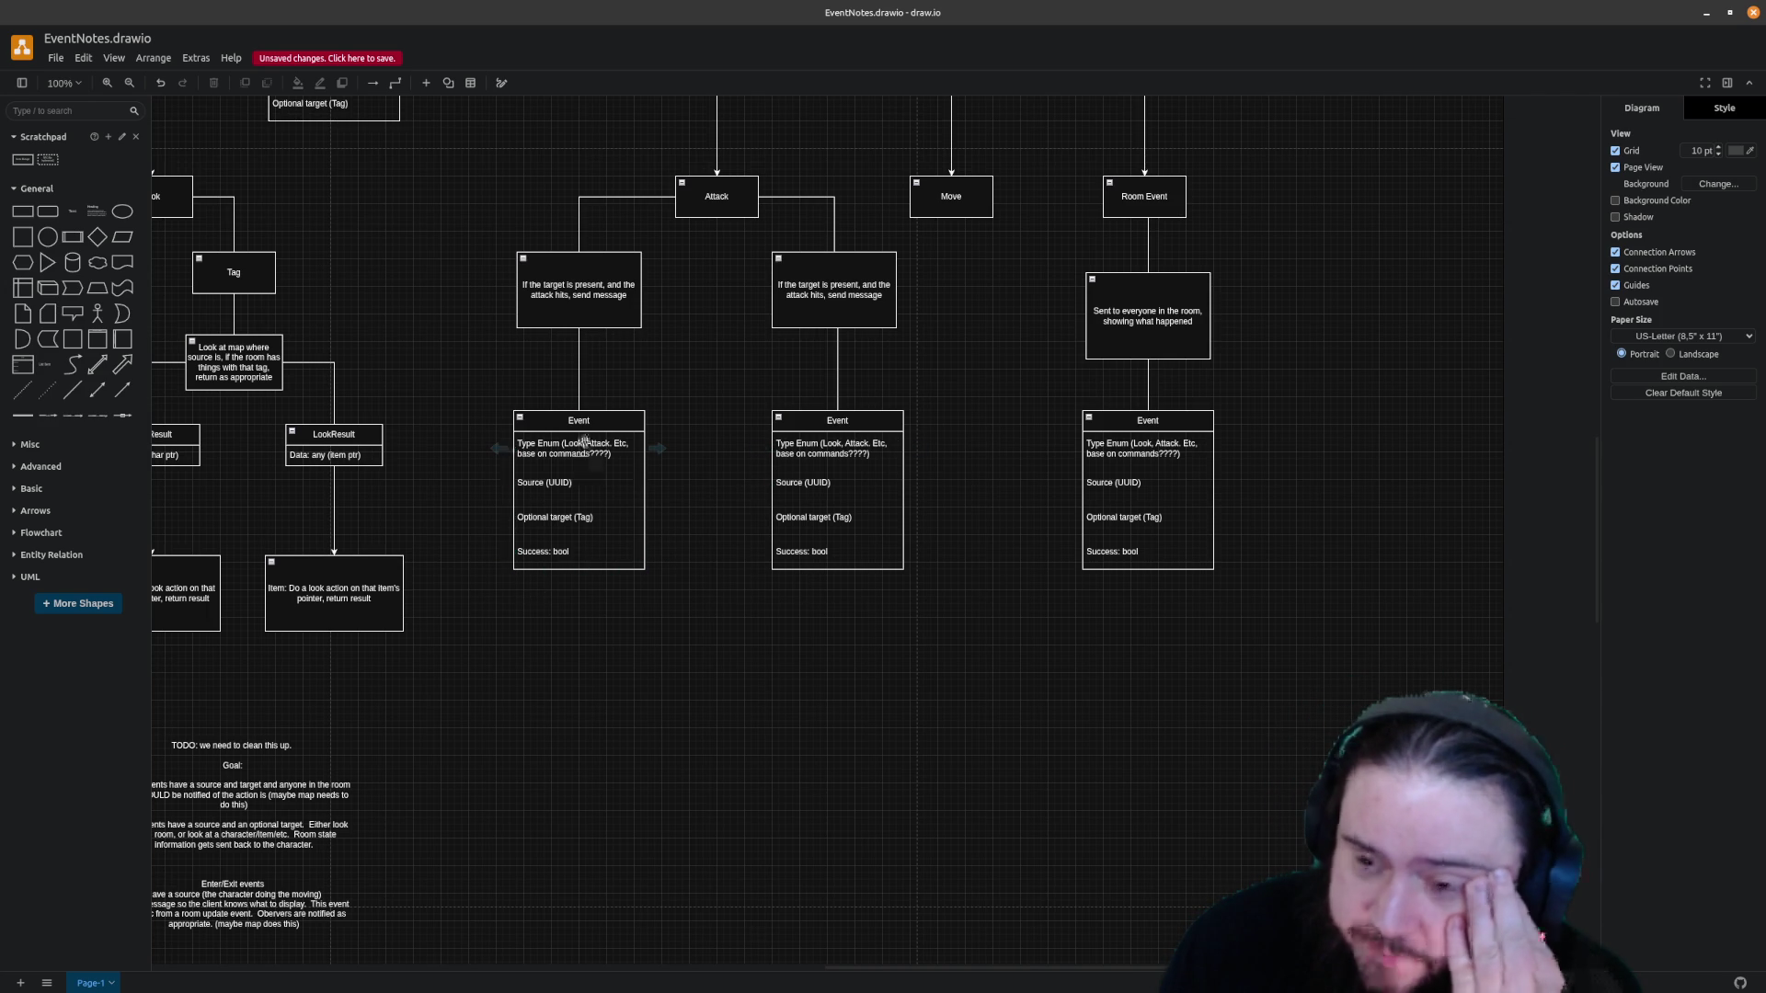
{"action": "mouse_move", "coordinate": [575, 518]}
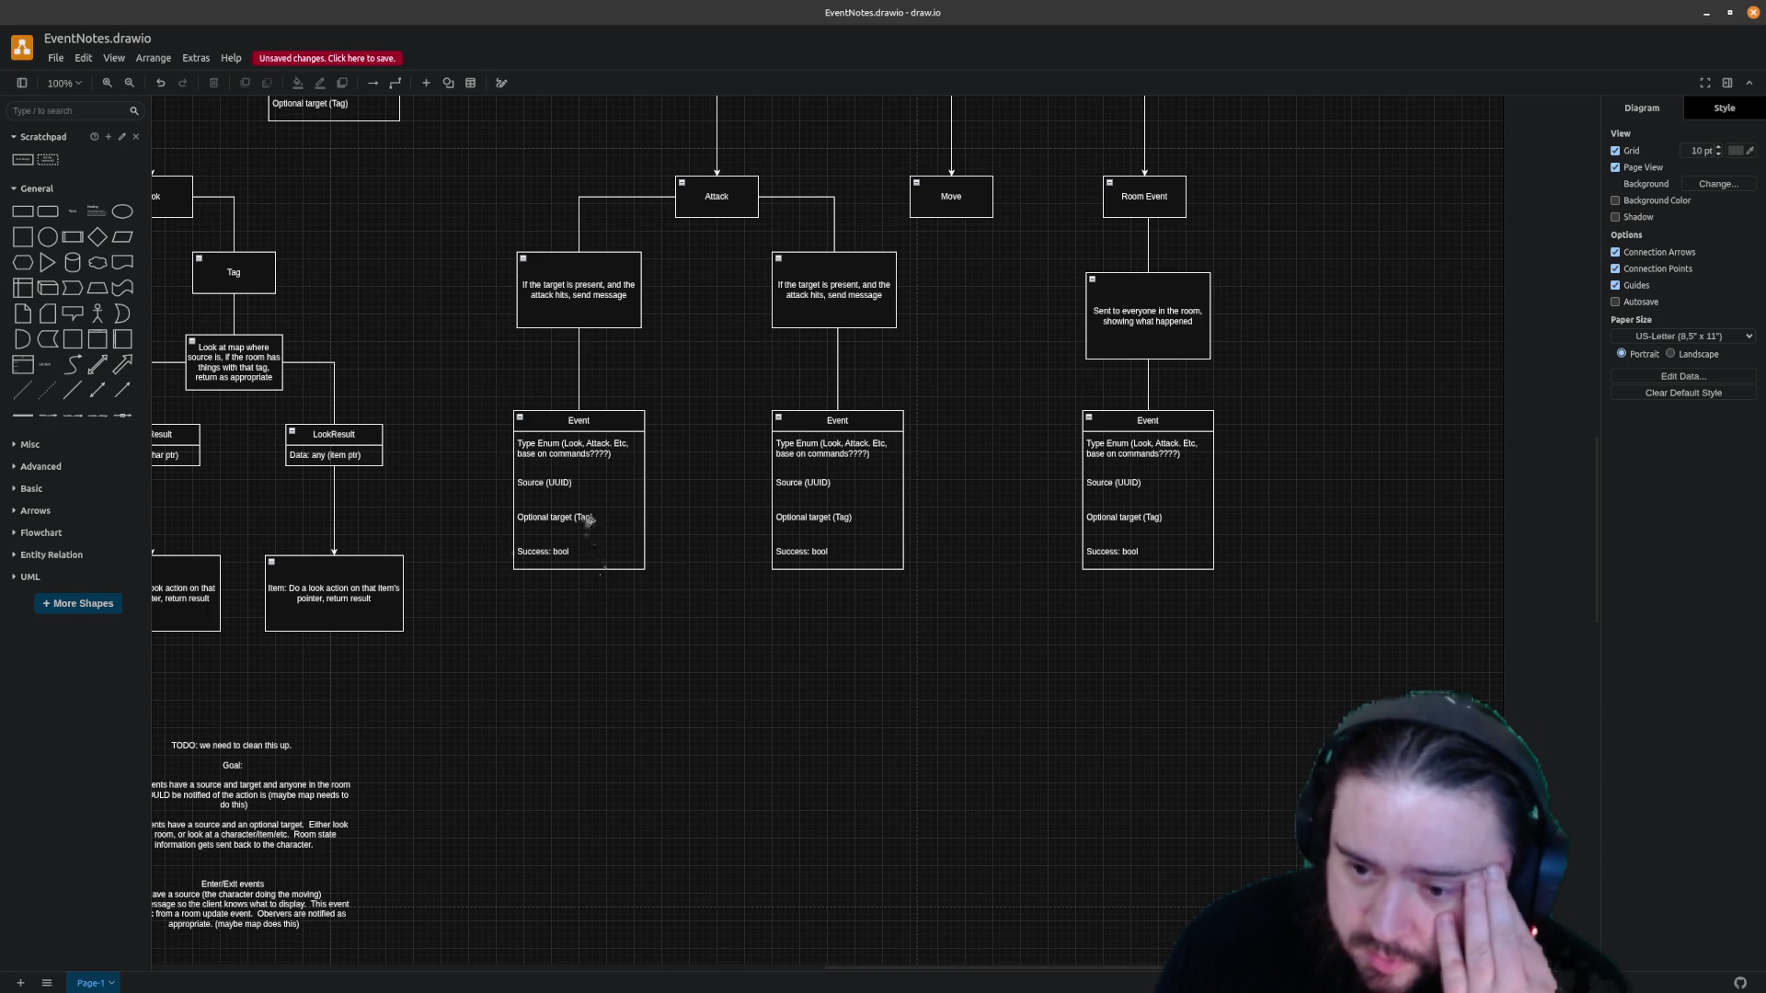
Change the Source row to pointer in the left, middle and right Event tables
{"action": "left_click", "coordinate": [577, 483]}
{"action": "double_click", "coordinate": [580, 482]}
{"action": "type", "text": "Source"}
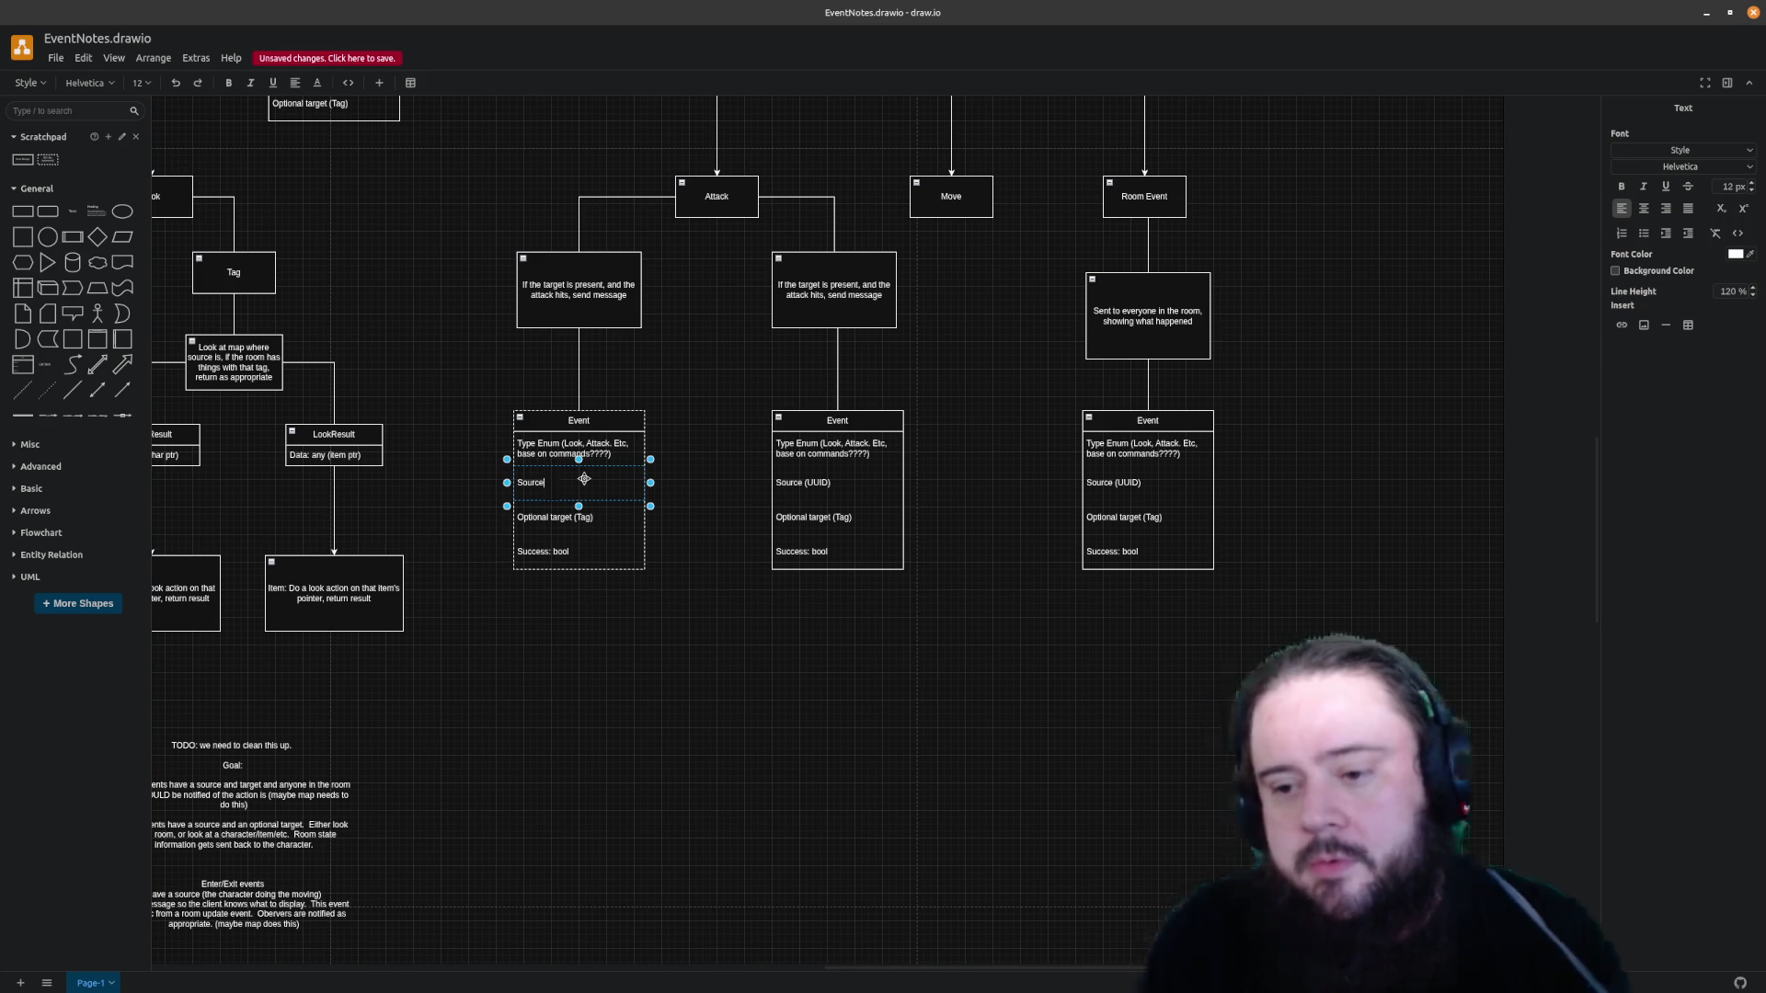
{"action": "type", "text": ": pointer"}
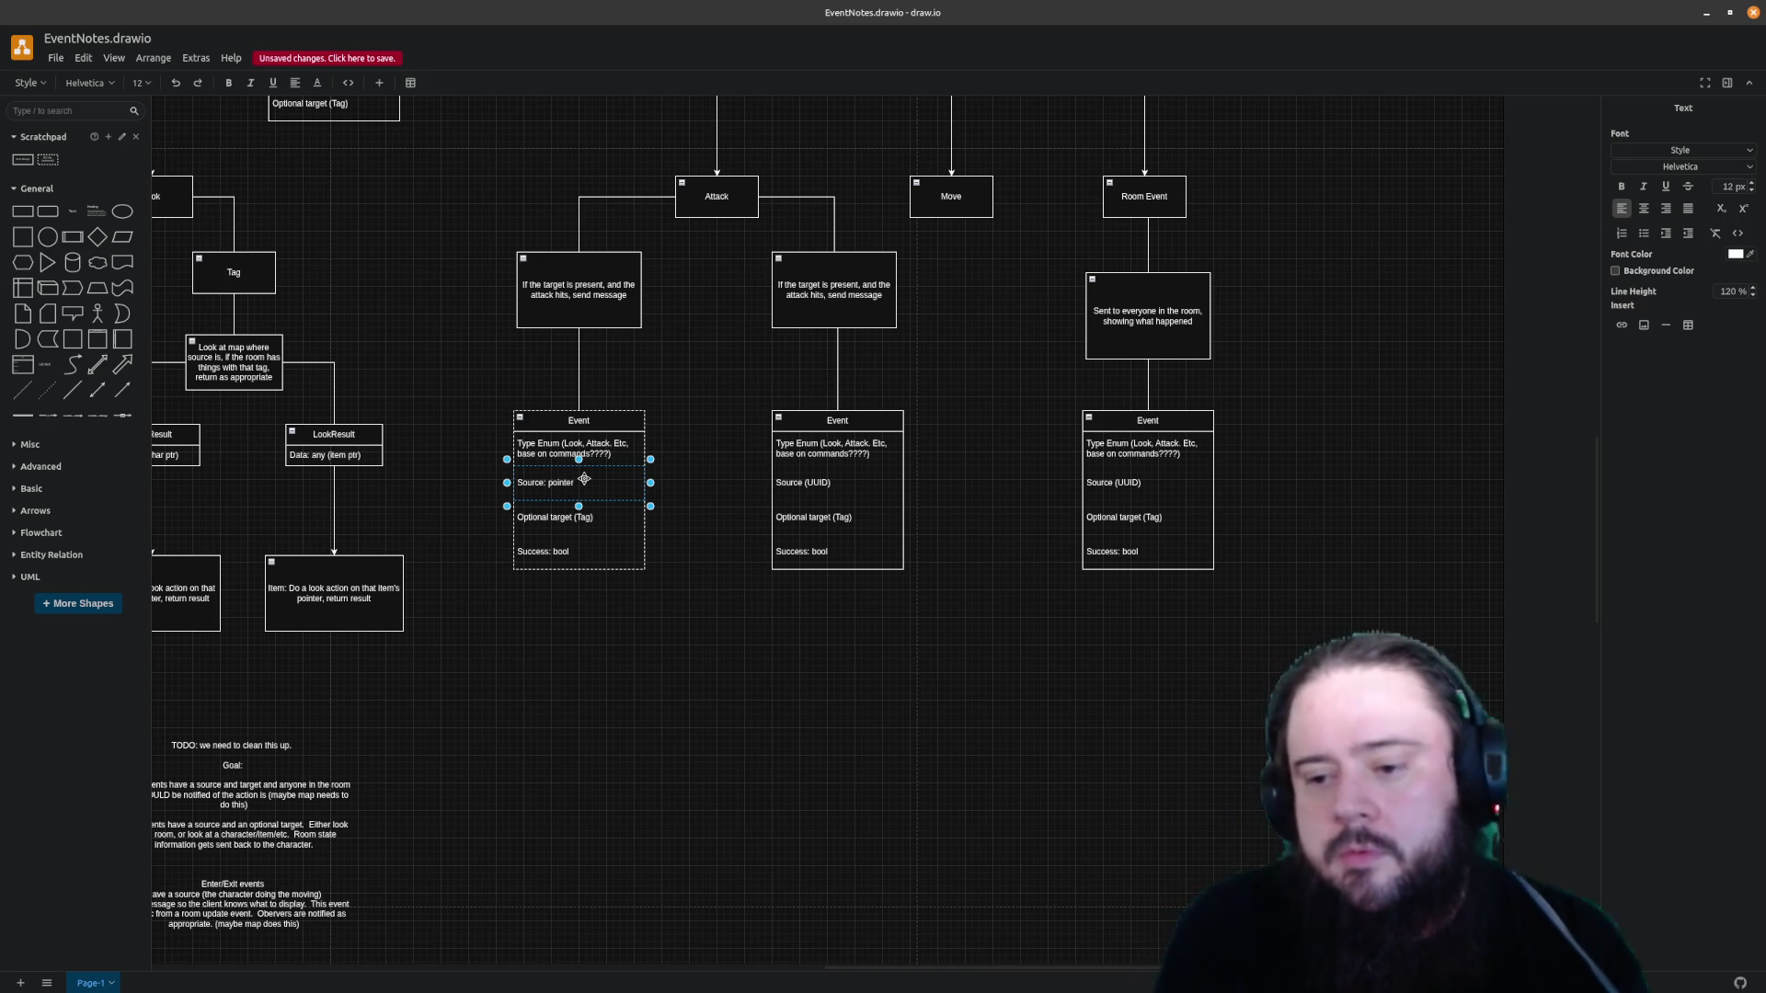
{"action": "double_click", "coordinate": [867, 482]}
{"action": "type", "text": "Source: point"}
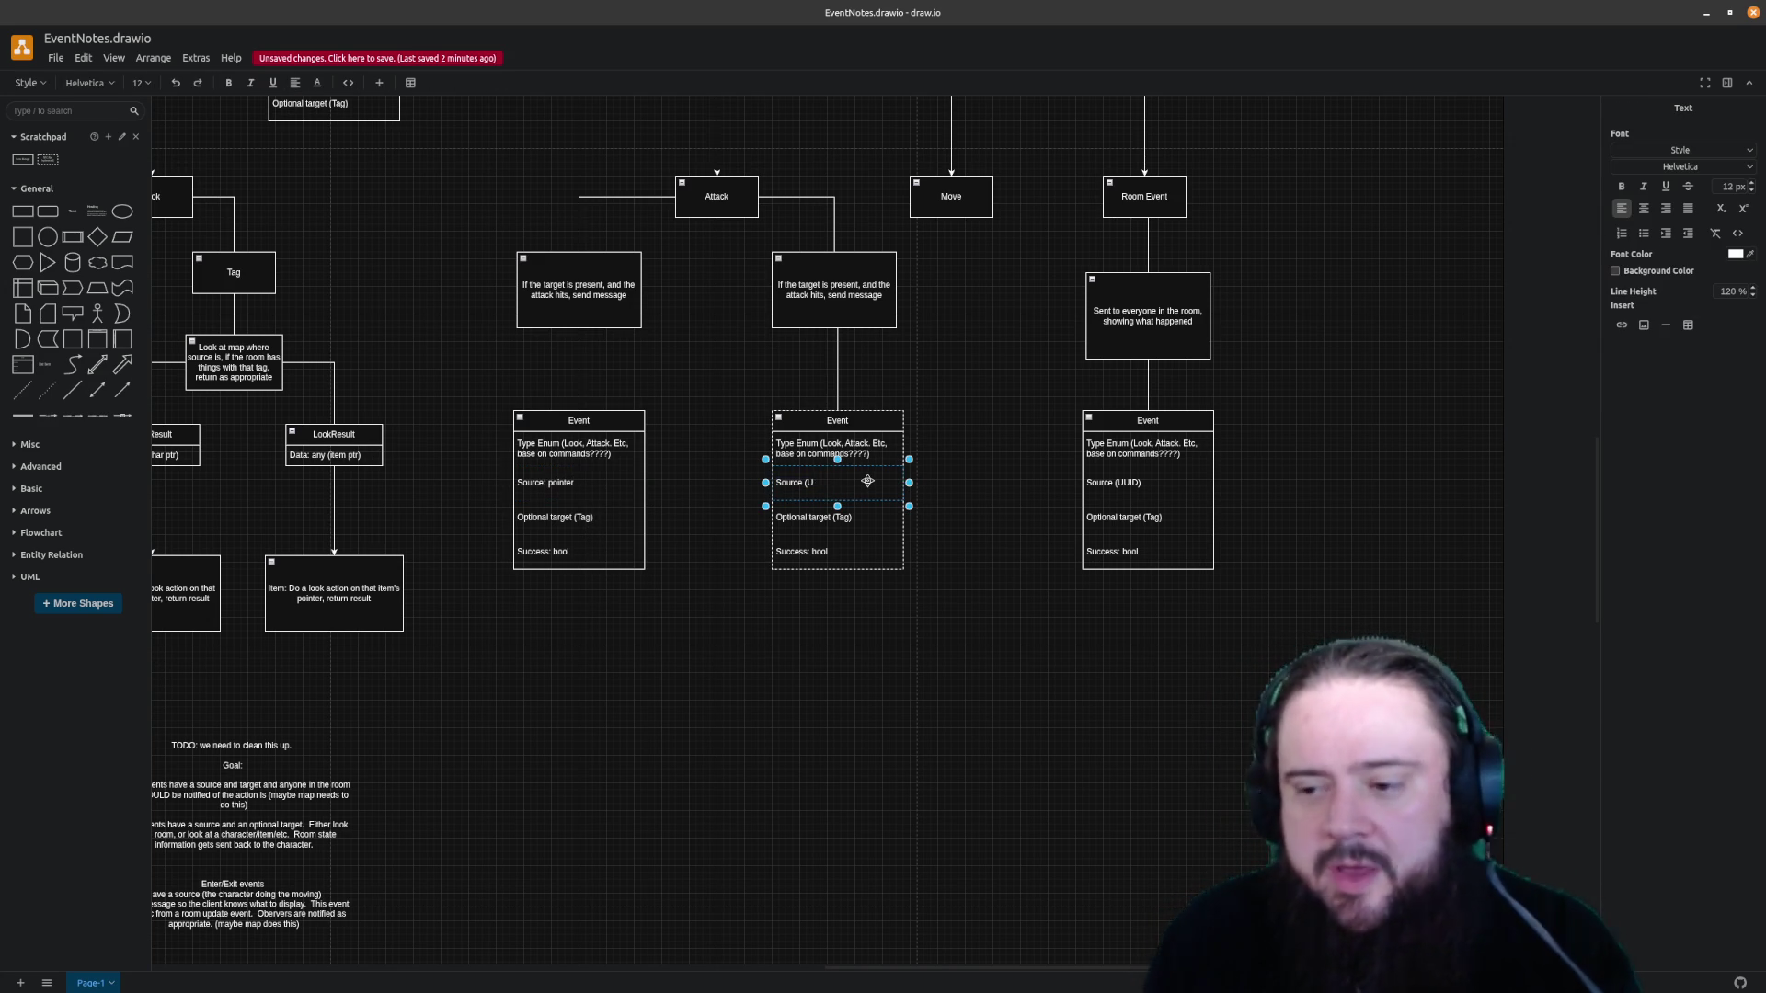
{"action": "type", "text": "er"}
{"action": "double_click", "coordinate": [1158, 482]}
{"action": "key", "text": "BackSpace"}
{"action": "key", "text": "BackSpace"}
{"action": "key", "text": "BackSpace"}
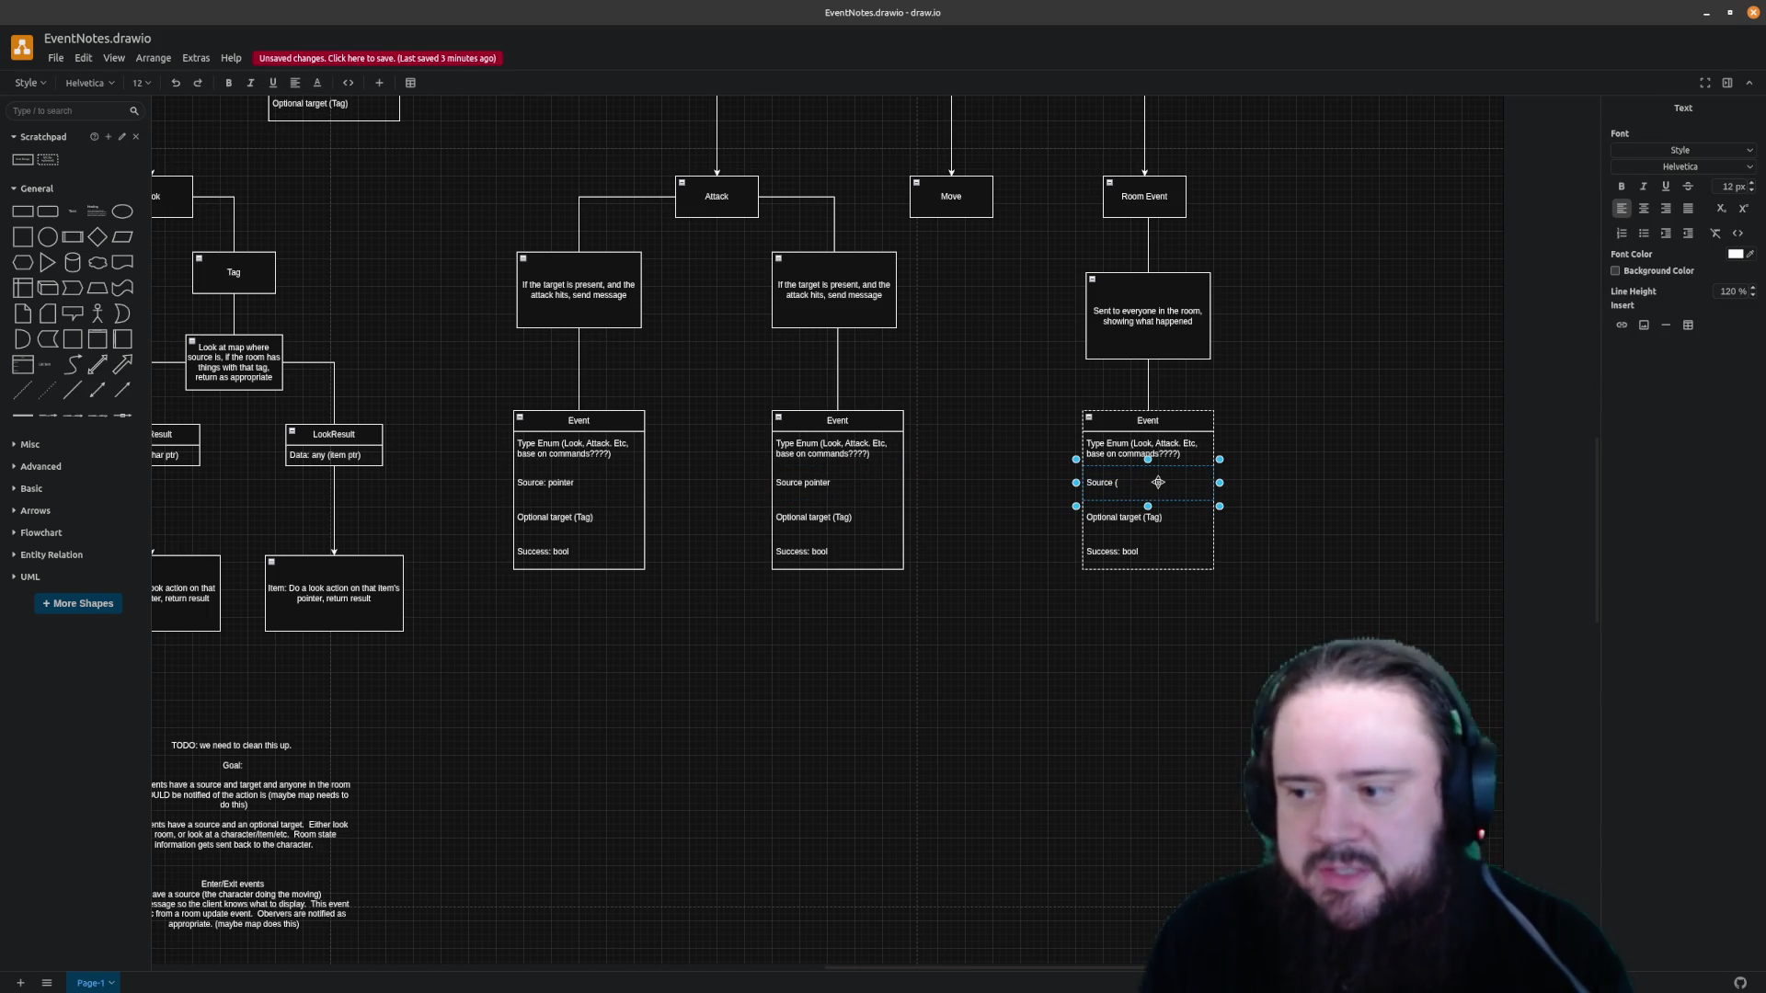
{"action": "type", "text": "pointer"}
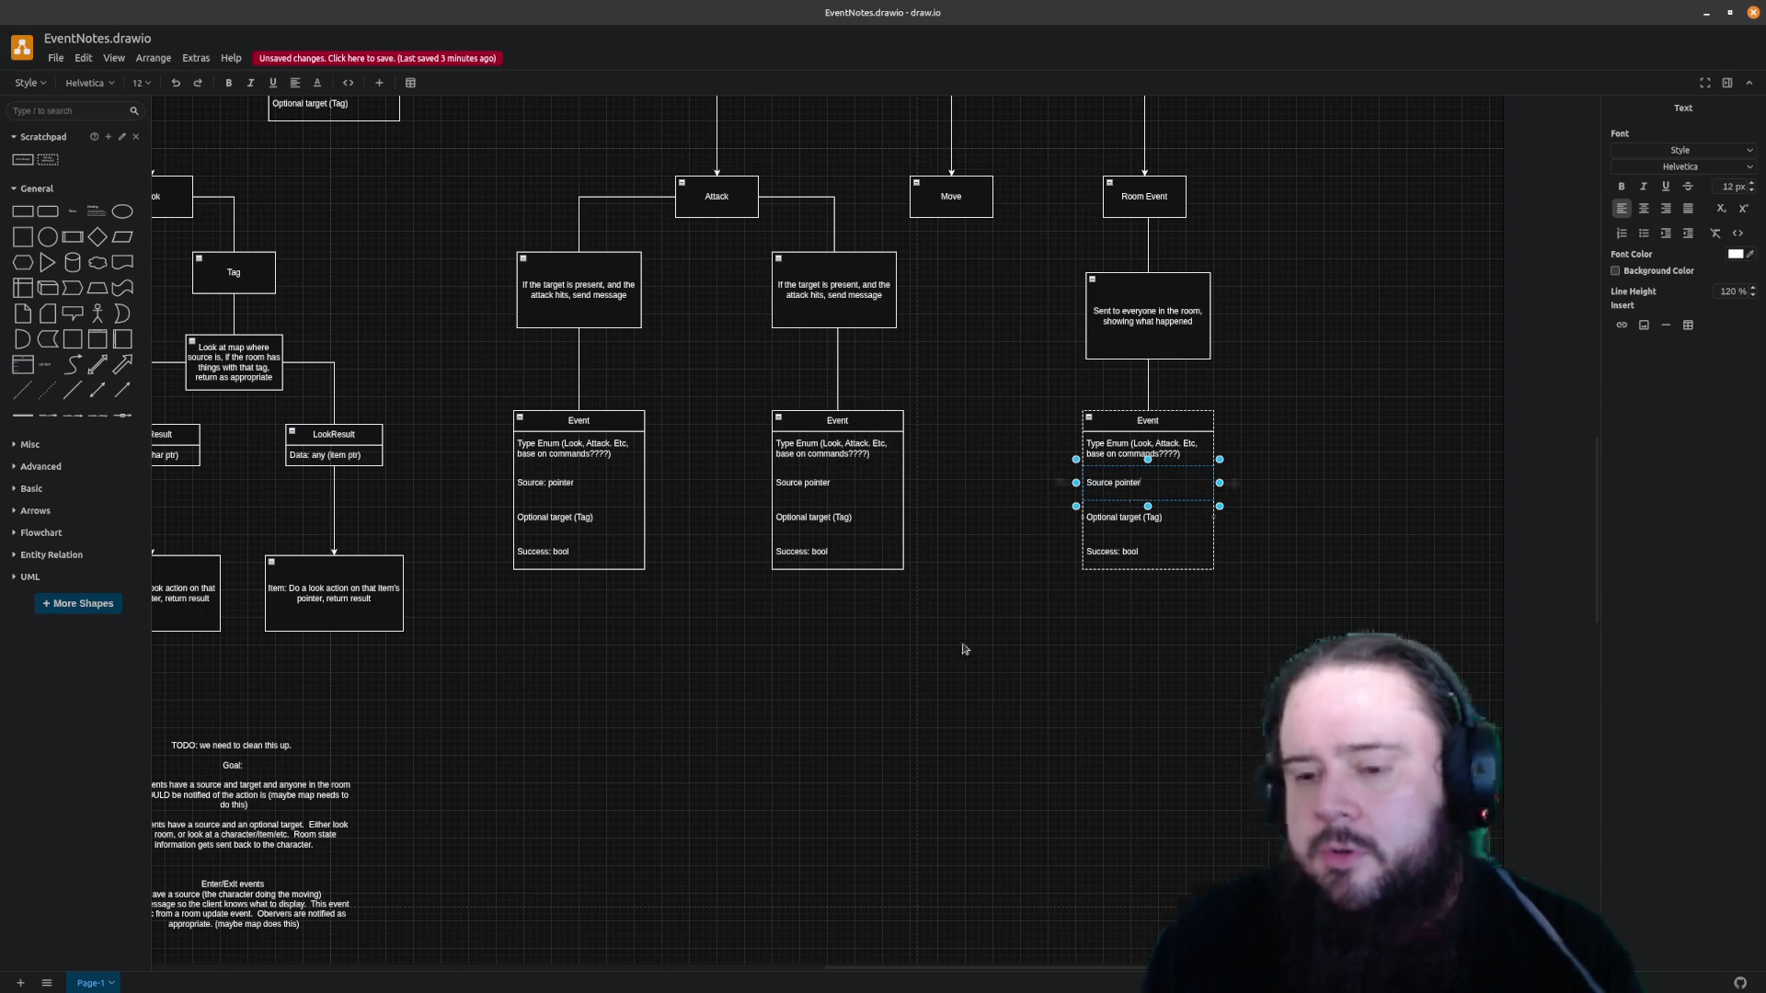
{"action": "left_click", "coordinate": [615, 652]}
Make Optional target read pointer in both Attack tables and start editing Room Event's target row
{"action": "left_click", "coordinate": [608, 518]}
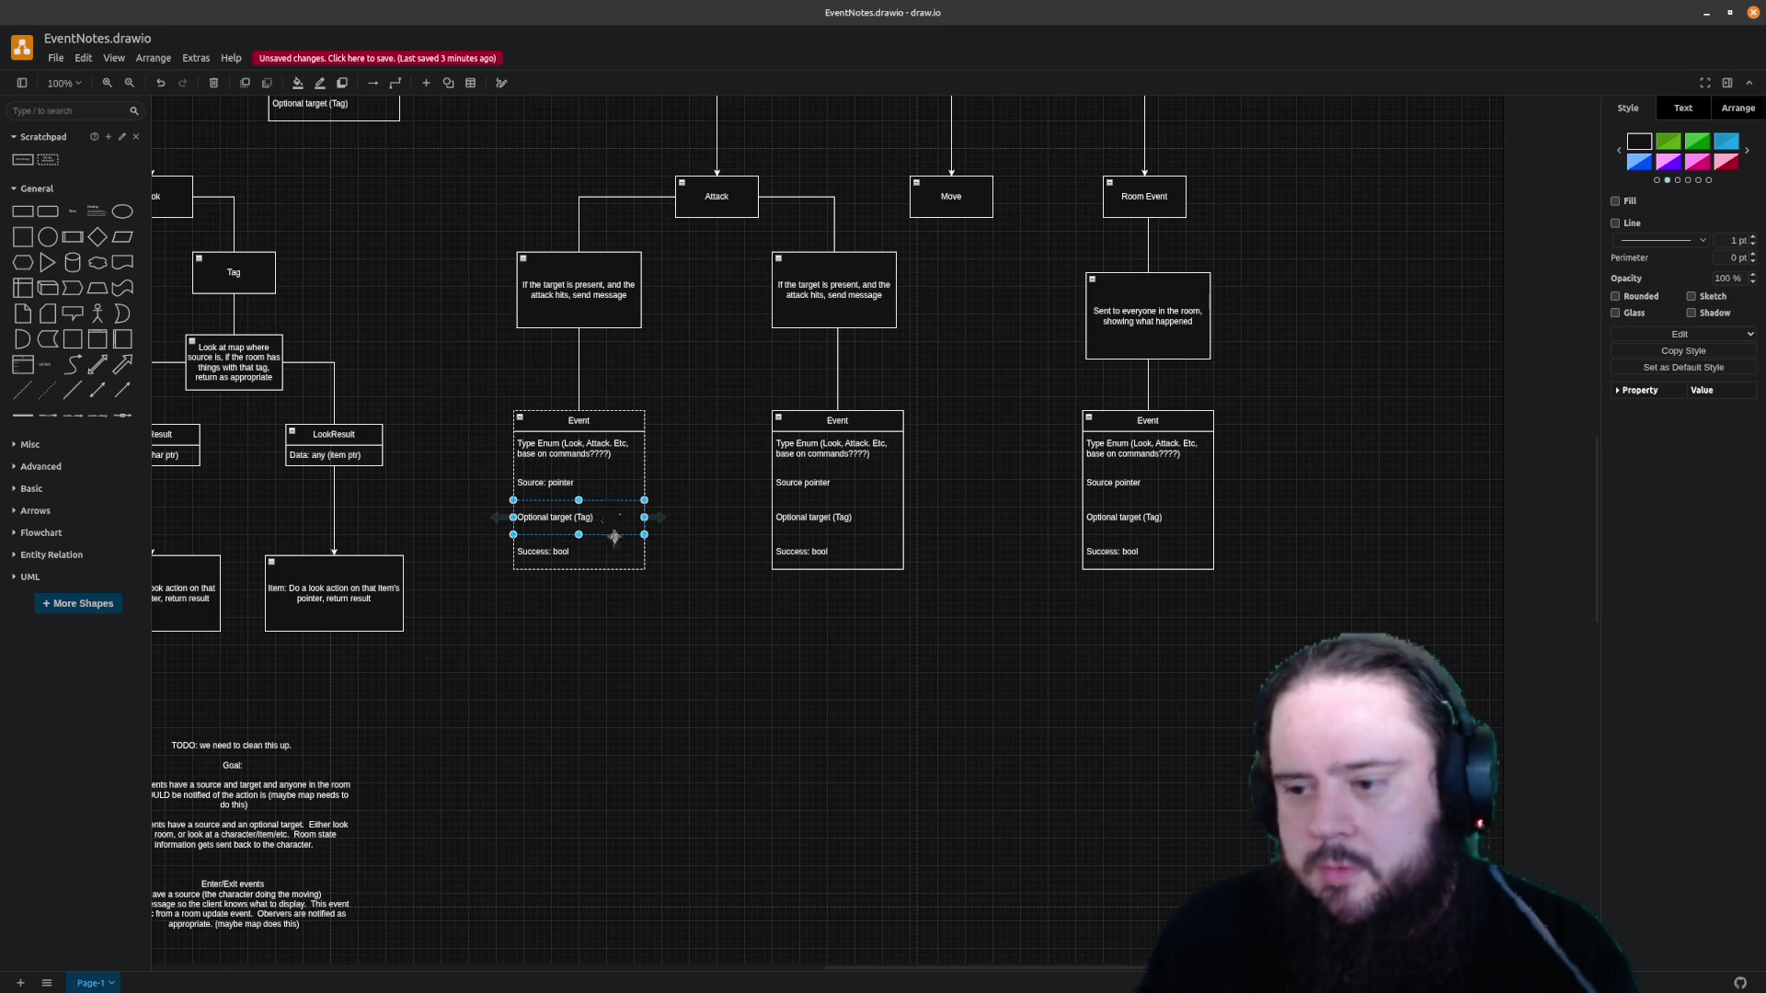
{"action": "left_click", "coordinate": [607, 521]}
{"action": "double_click", "coordinate": [608, 520]}
{"action": "left_click", "coordinate": [605, 519]}
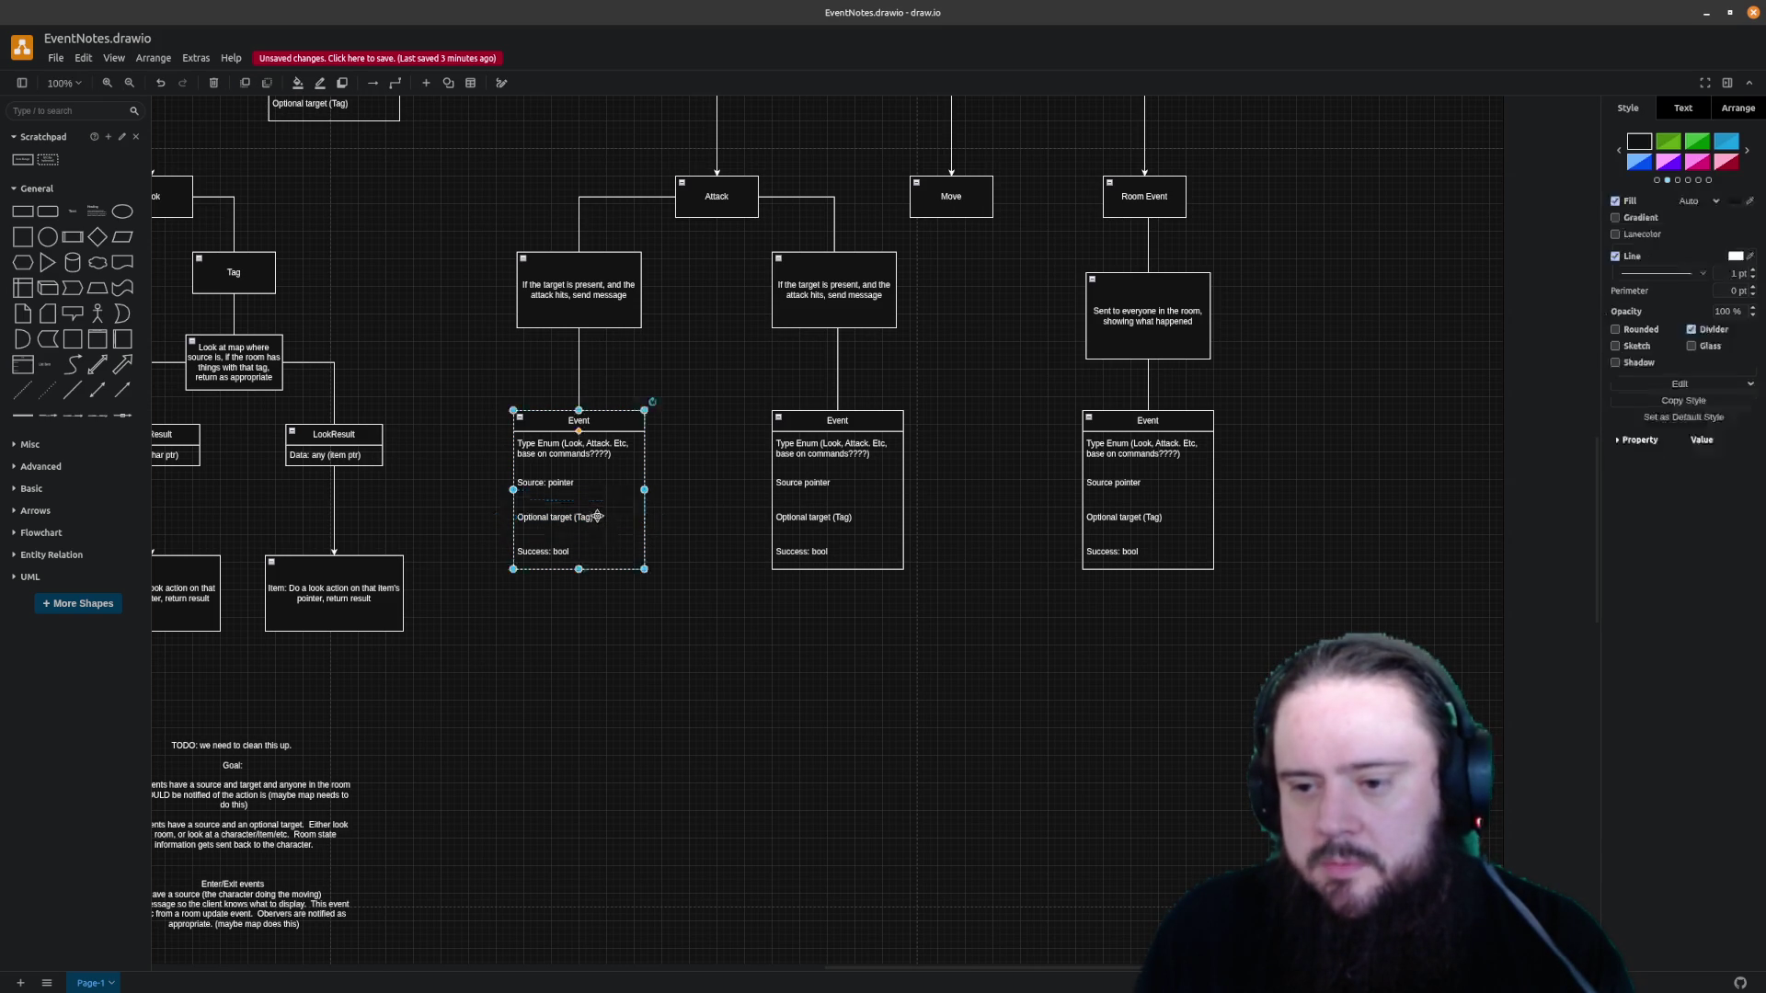
{"action": "double_click", "coordinate": [598, 517]}
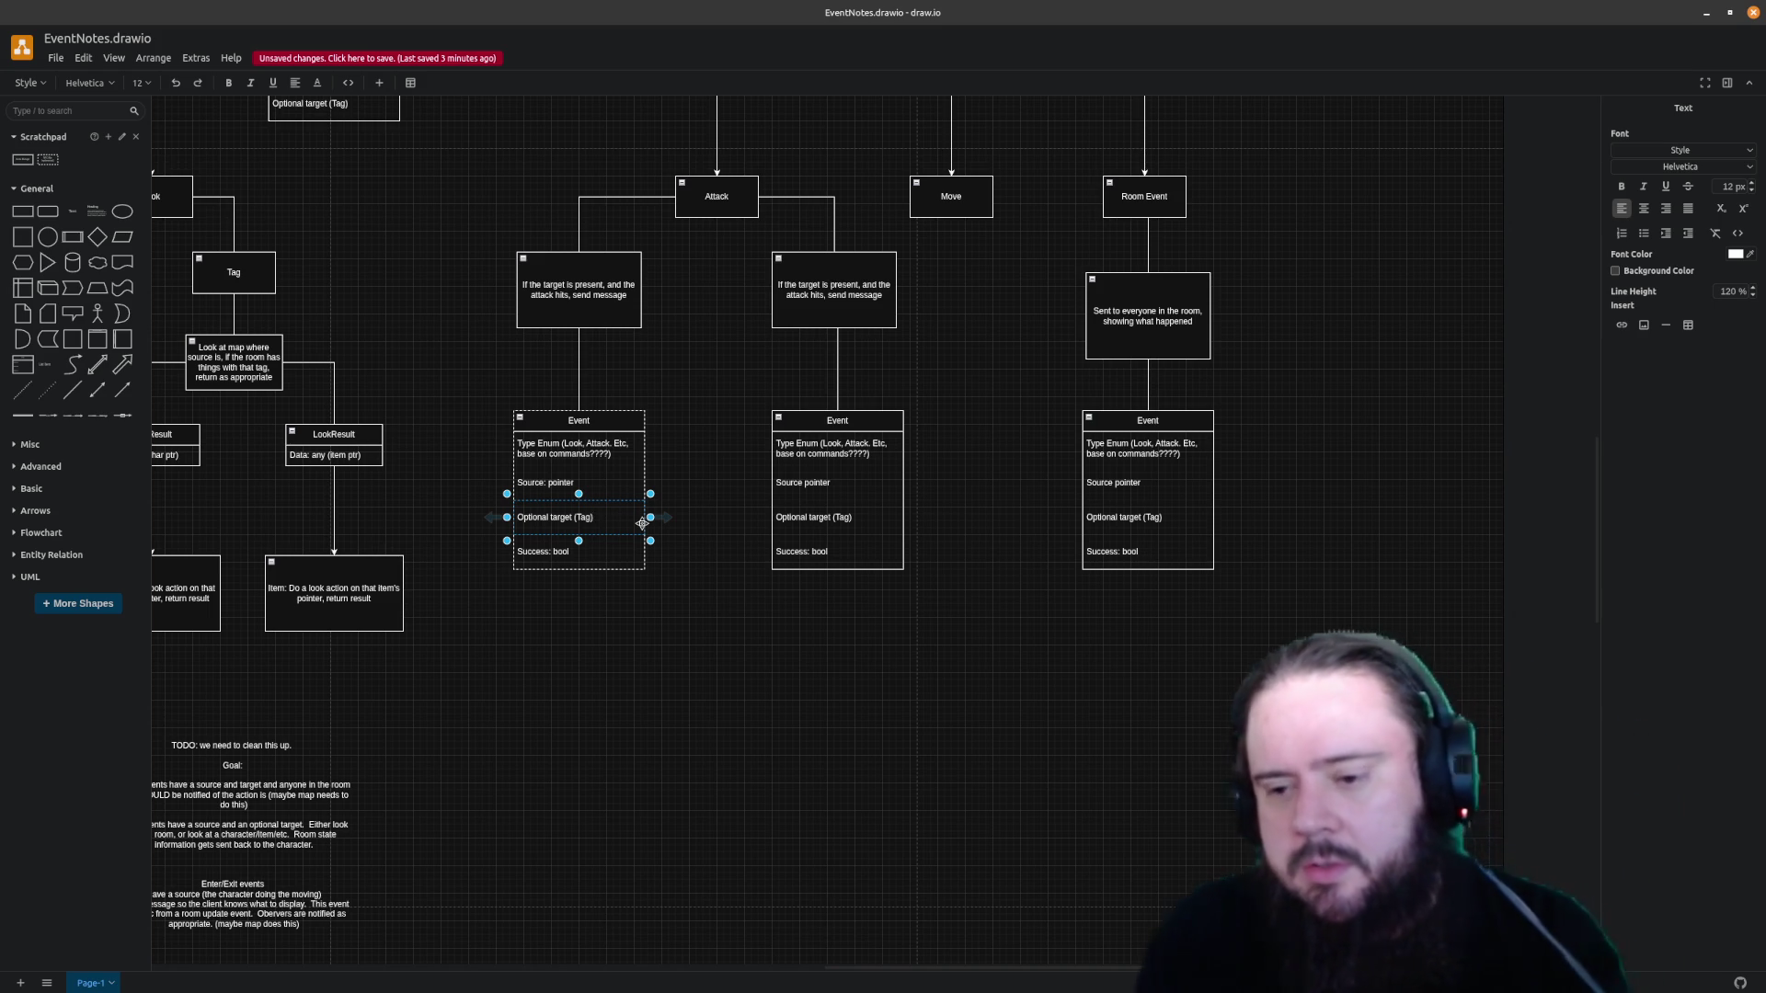
{"action": "key", "text": "BackSpace"}
{"action": "key", "text": "BackSpace"}
{"action": "key", "text": "BackSpace"}
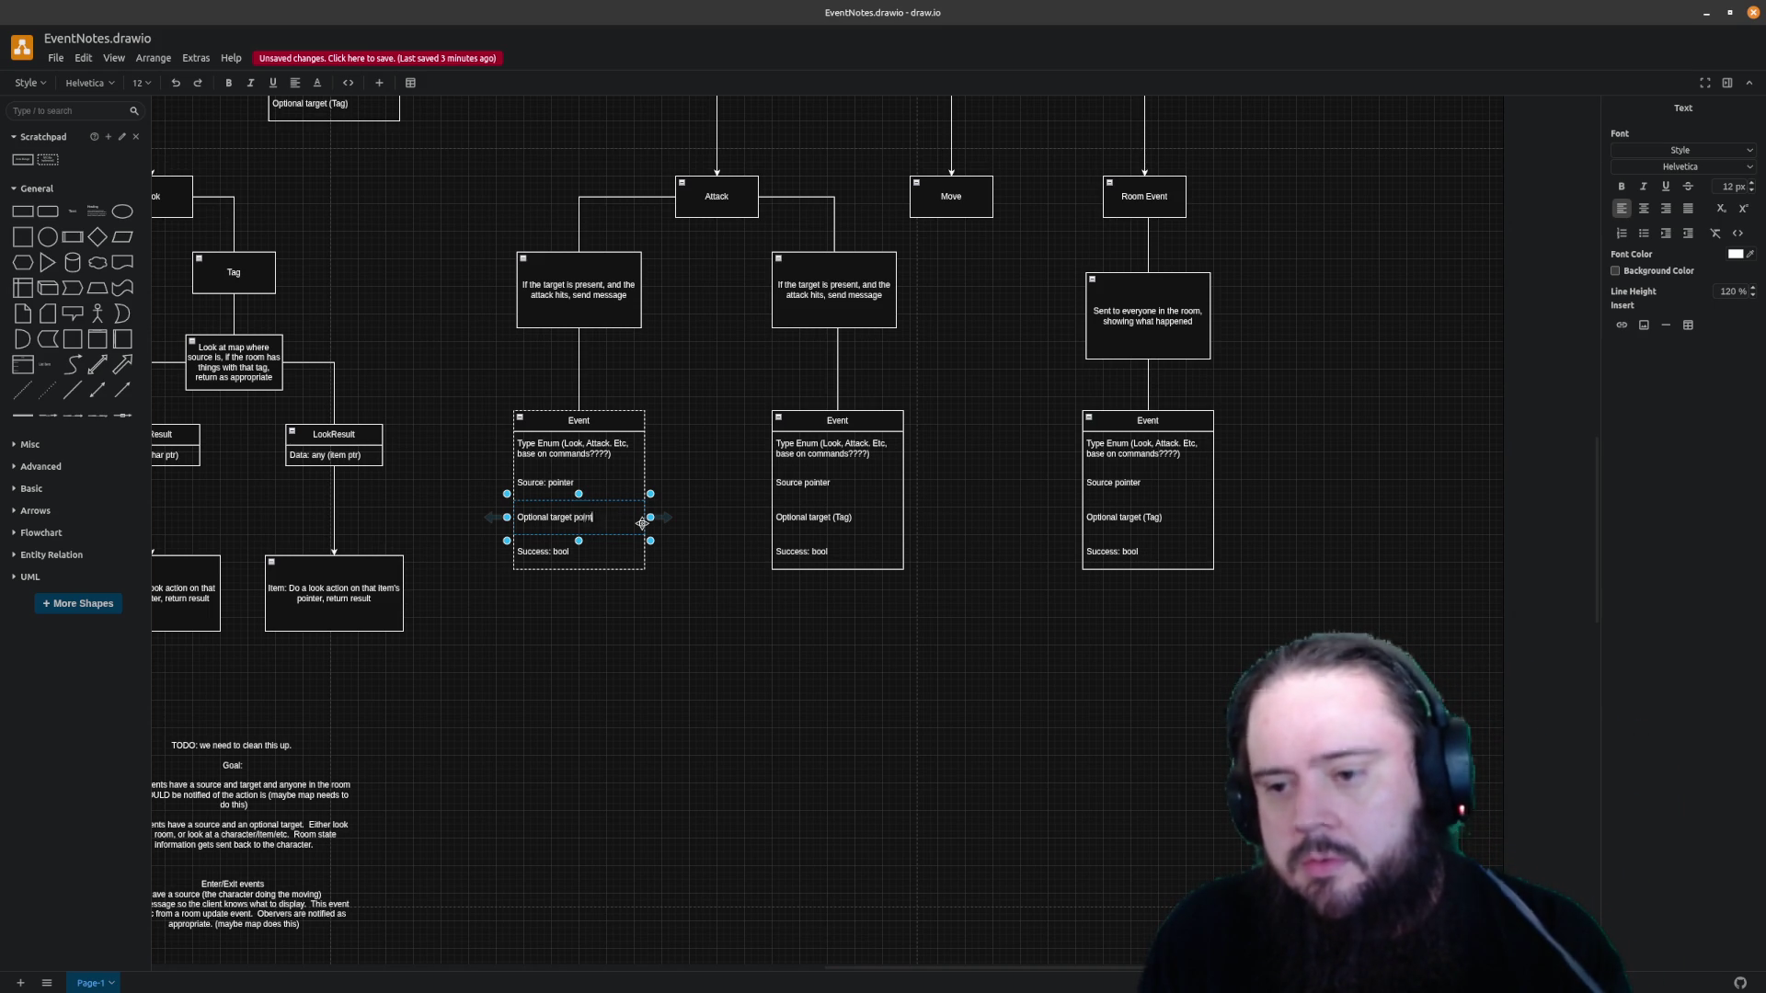
{"action": "type", "text": "ter"}
{"action": "left_click", "coordinate": [851, 511]}
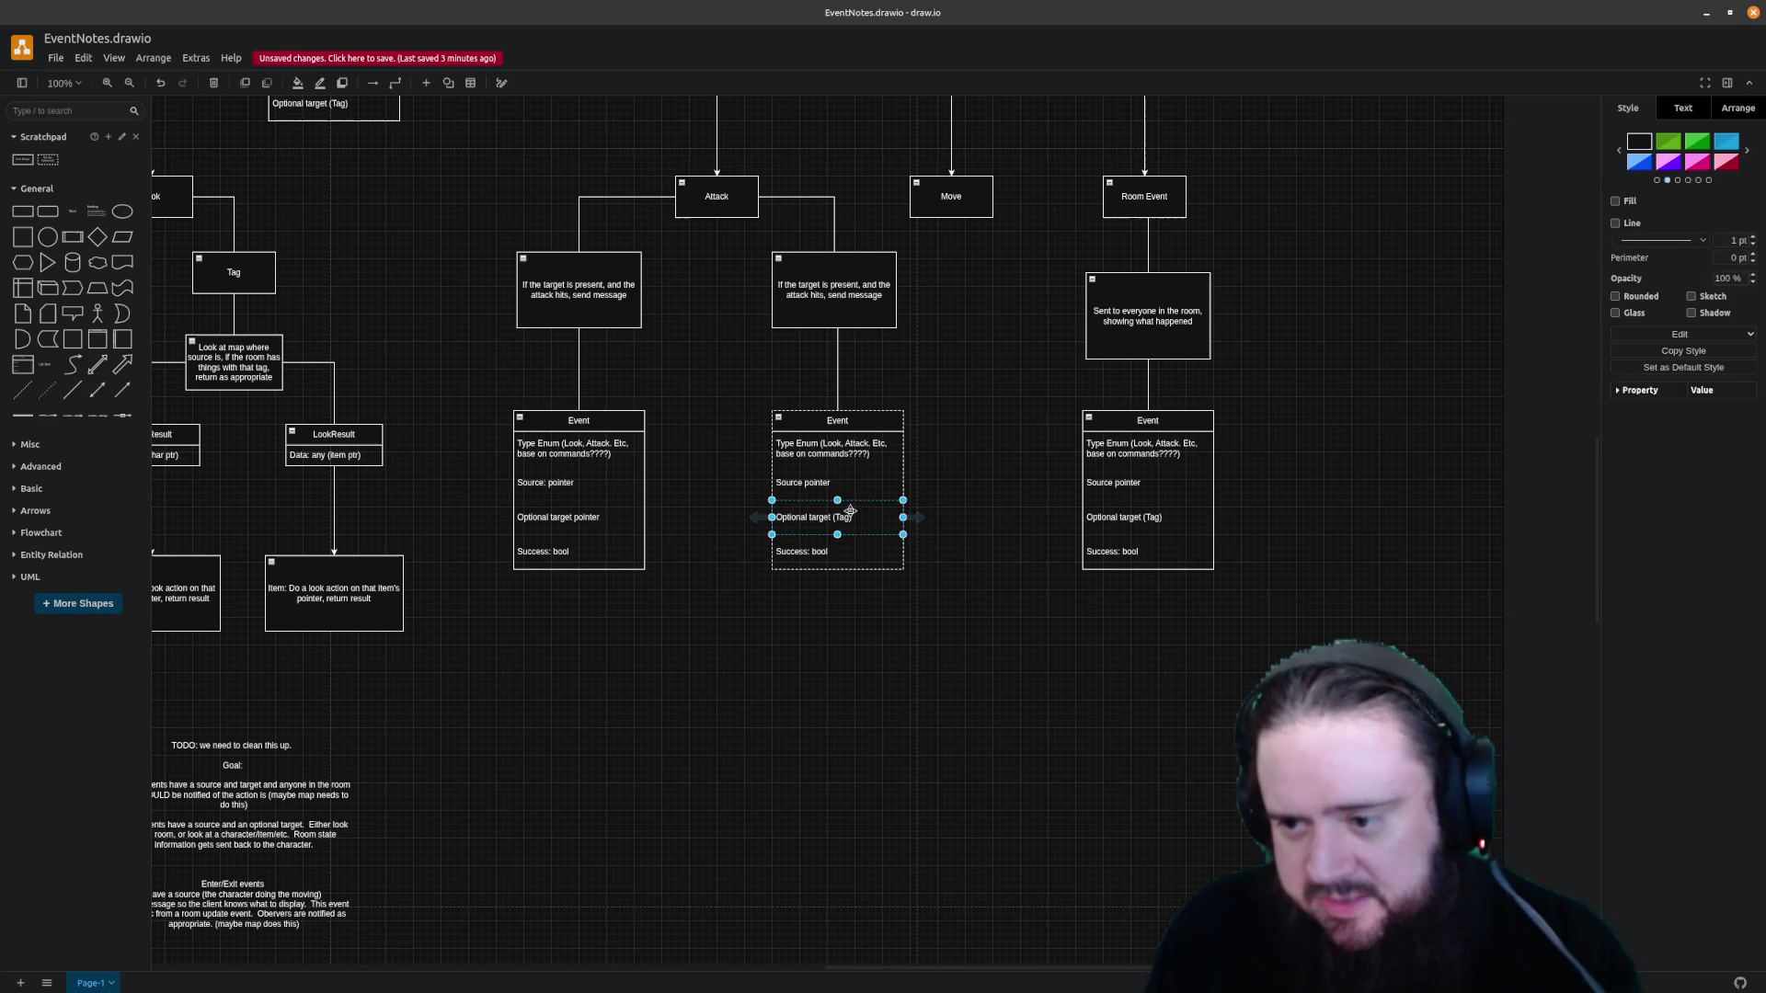
{"action": "double_click", "coordinate": [847, 517]}
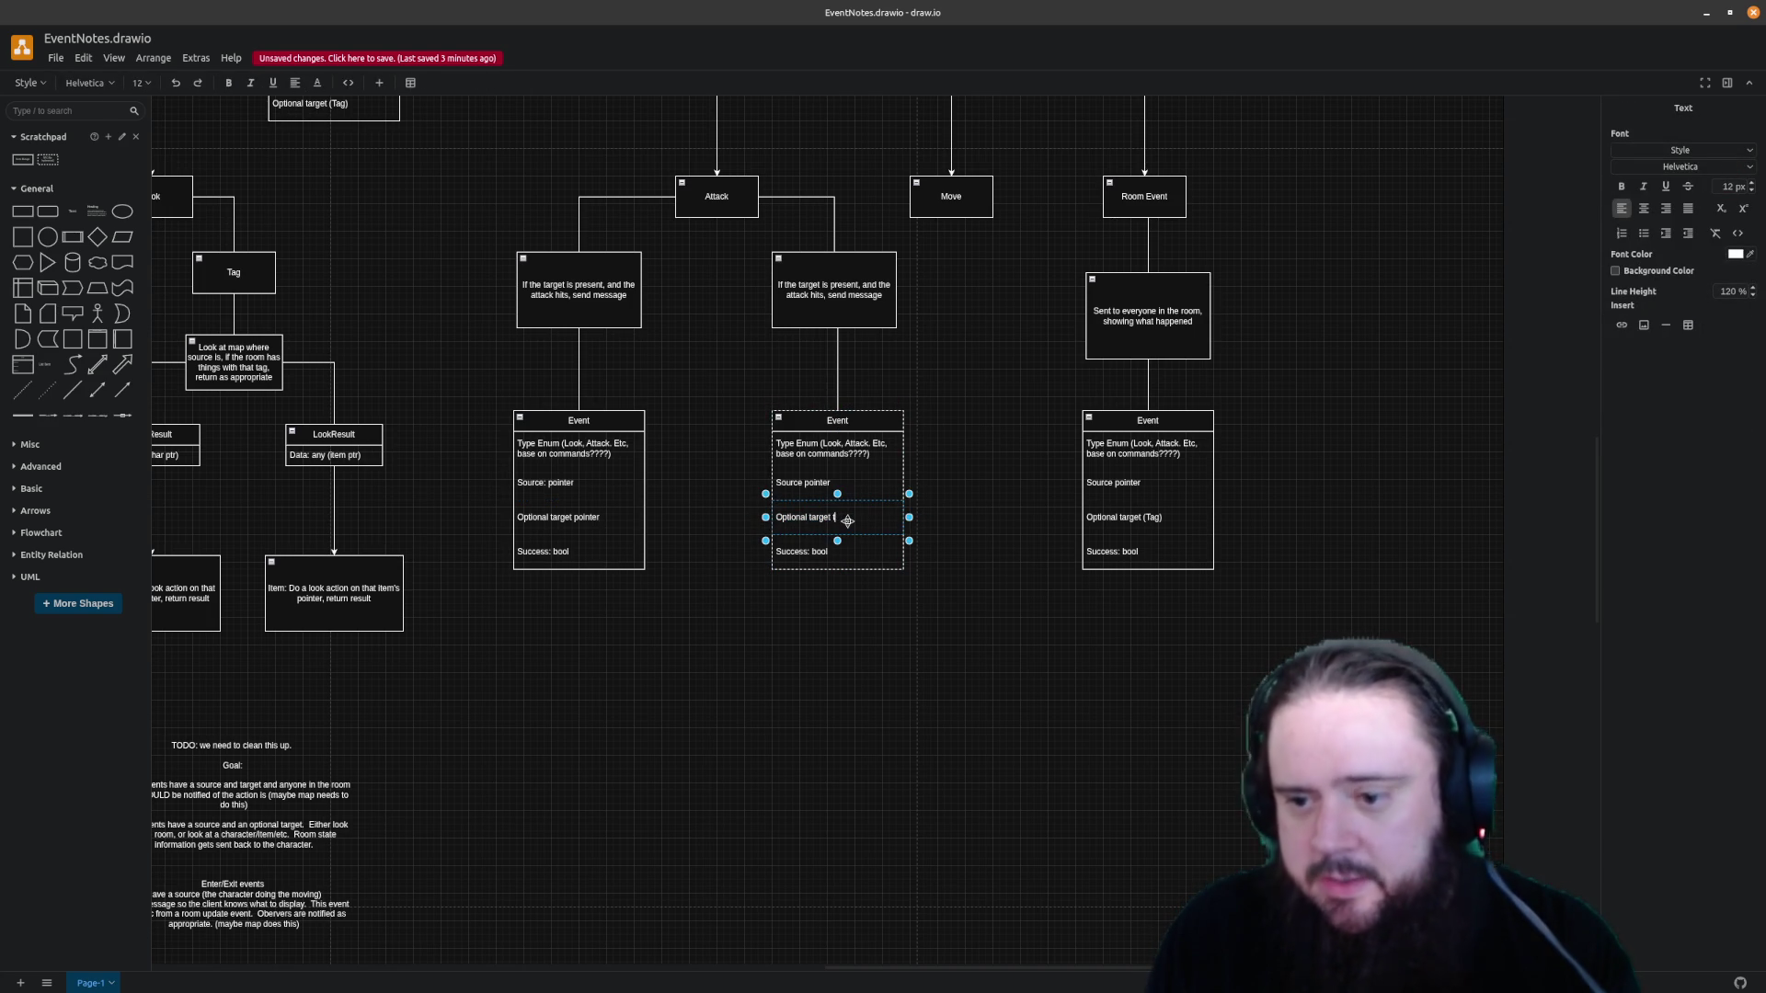
{"action": "type", "text": "target "}
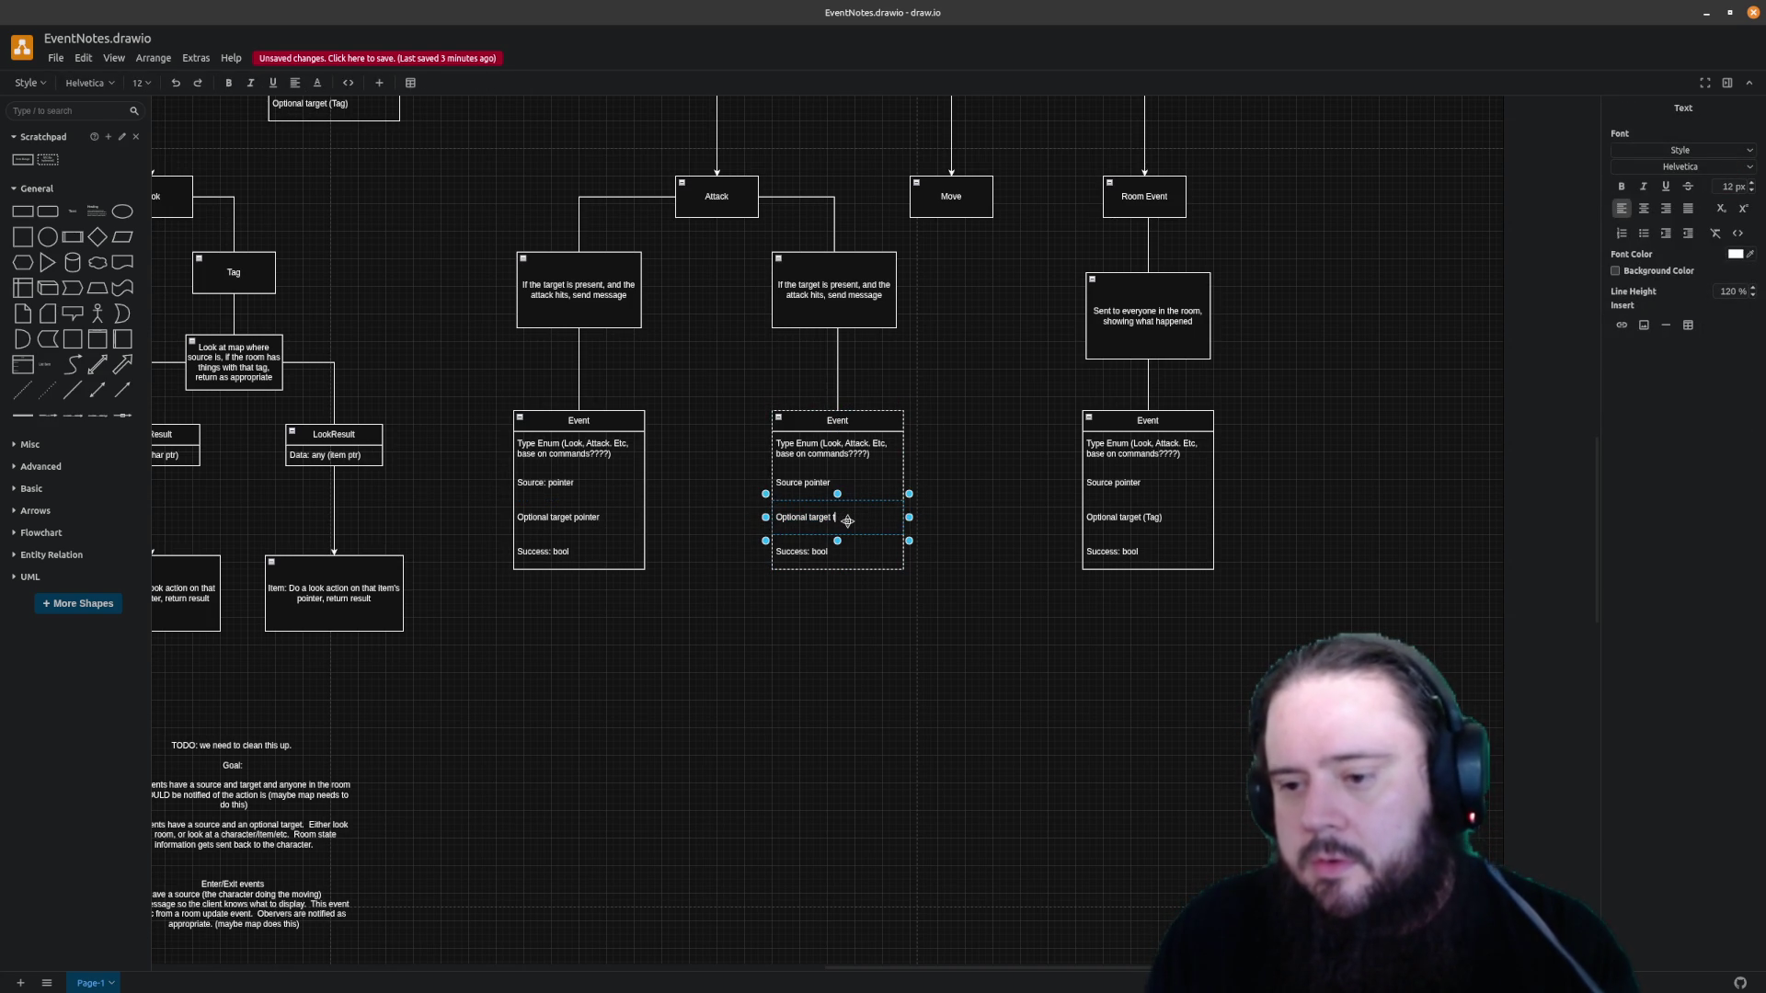
{"action": "type", "text": "pointer"}
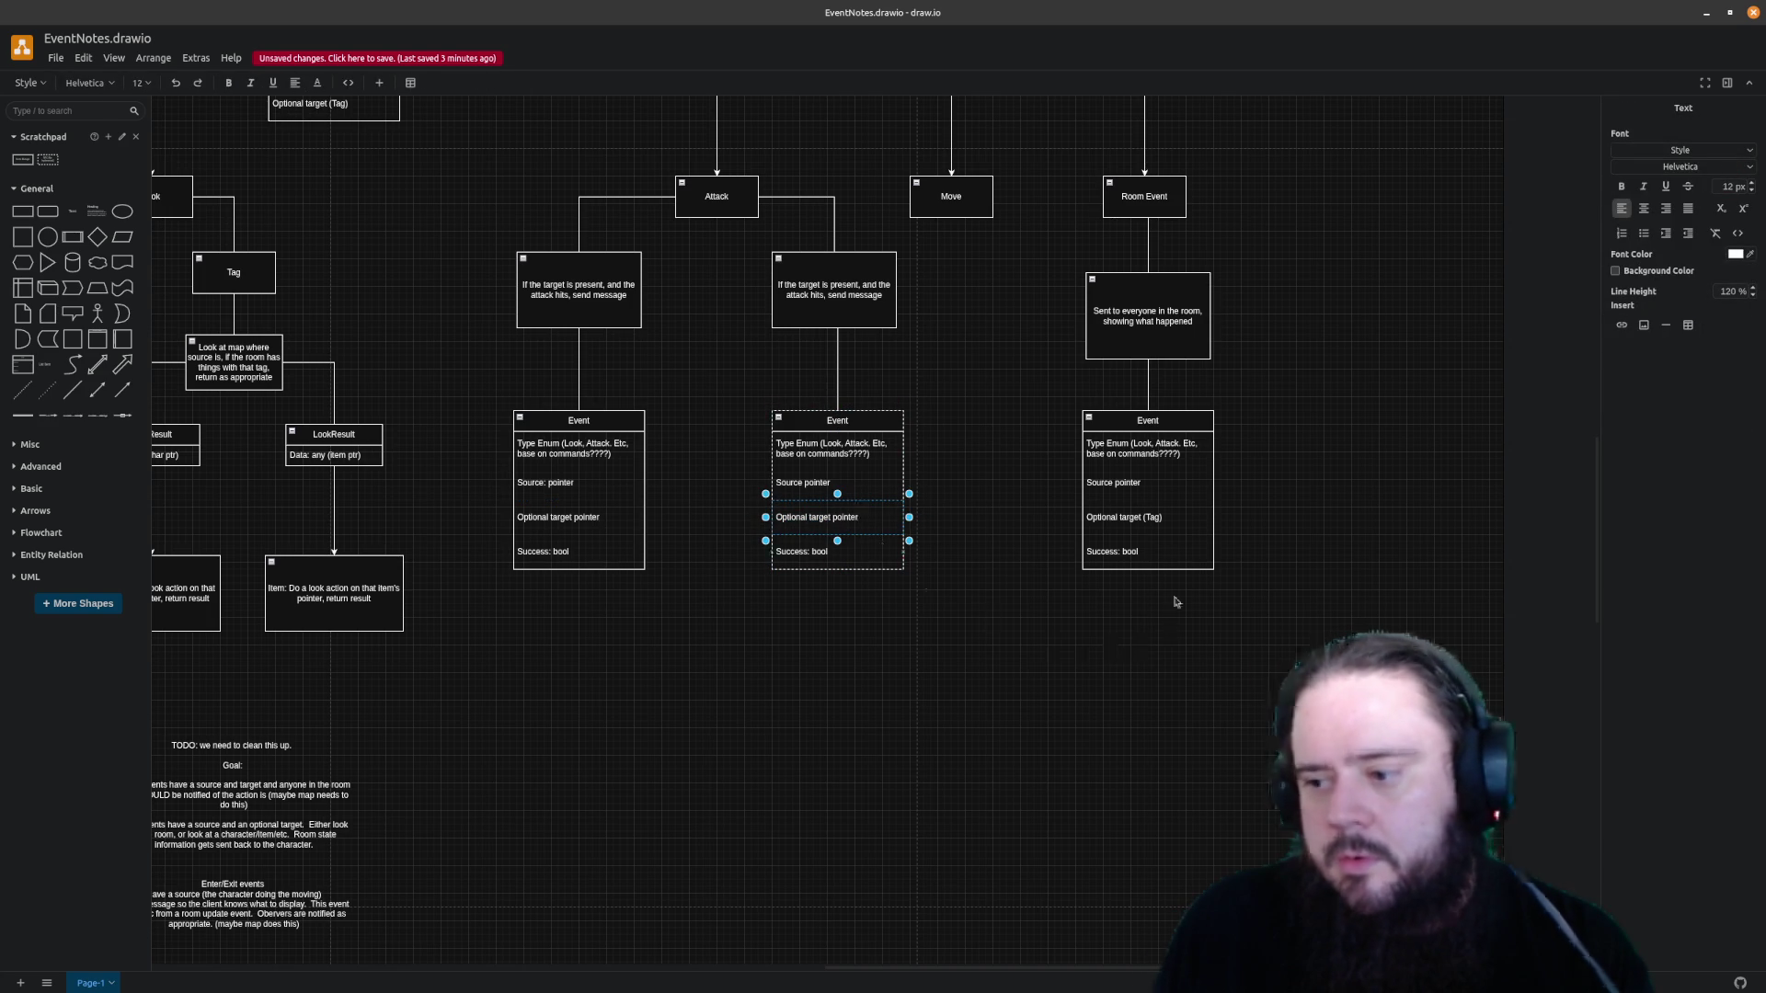
{"action": "left_click", "coordinate": [1178, 517]}
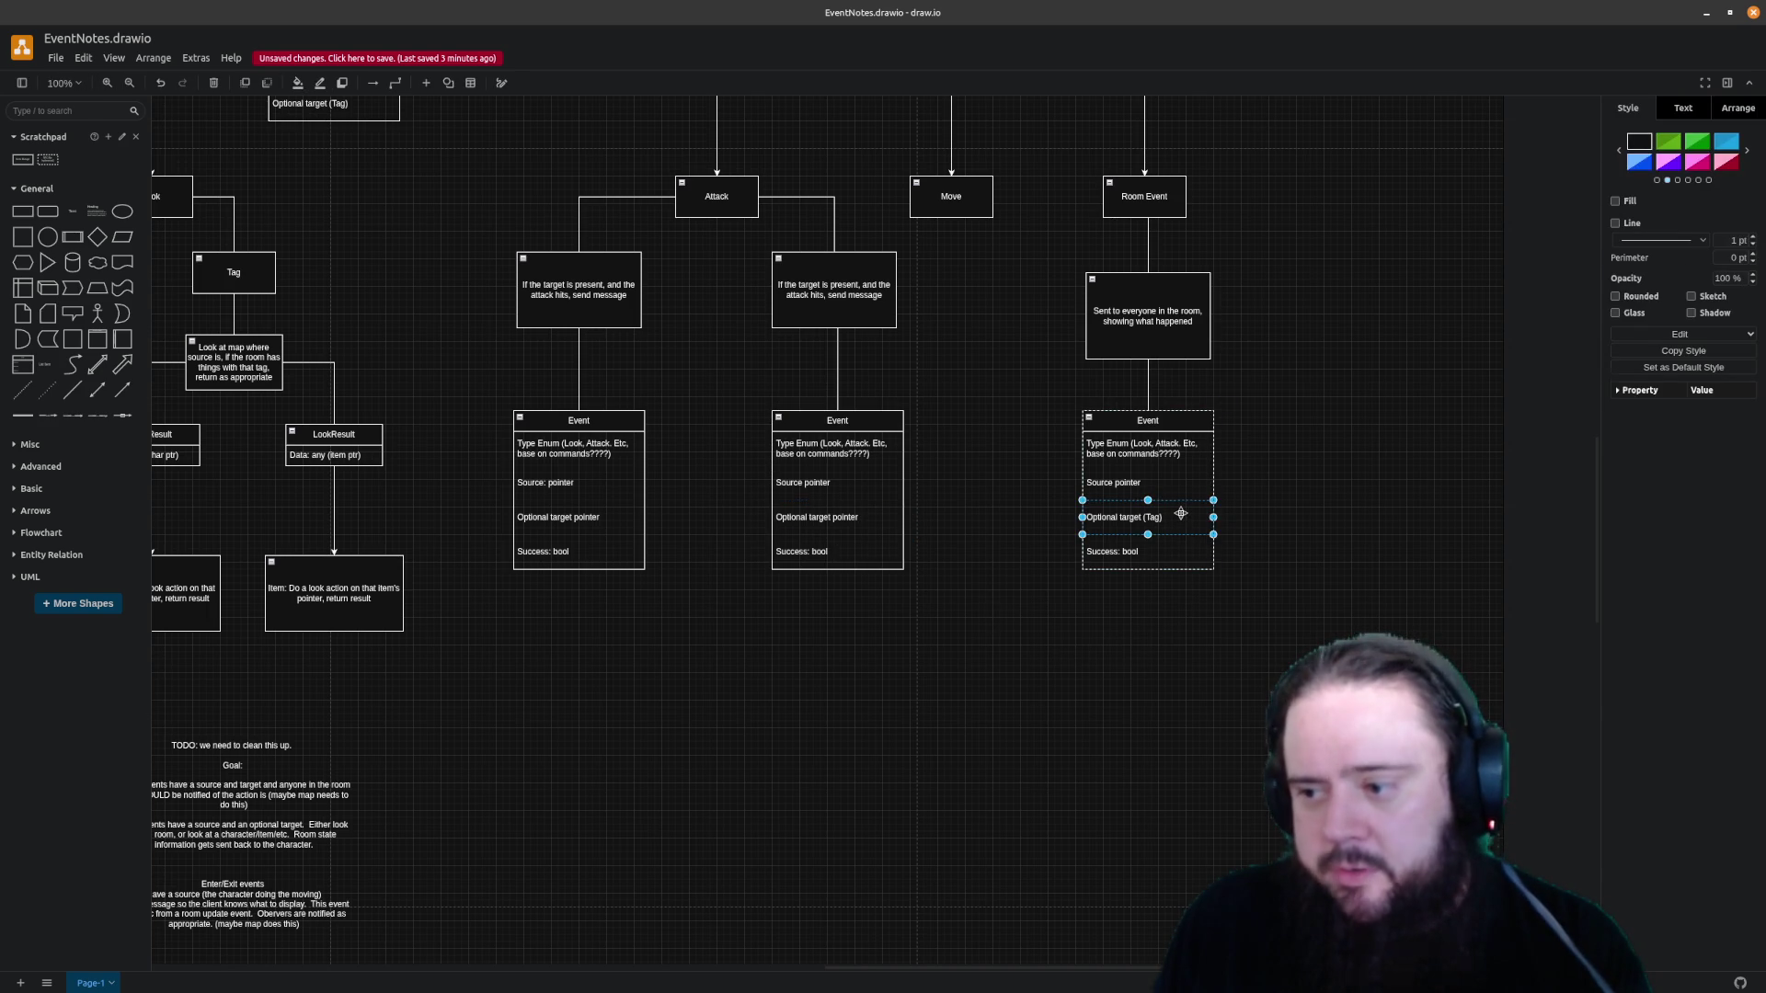
{"action": "double_click", "coordinate": [1181, 514]}
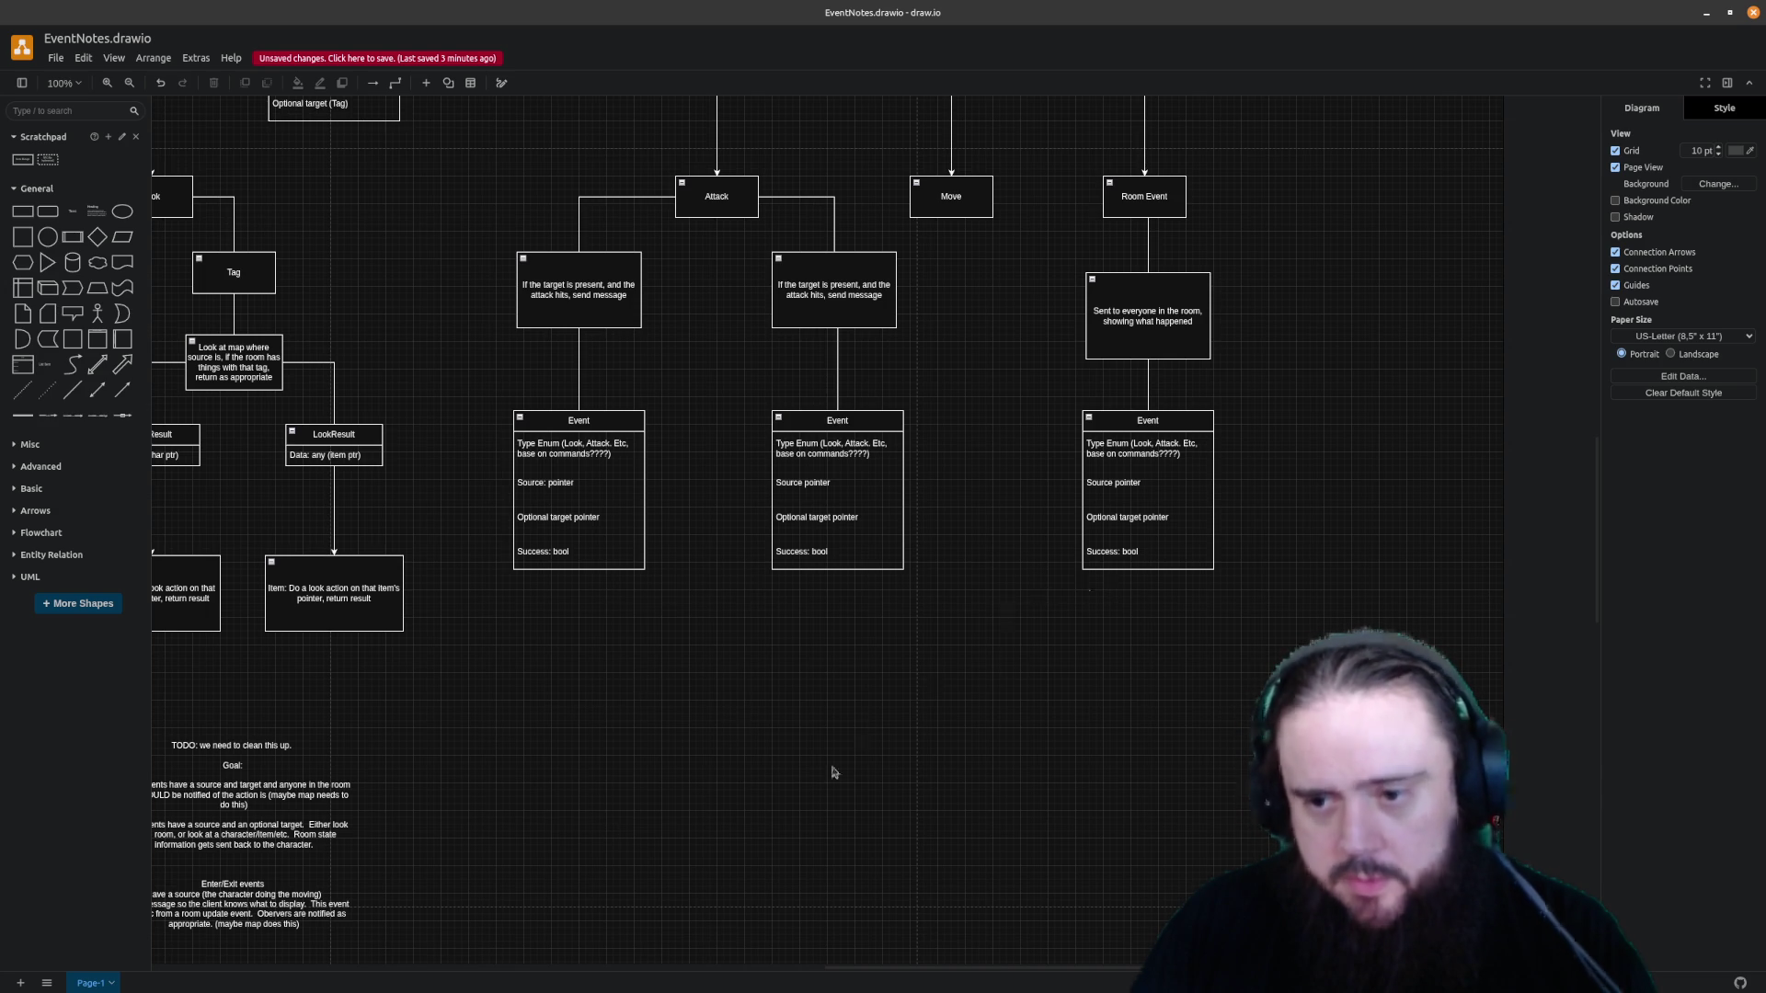
{"action": "scroll", "coordinate": [869, 971], "scroll_direction": "left", "scroll_amount": 3}
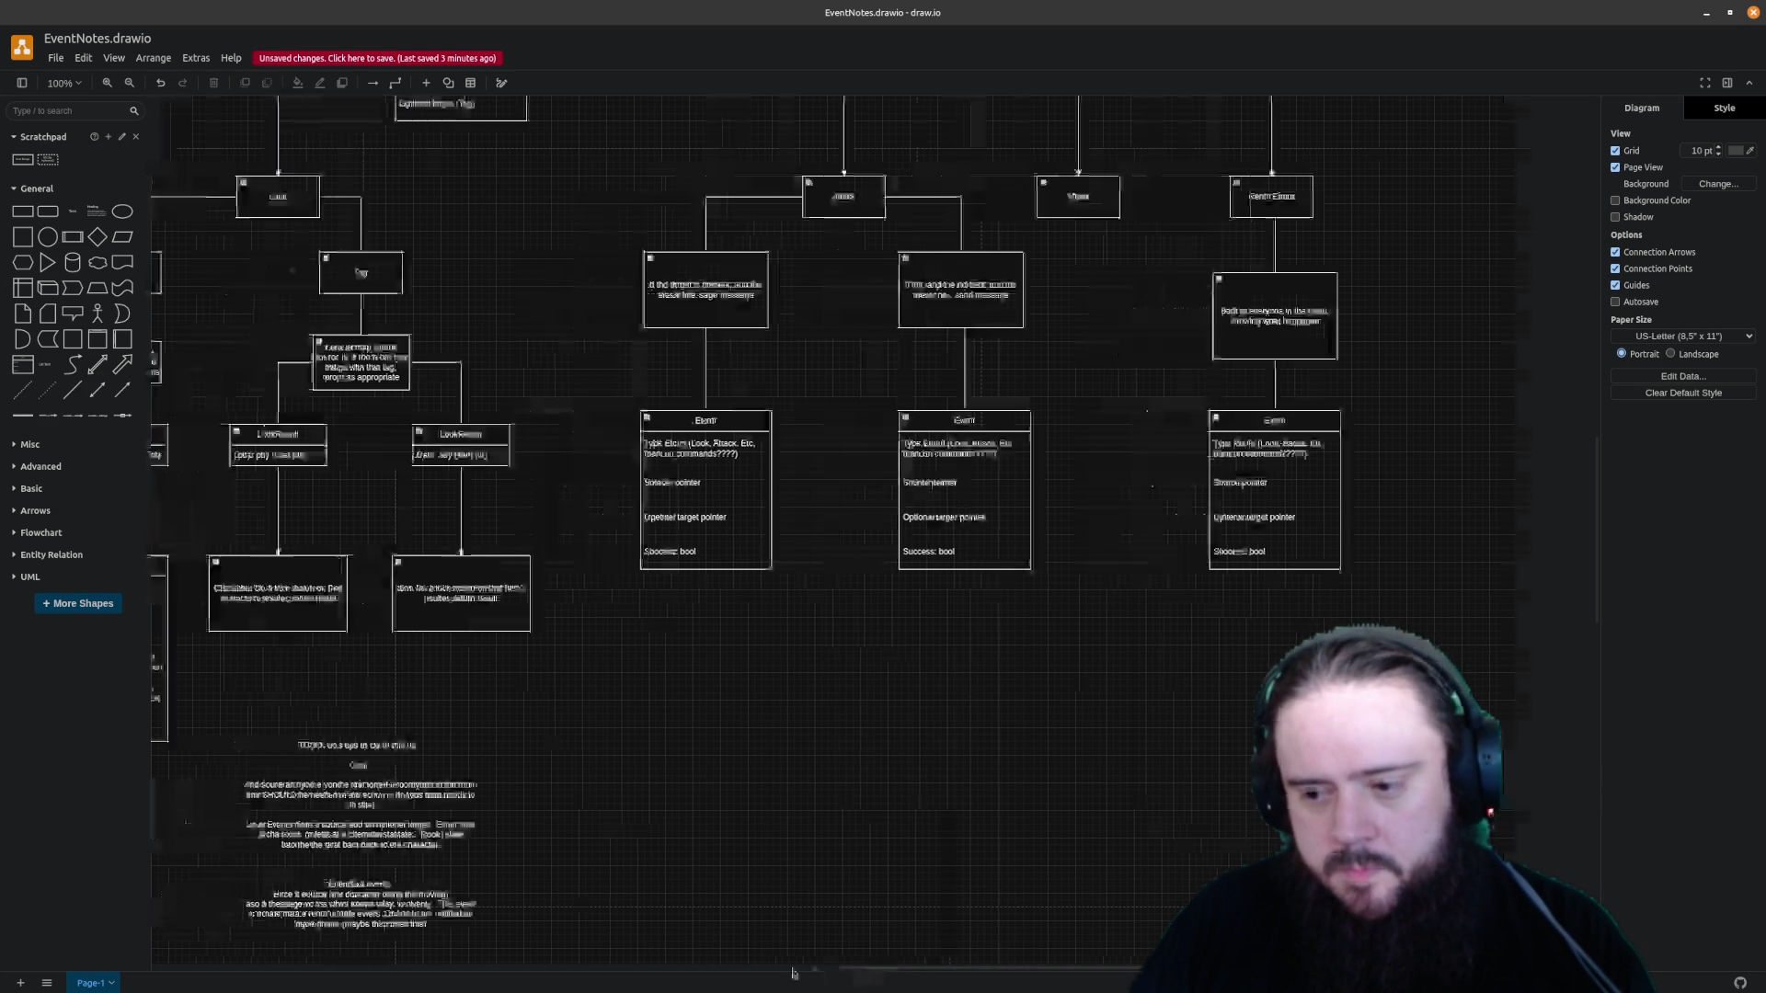
{"action": "scroll", "coordinate": [734, 773], "scroll_direction": "up", "scroll_amount": 5}
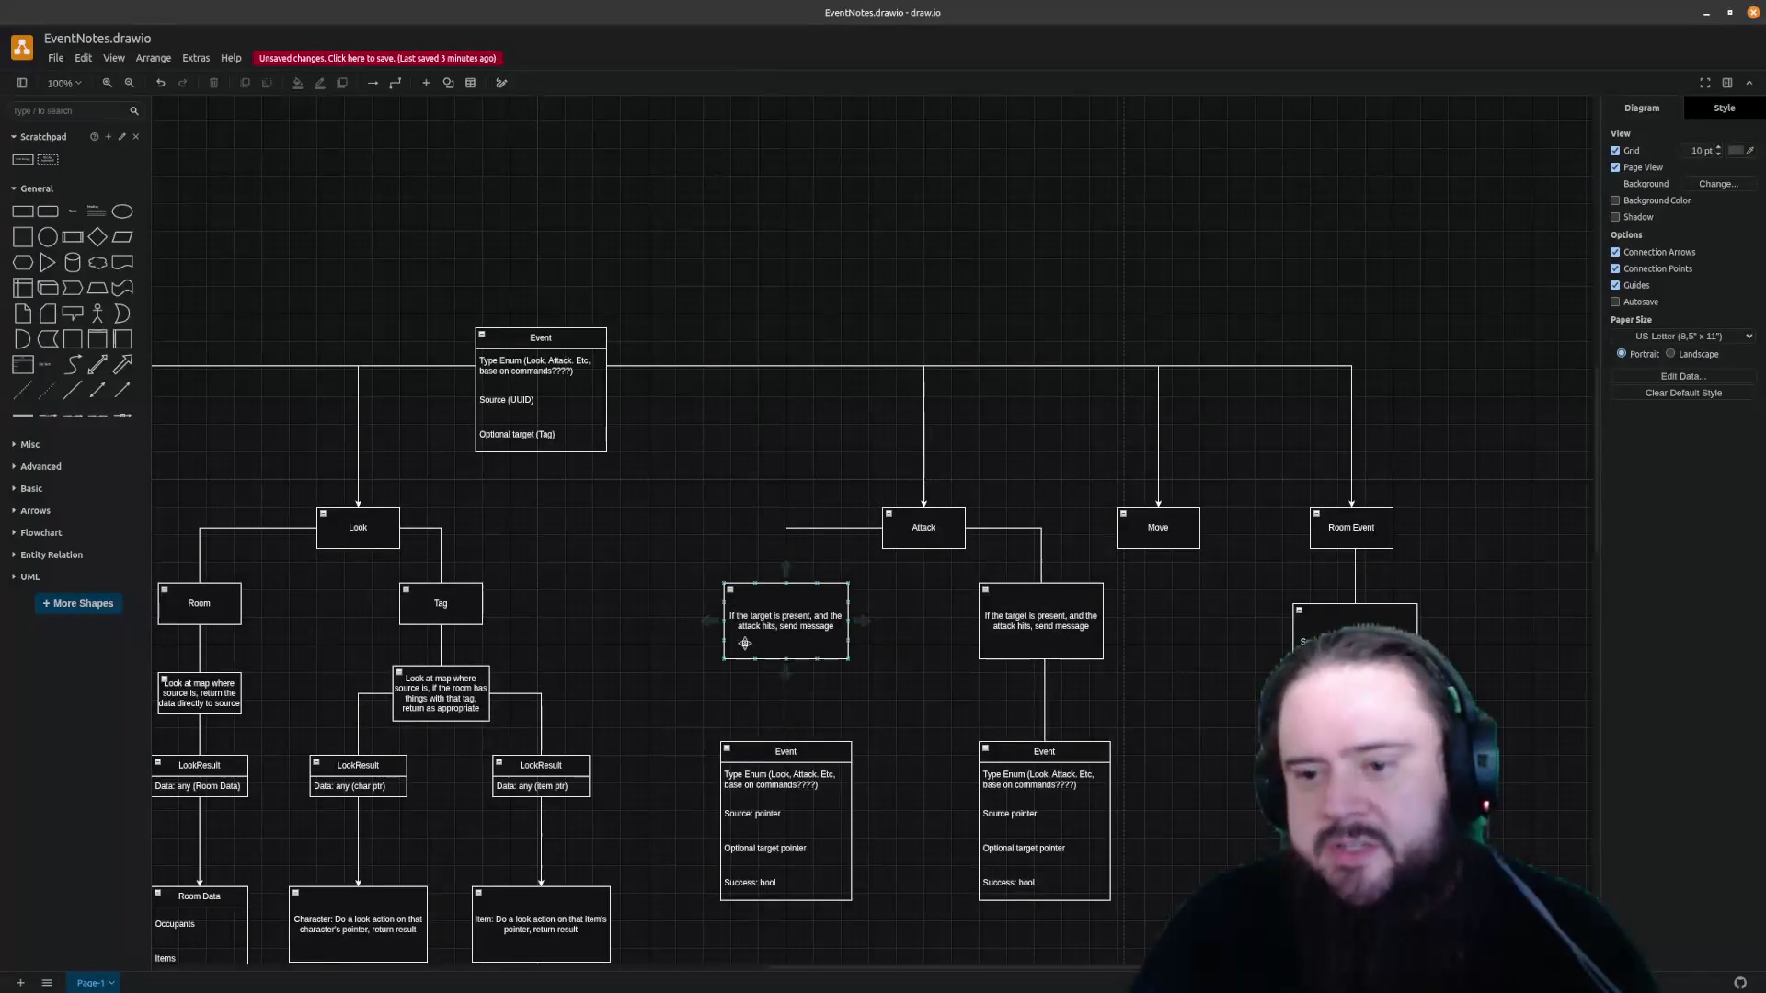
Reword the right Attack note to say the attack misses instead of hits
{"action": "left_click", "coordinate": [783, 750]}
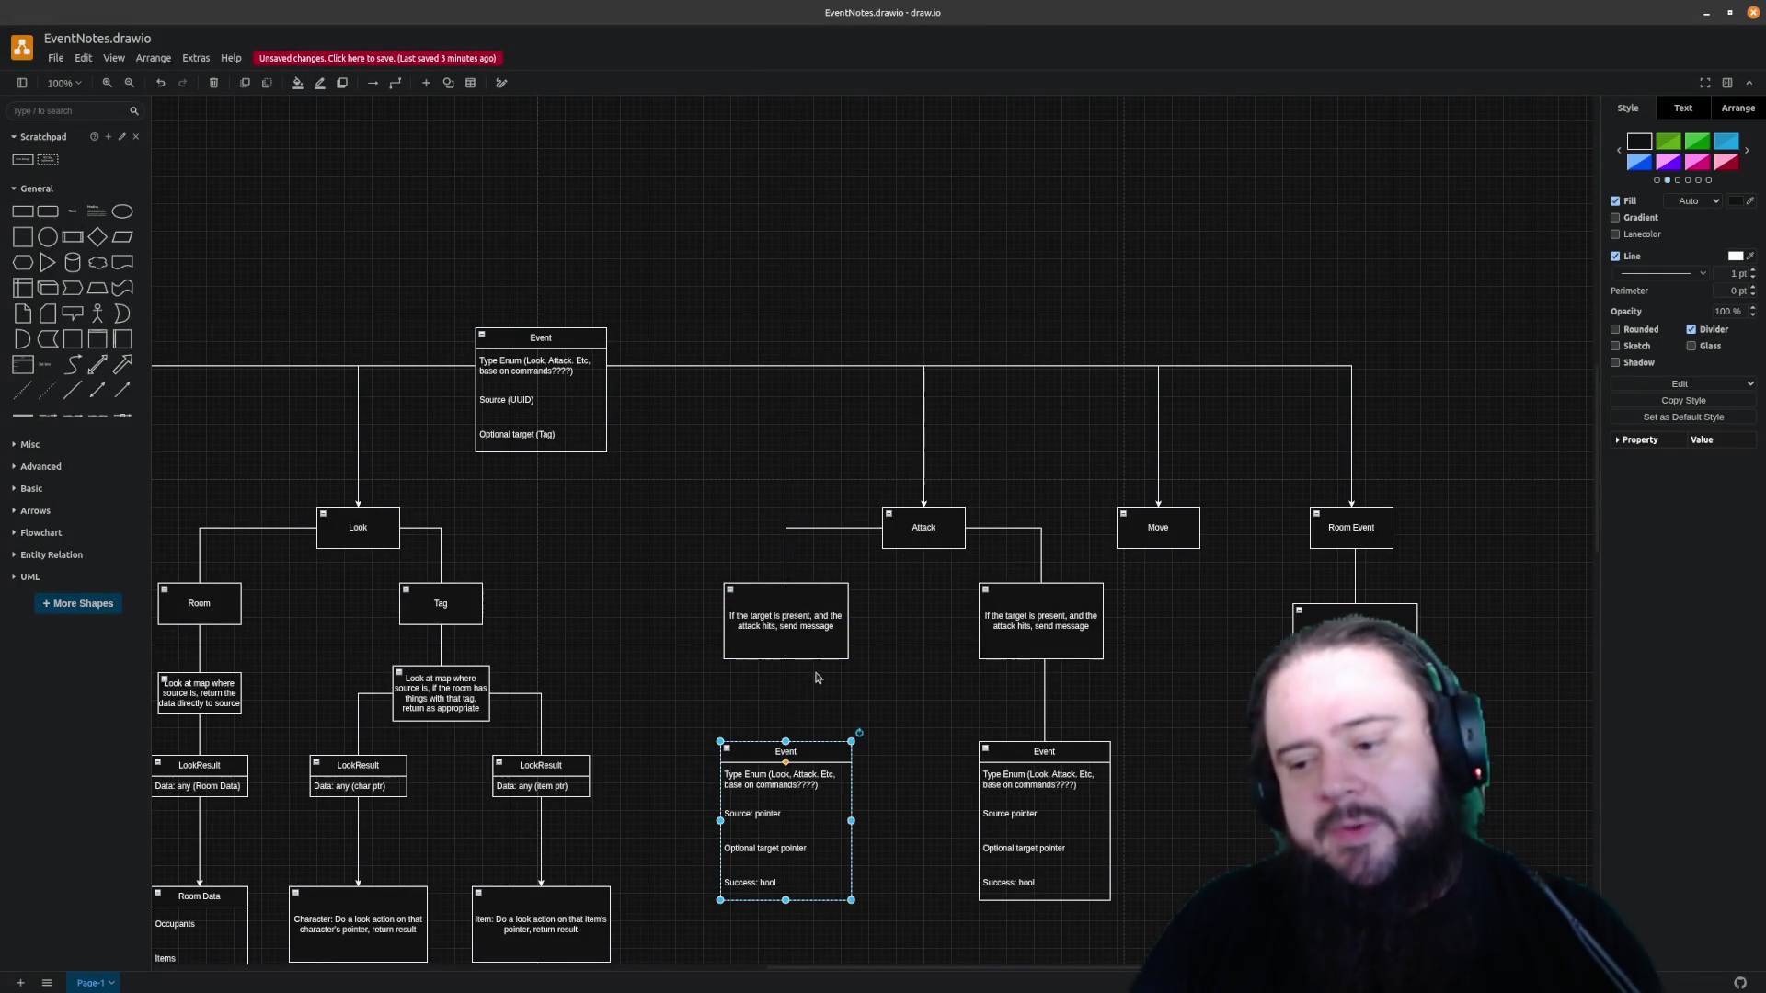
{"action": "scroll", "coordinate": [816, 678], "scroll_direction": "down", "scroll_amount": 3}
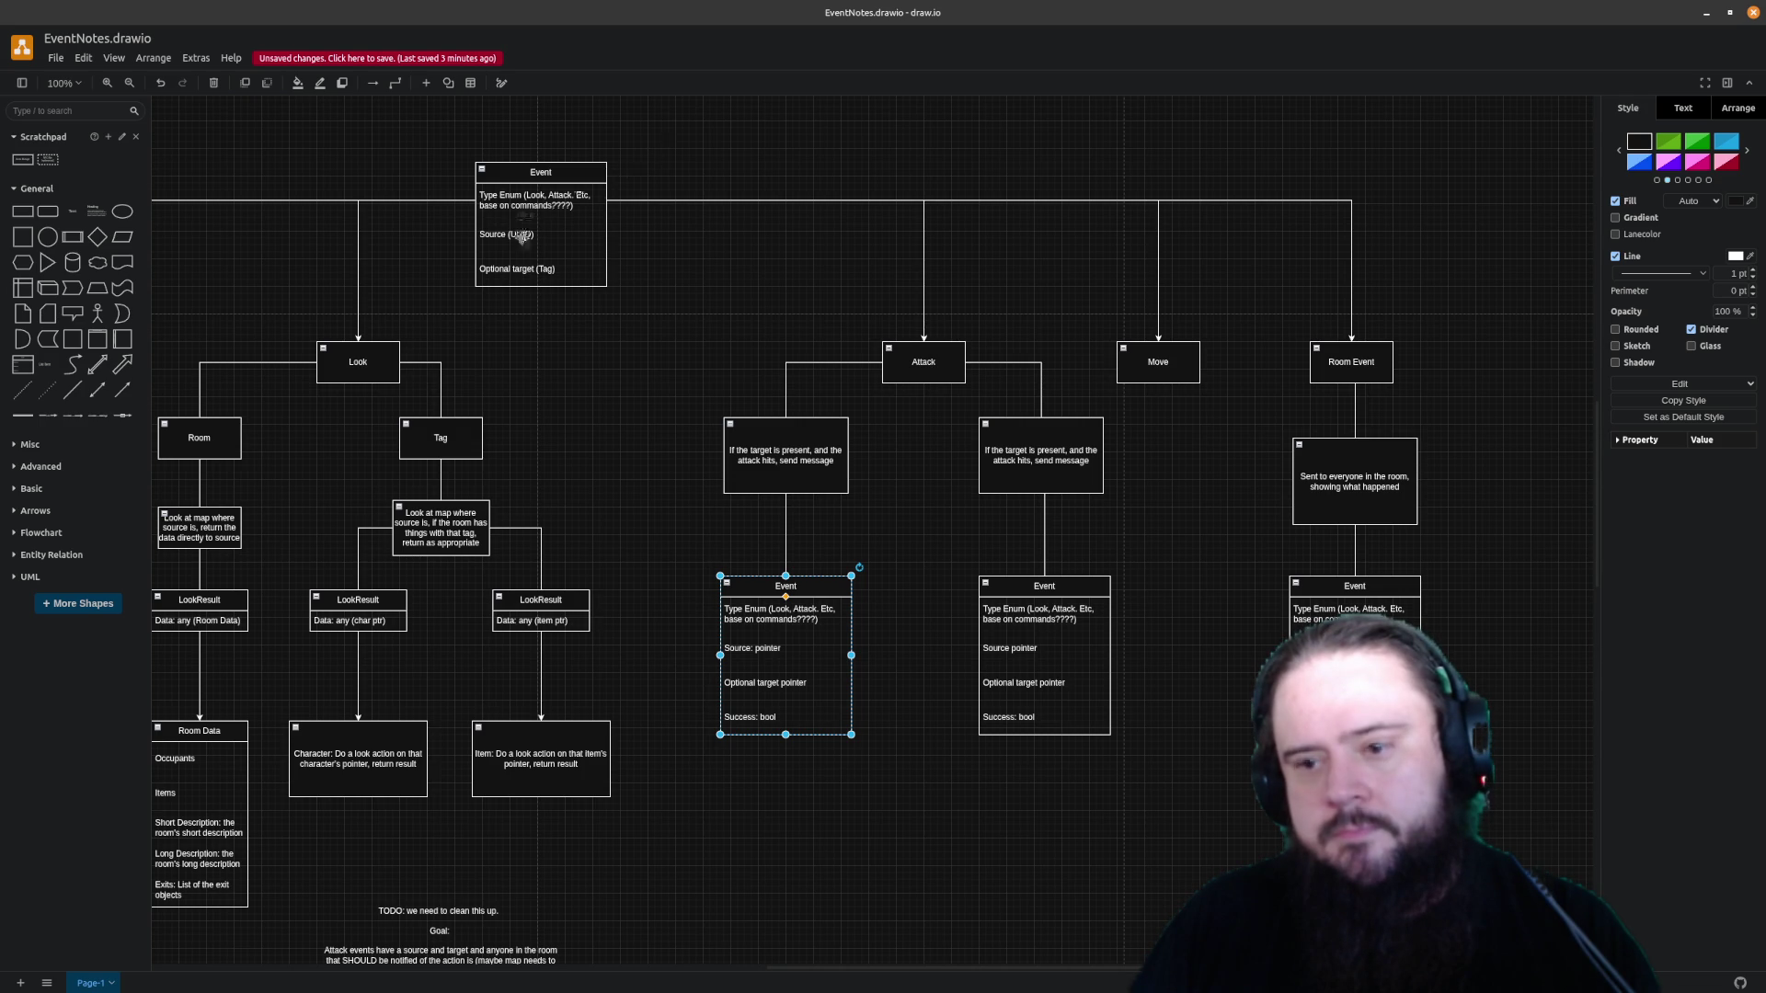
{"action": "left_click", "coordinate": [550, 329]}
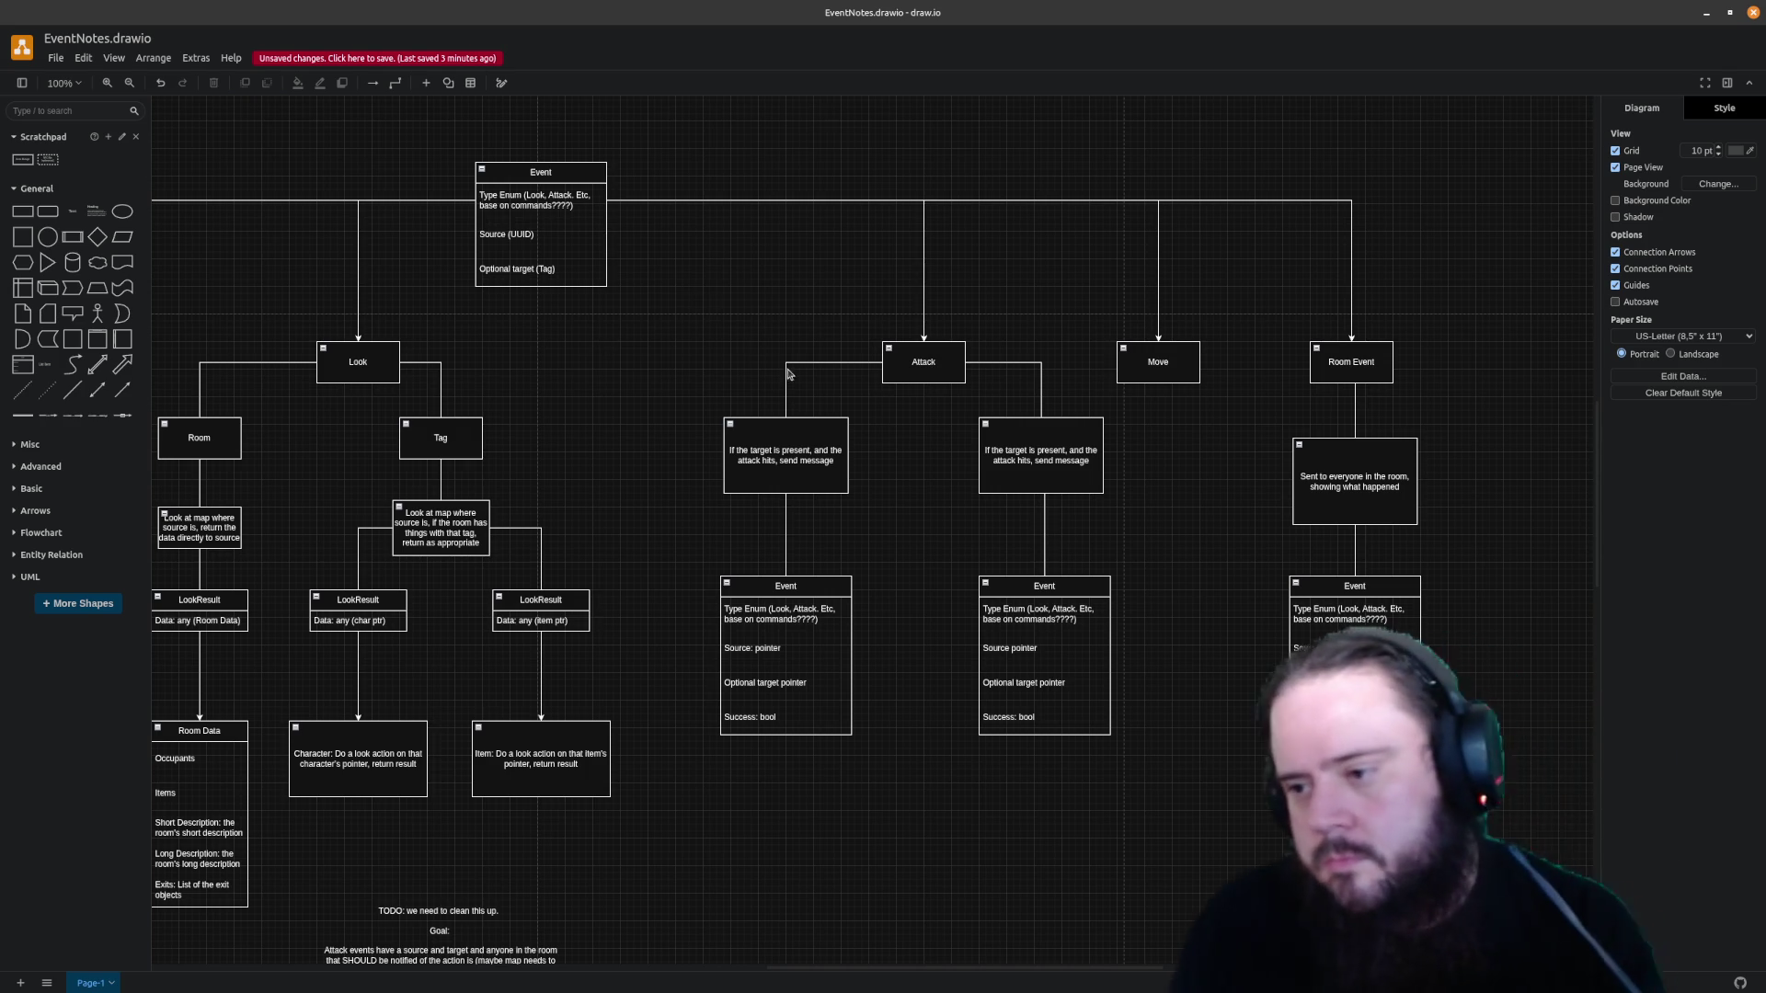
{"action": "double_click", "coordinate": [1002, 475]}
{"action": "left_click", "coordinate": [1033, 462]}
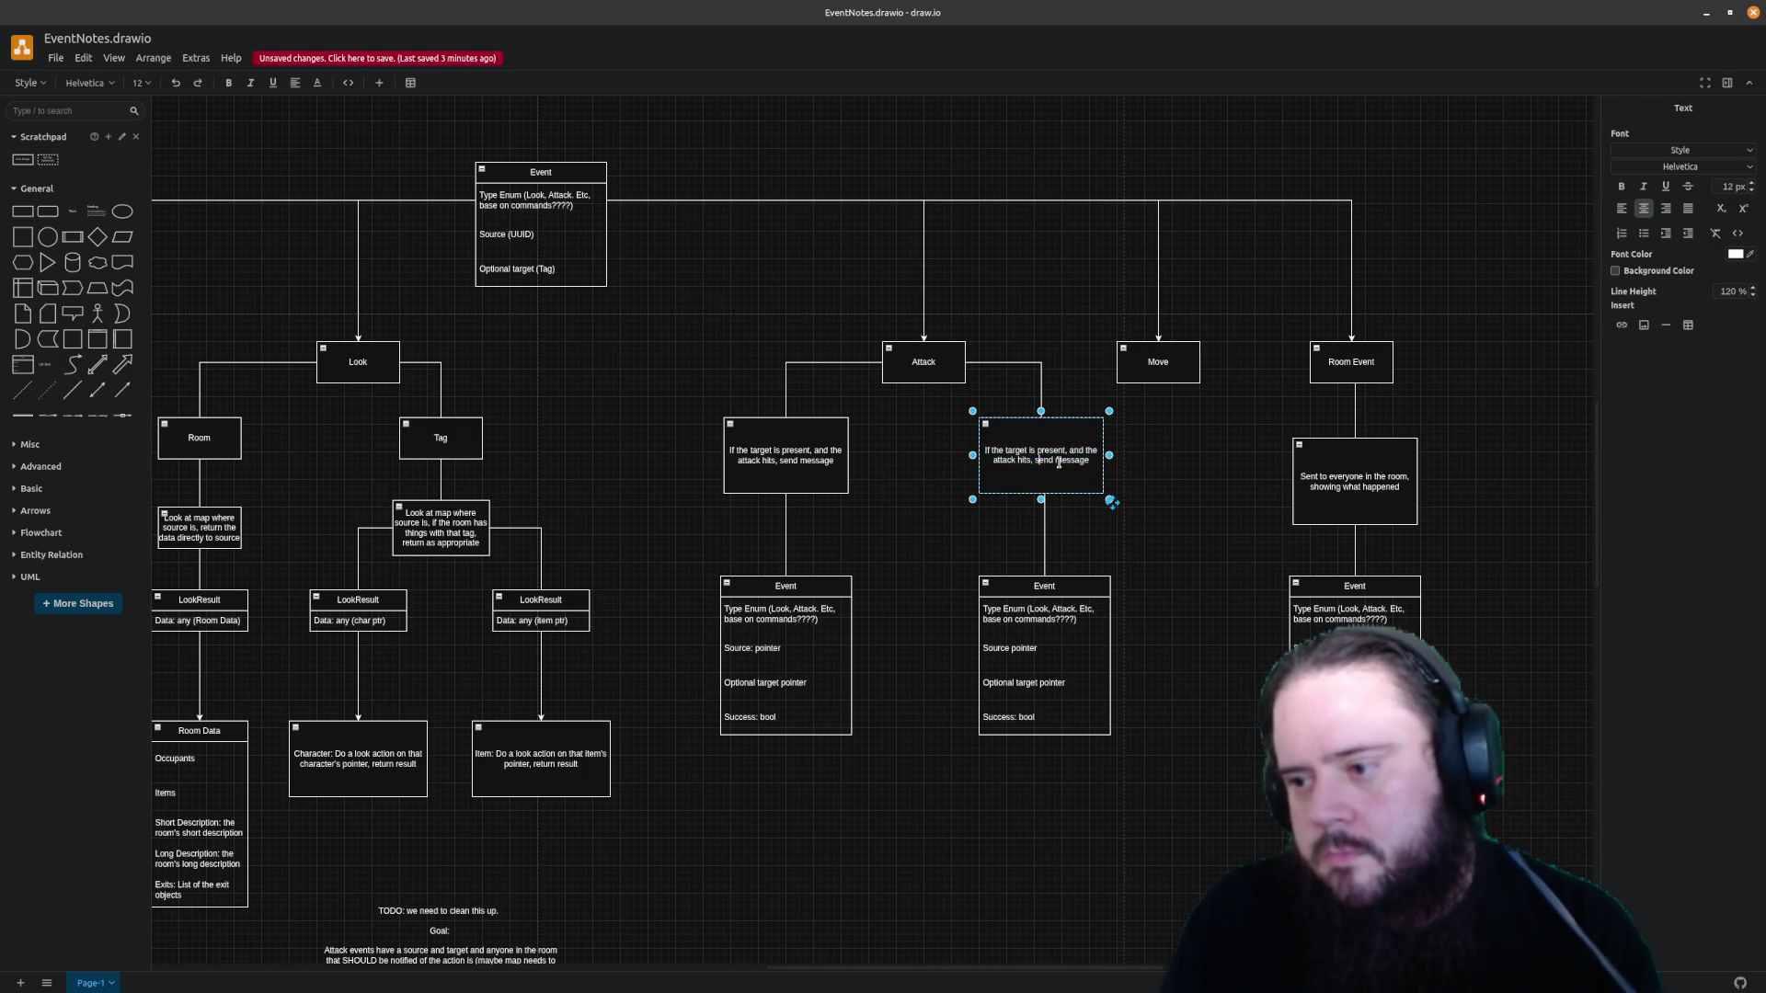
{"action": "key", "text": "BackSpace"}
{"action": "key", "text": "BackSpace"}
{"action": "key", "text": "BackSpace"}
{"action": "type", "text": "misses"}
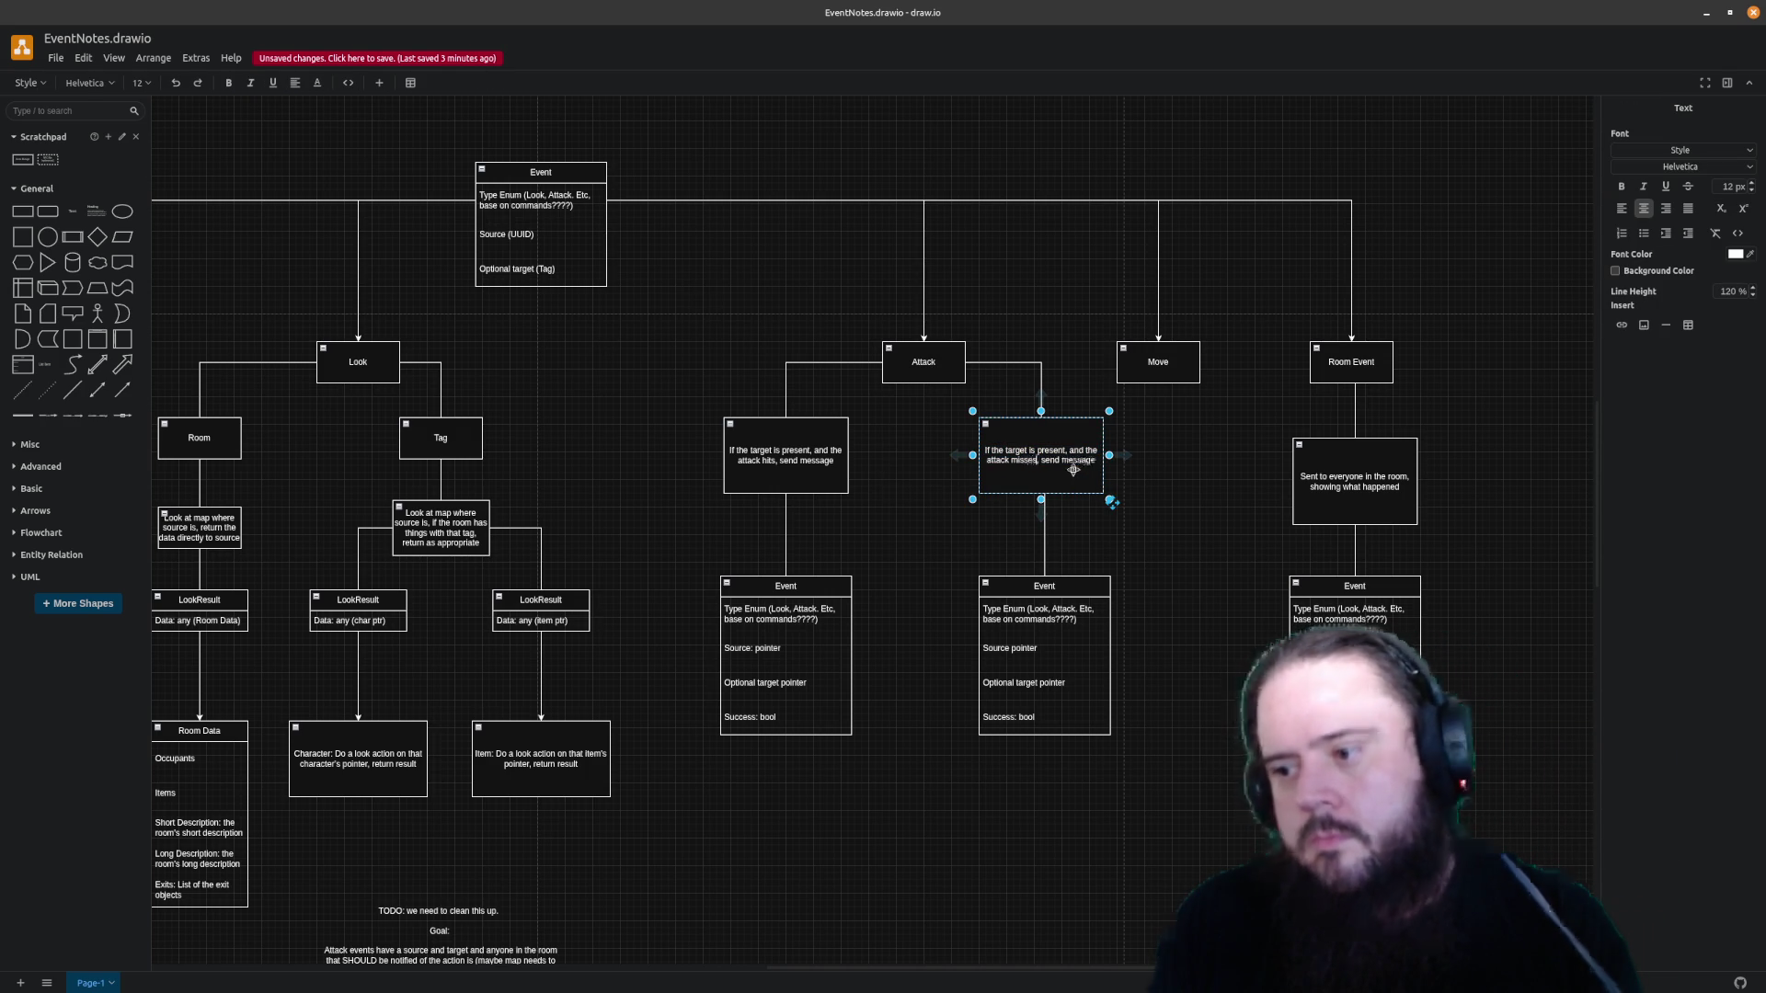
{"action": "left_click", "coordinate": [1173, 463]}
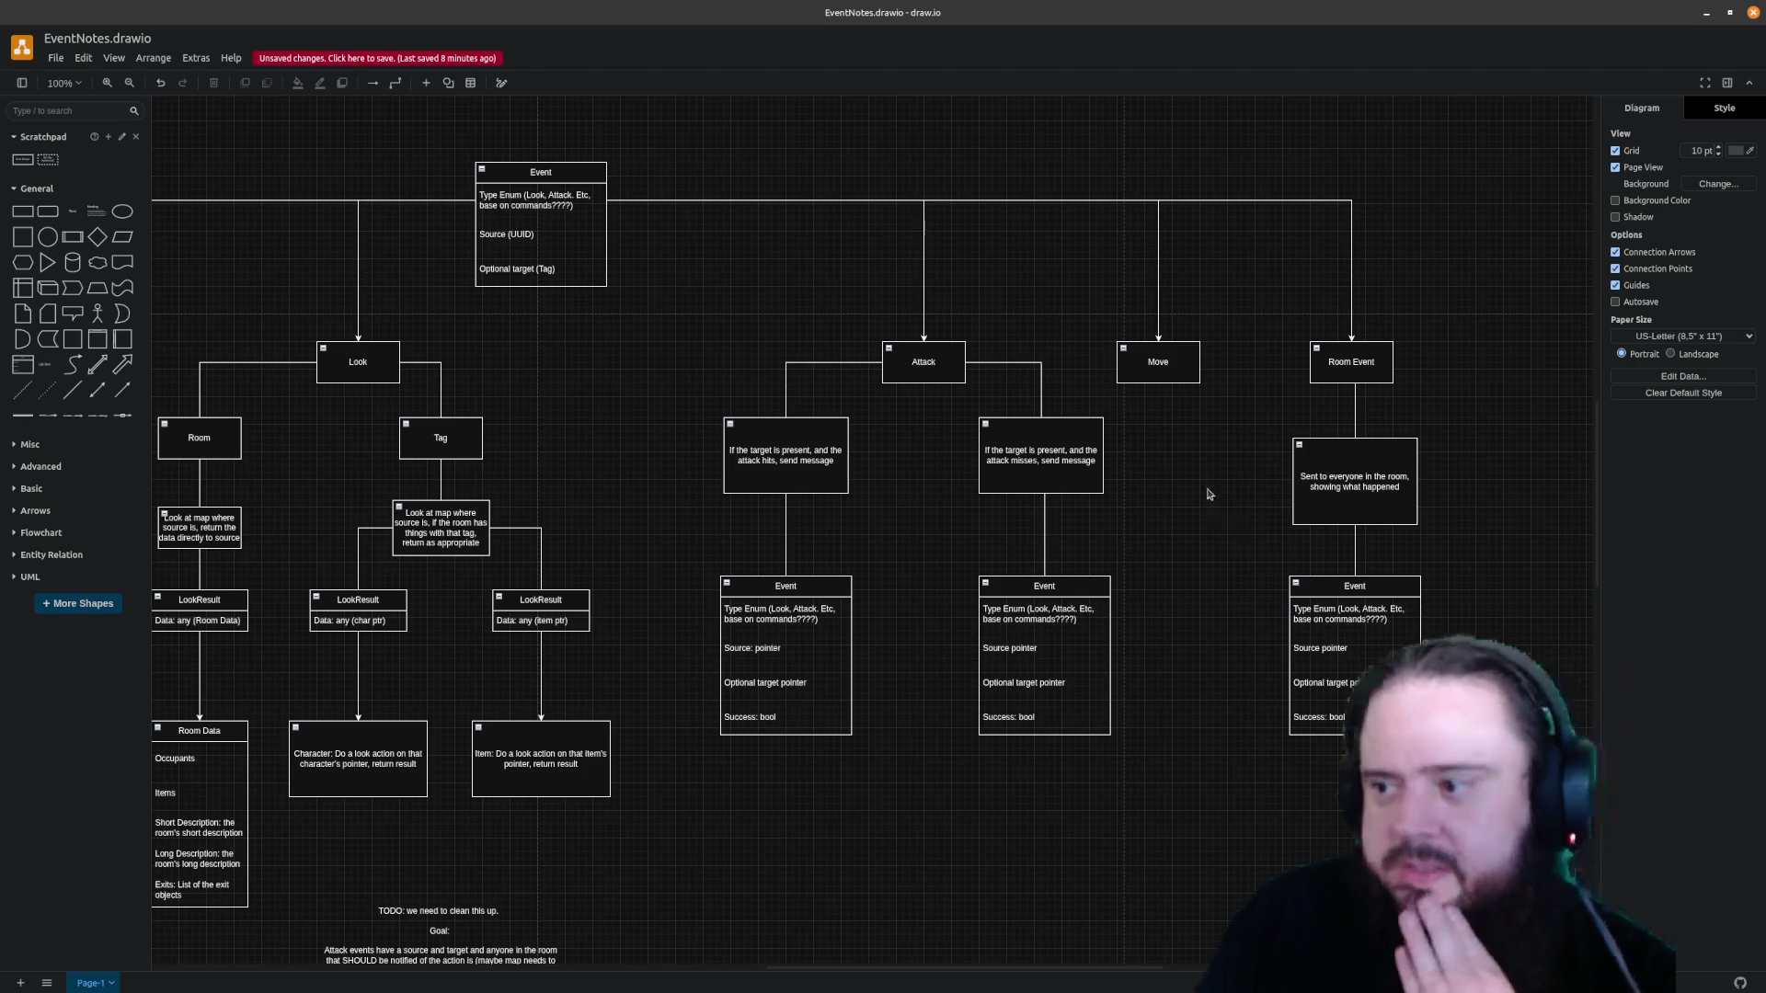
Undo the accidental connector reroute and shift the whole Room Event column further right
{"action": "left_click_drag", "start_coordinate": [1254, 200], "coordinate": [1246, 649]}
{"action": "key", "text": "ctrl+z"}
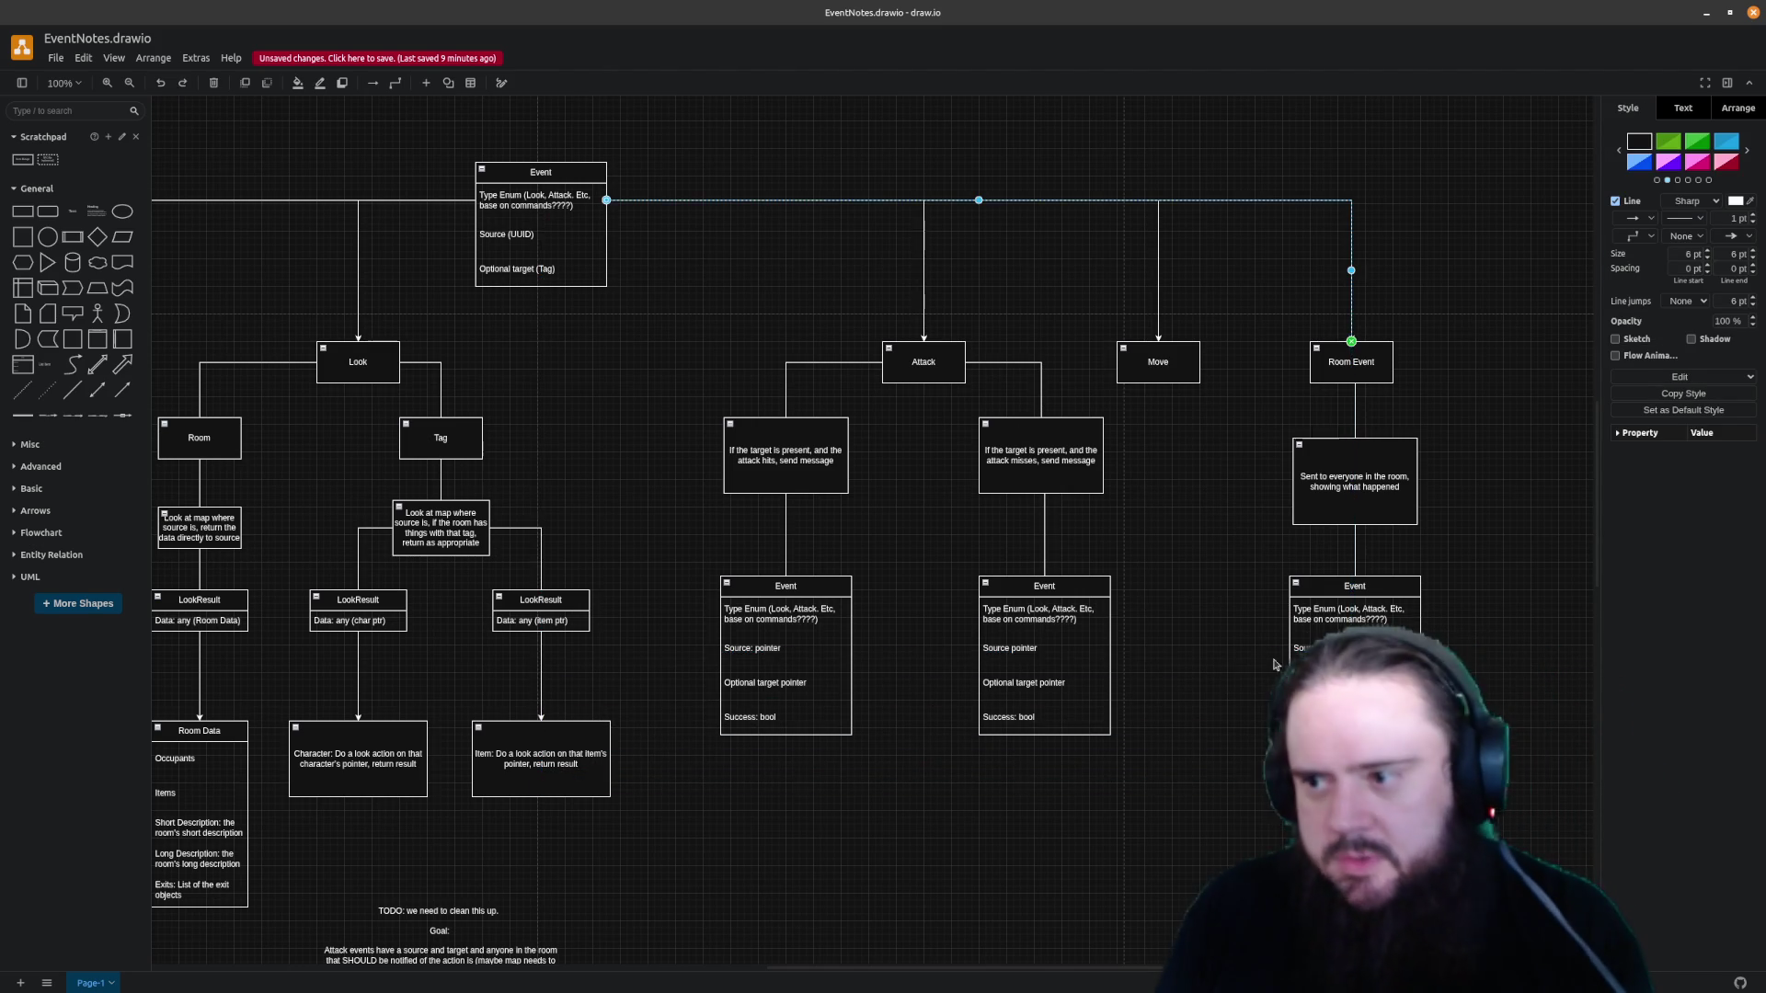
{"action": "left_click_drag", "start_coordinate": [1264, 269], "coordinate": [1493, 746]}
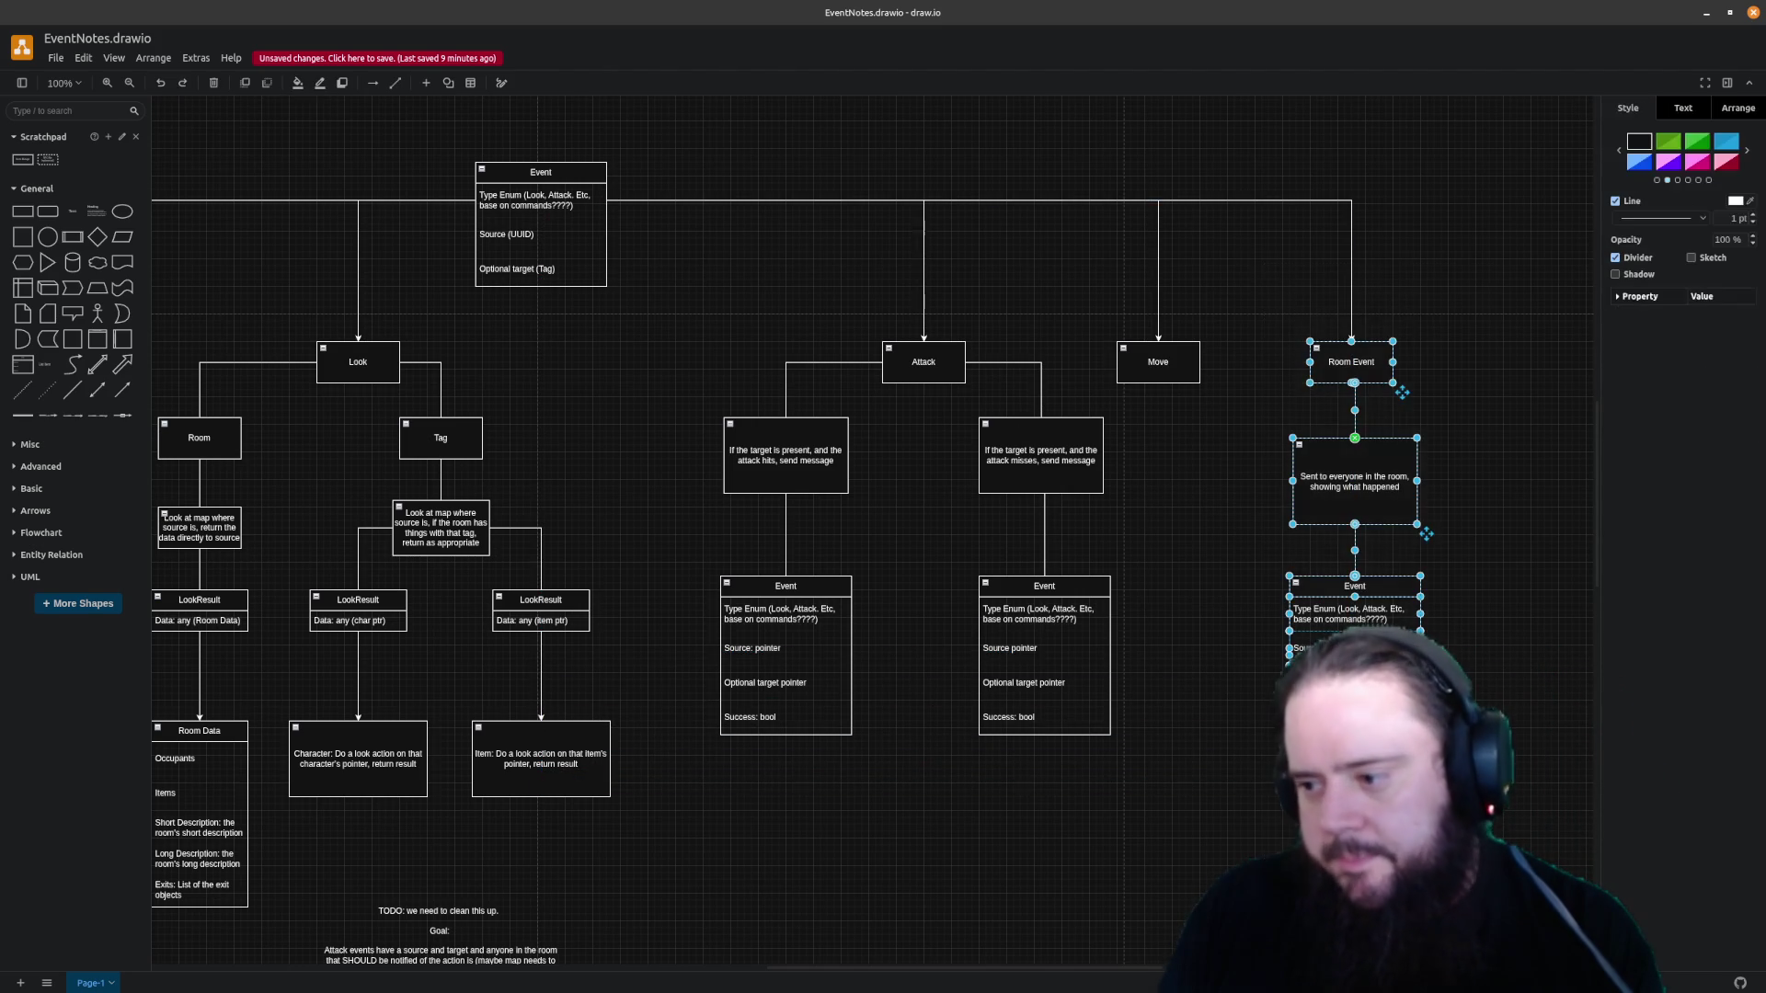
{"action": "left_click_drag", "start_coordinate": [801, 972], "coordinate": [911, 971]}
{"action": "left_click", "coordinate": [980, 411]}
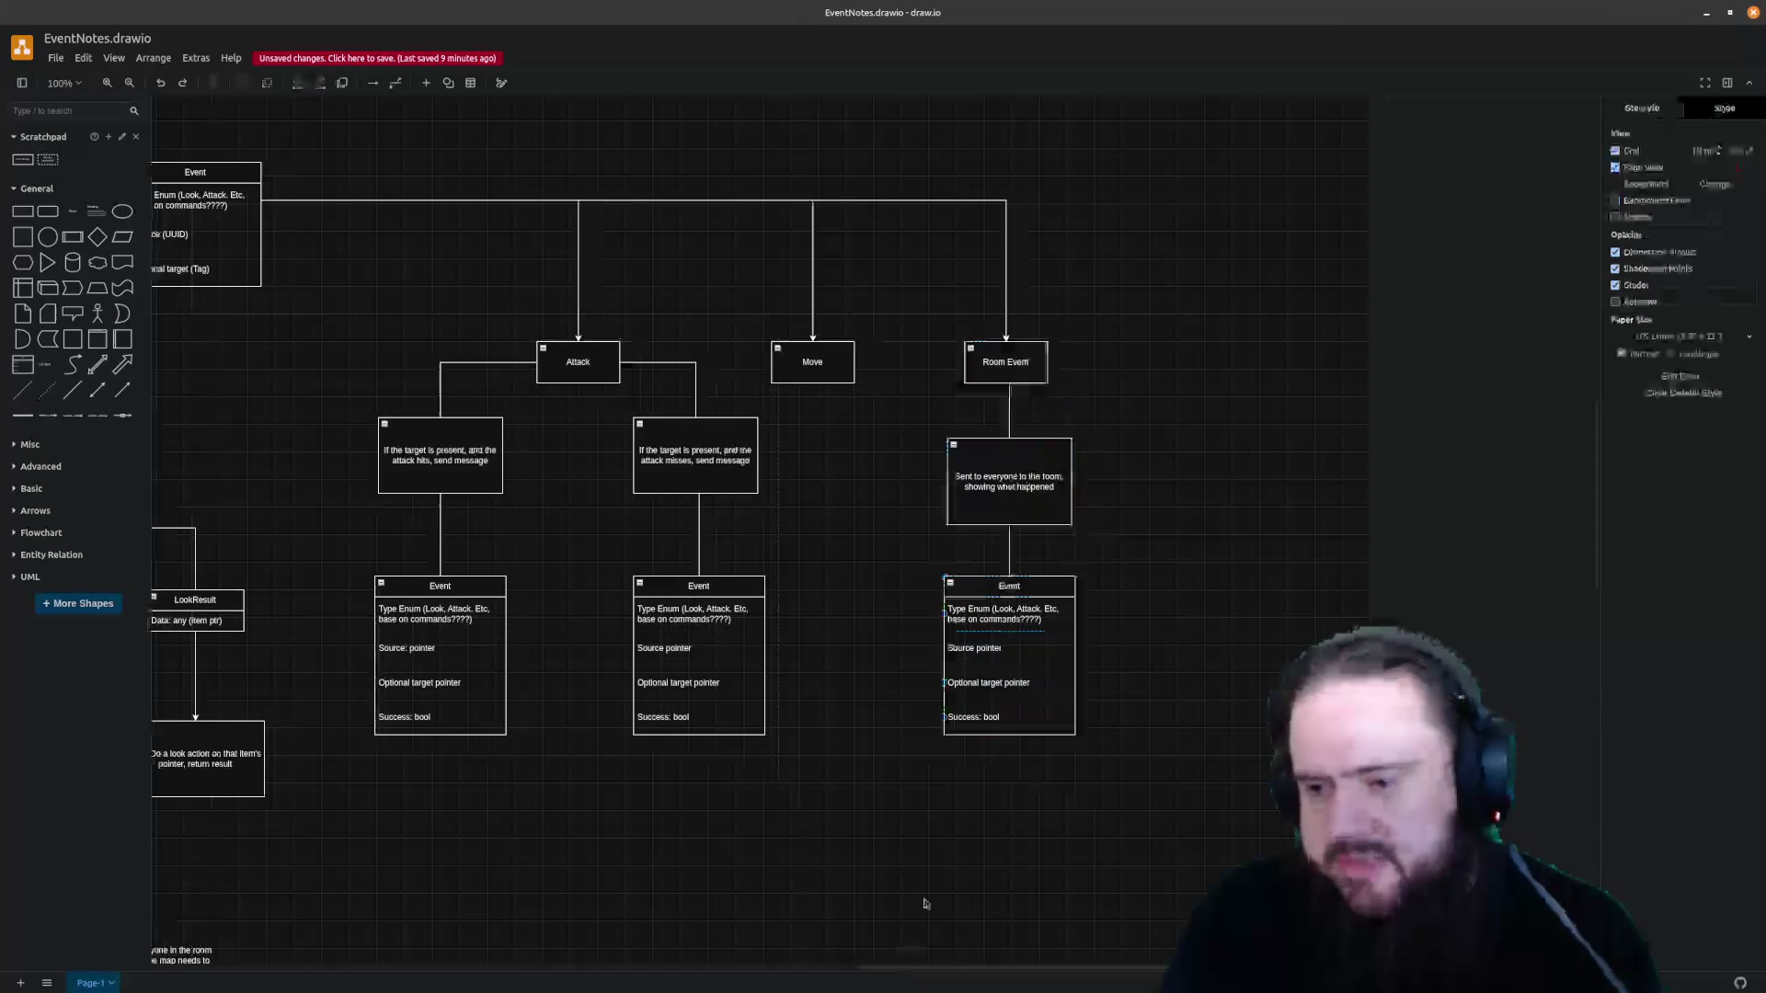
{"action": "left_click_drag", "start_coordinate": [1001, 759], "coordinate": [1174, 792]}
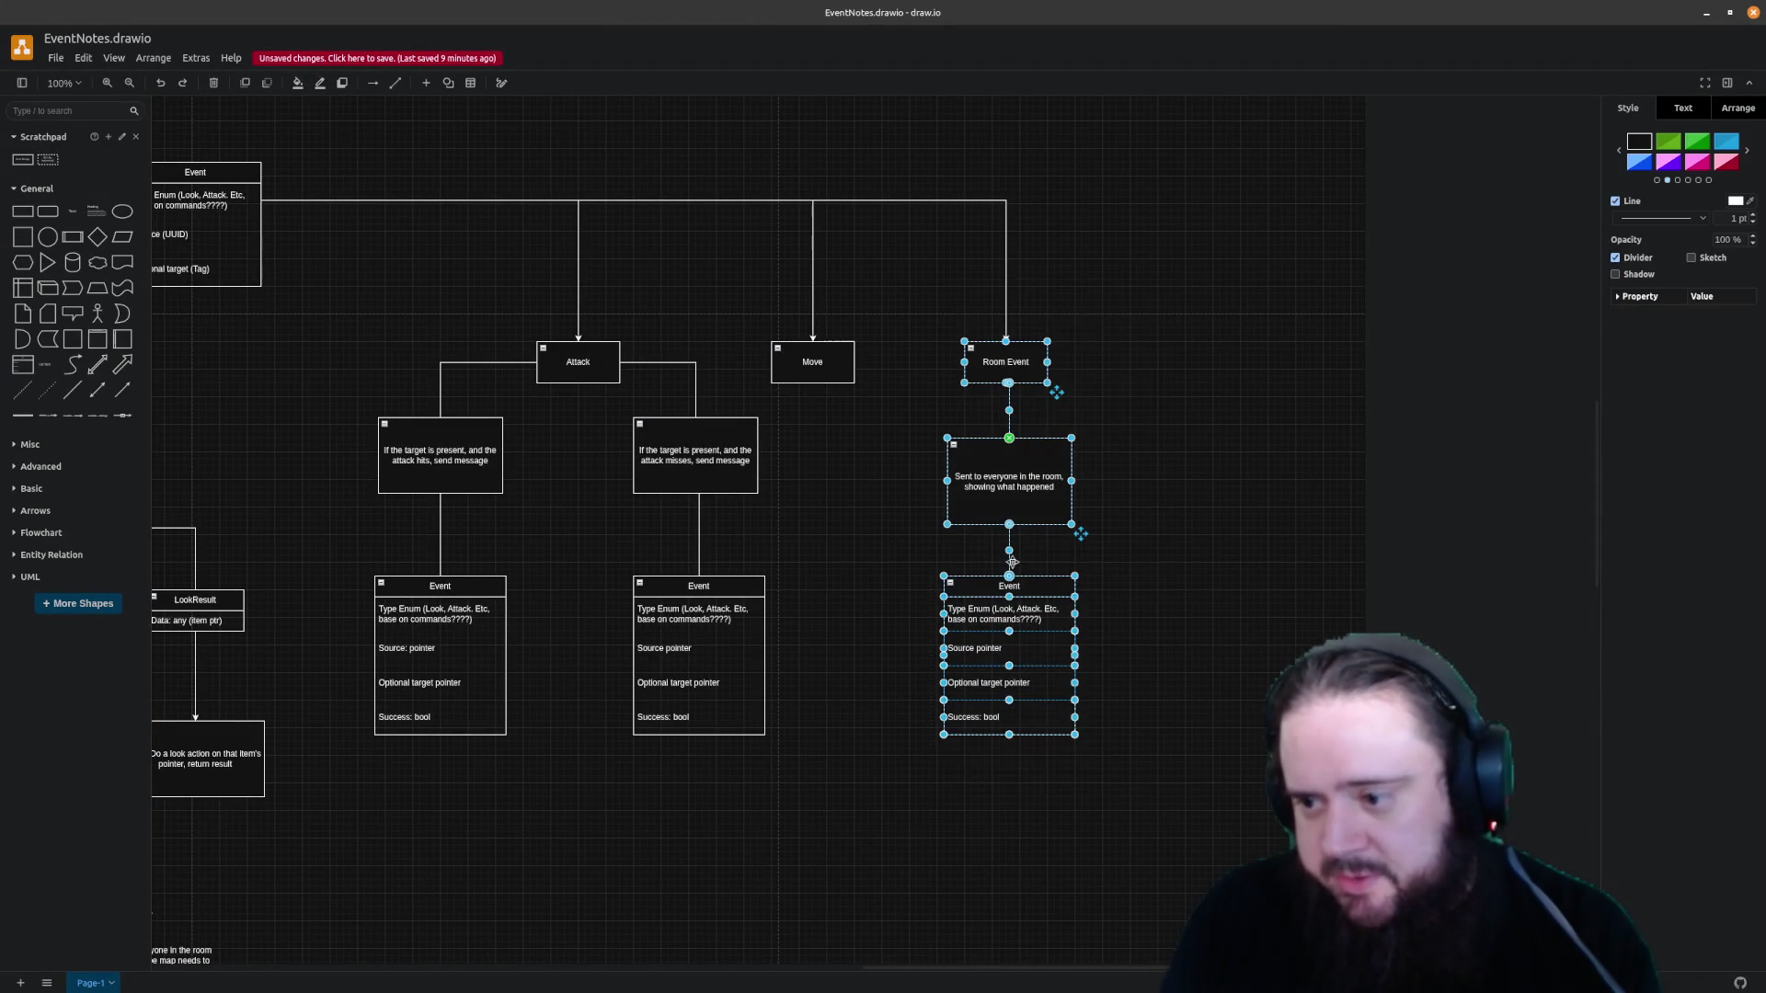
{"action": "left_click_drag", "start_coordinate": [1015, 565], "coordinate": [1233, 590]}
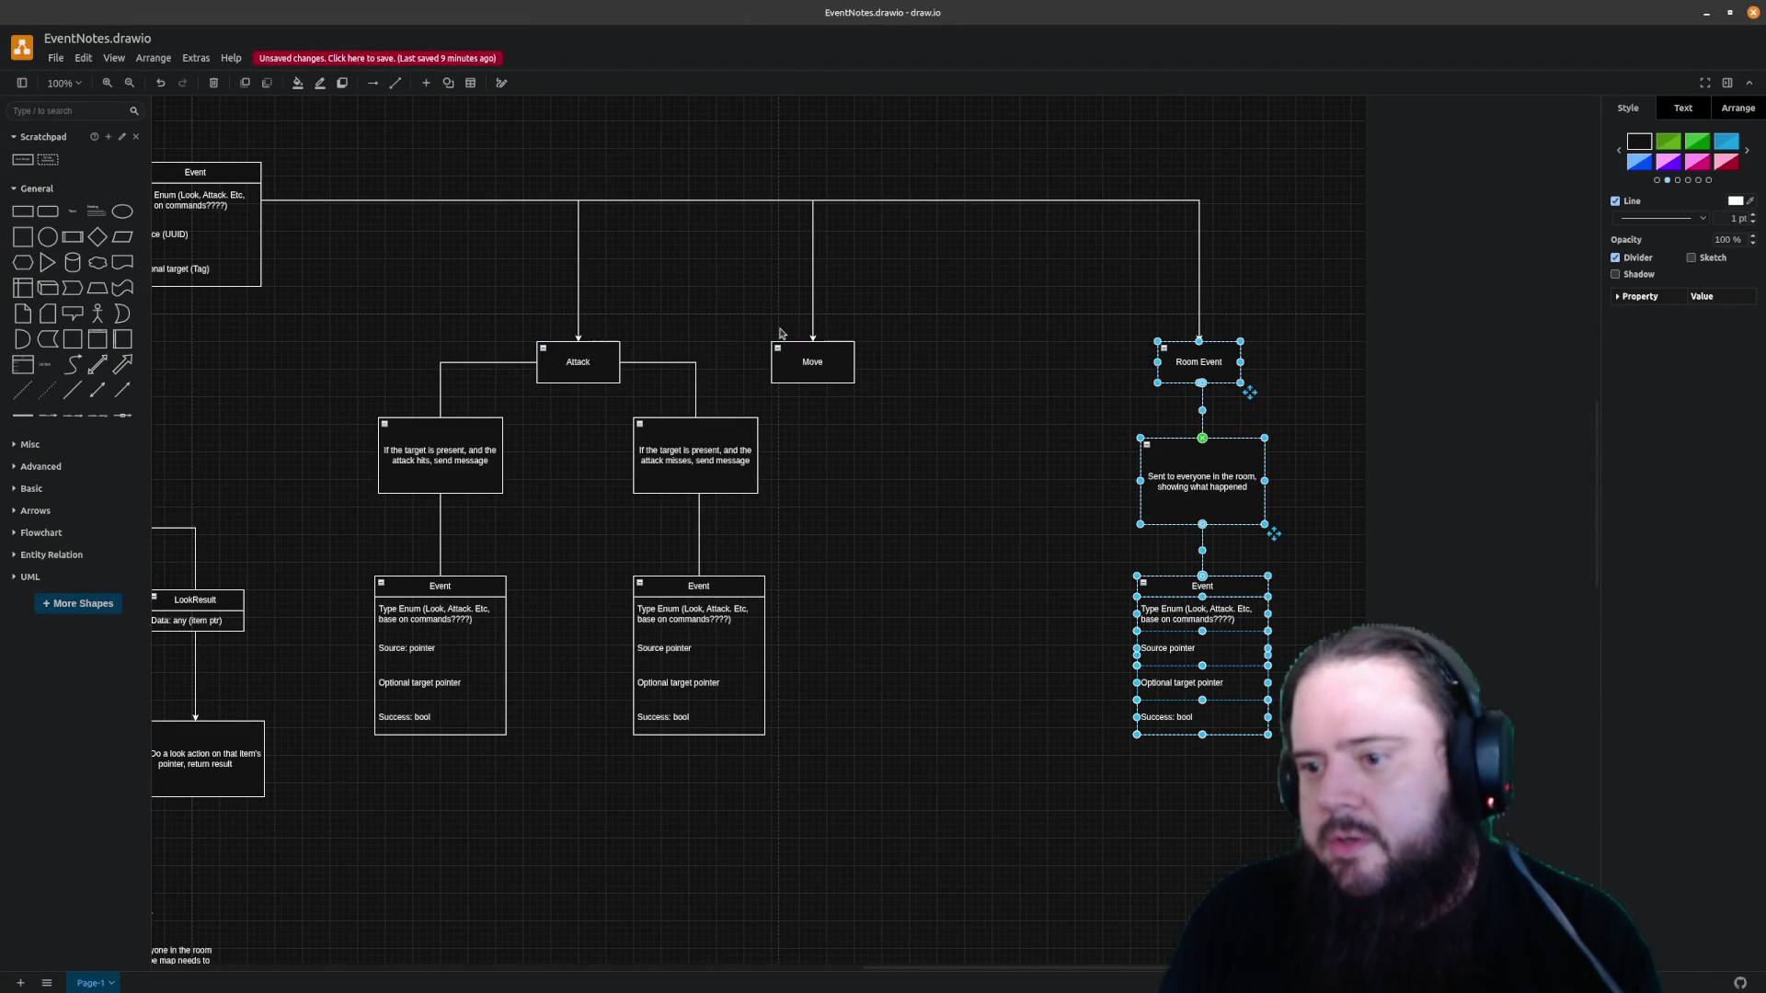
Move the Move box further right, between Attack and Room Event
{"action": "mouse_move", "coordinate": [805, 348]}
{"action": "left_mouse_down"}
{"action": "mouse_move", "coordinate": [956, 363]}
{"action": "mouse_move", "coordinate": [937, 358]}
{"action": "left_mouse_up"}
{"action": "left_click", "coordinate": [944, 479]}
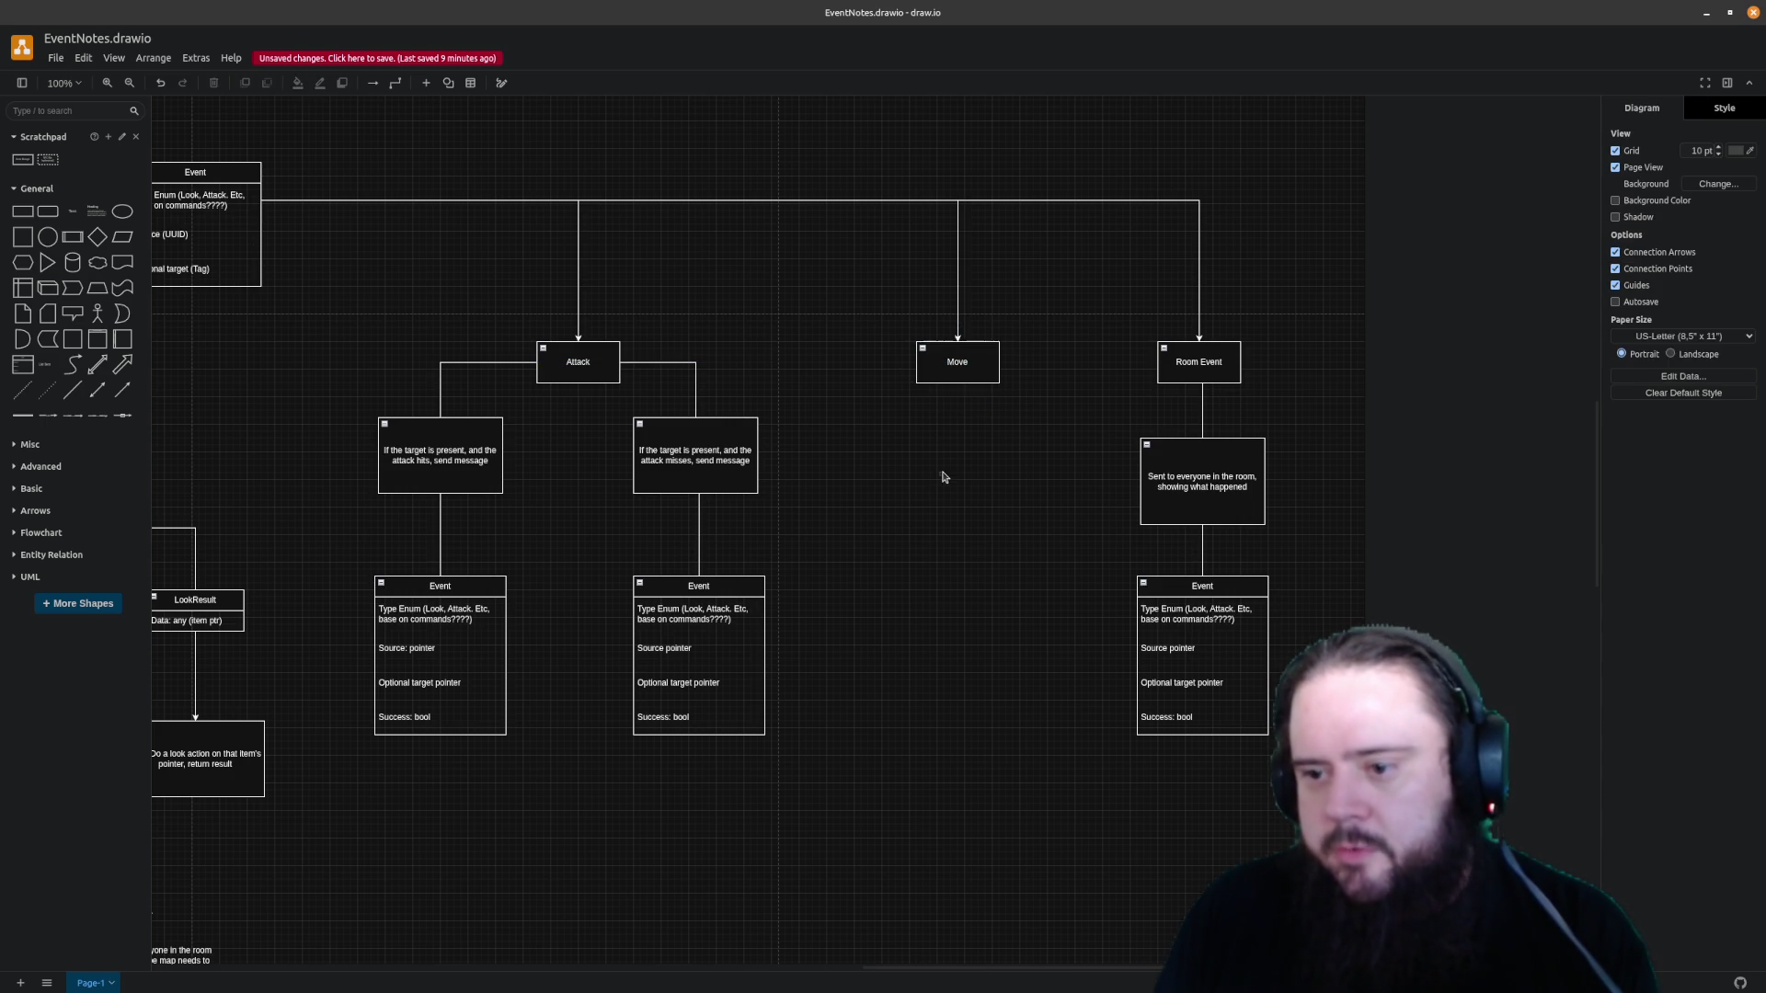
Draw a connector down from the Move box
{"action": "left_click_drag", "start_coordinate": [958, 398], "coordinate": [958, 450]}
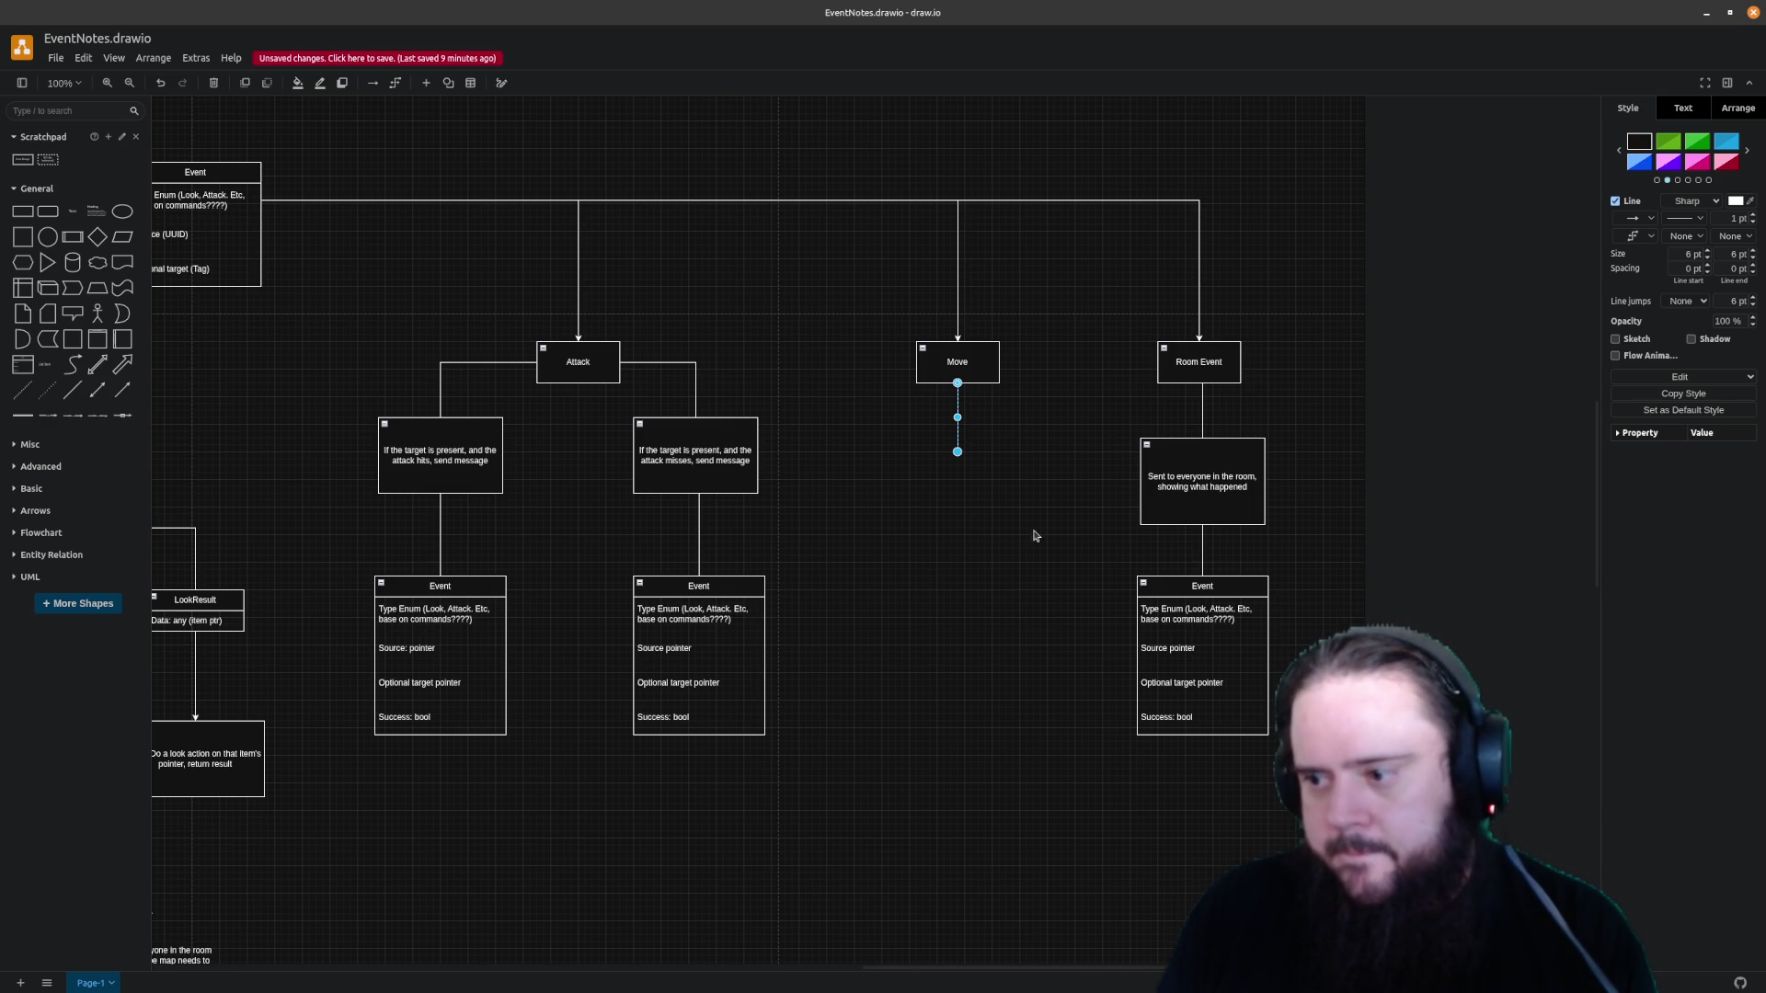
{"action": "left_click", "coordinate": [1003, 550]}
Copy Room Event's Event table and place the copy under the Move box
{"action": "left_click_drag", "start_coordinate": [1220, 590], "coordinate": [989, 616]}
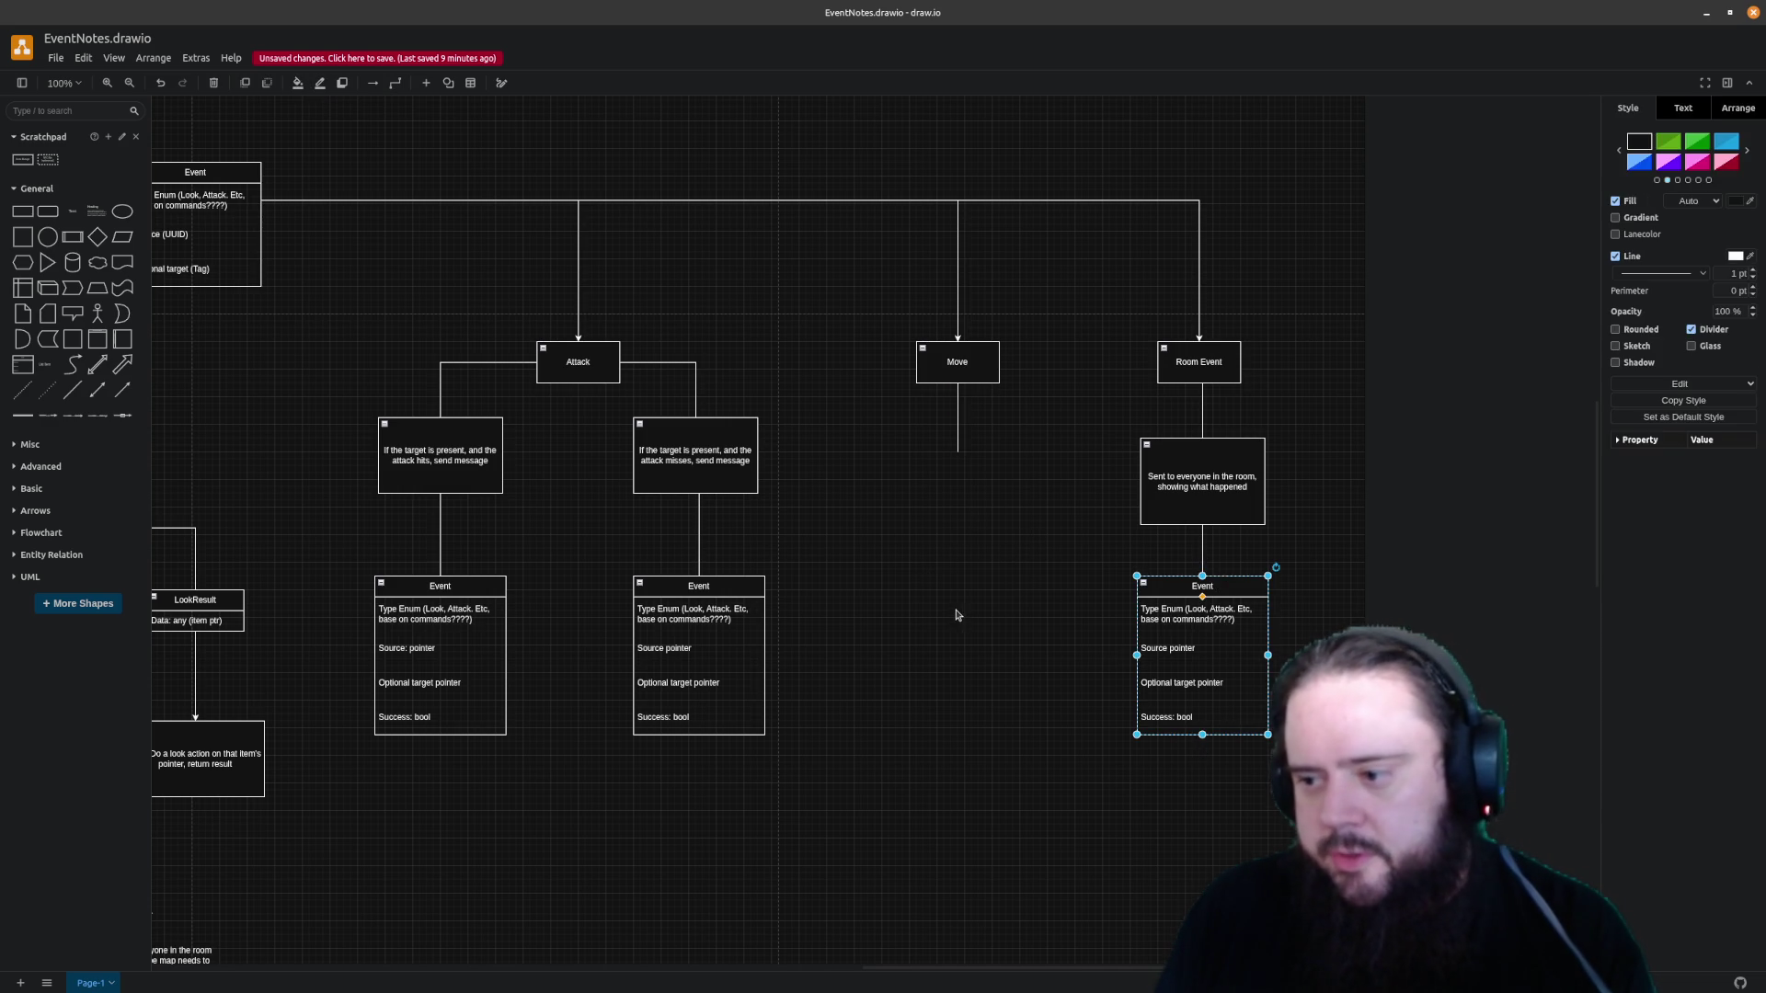
{"action": "key", "text": "Delete"}
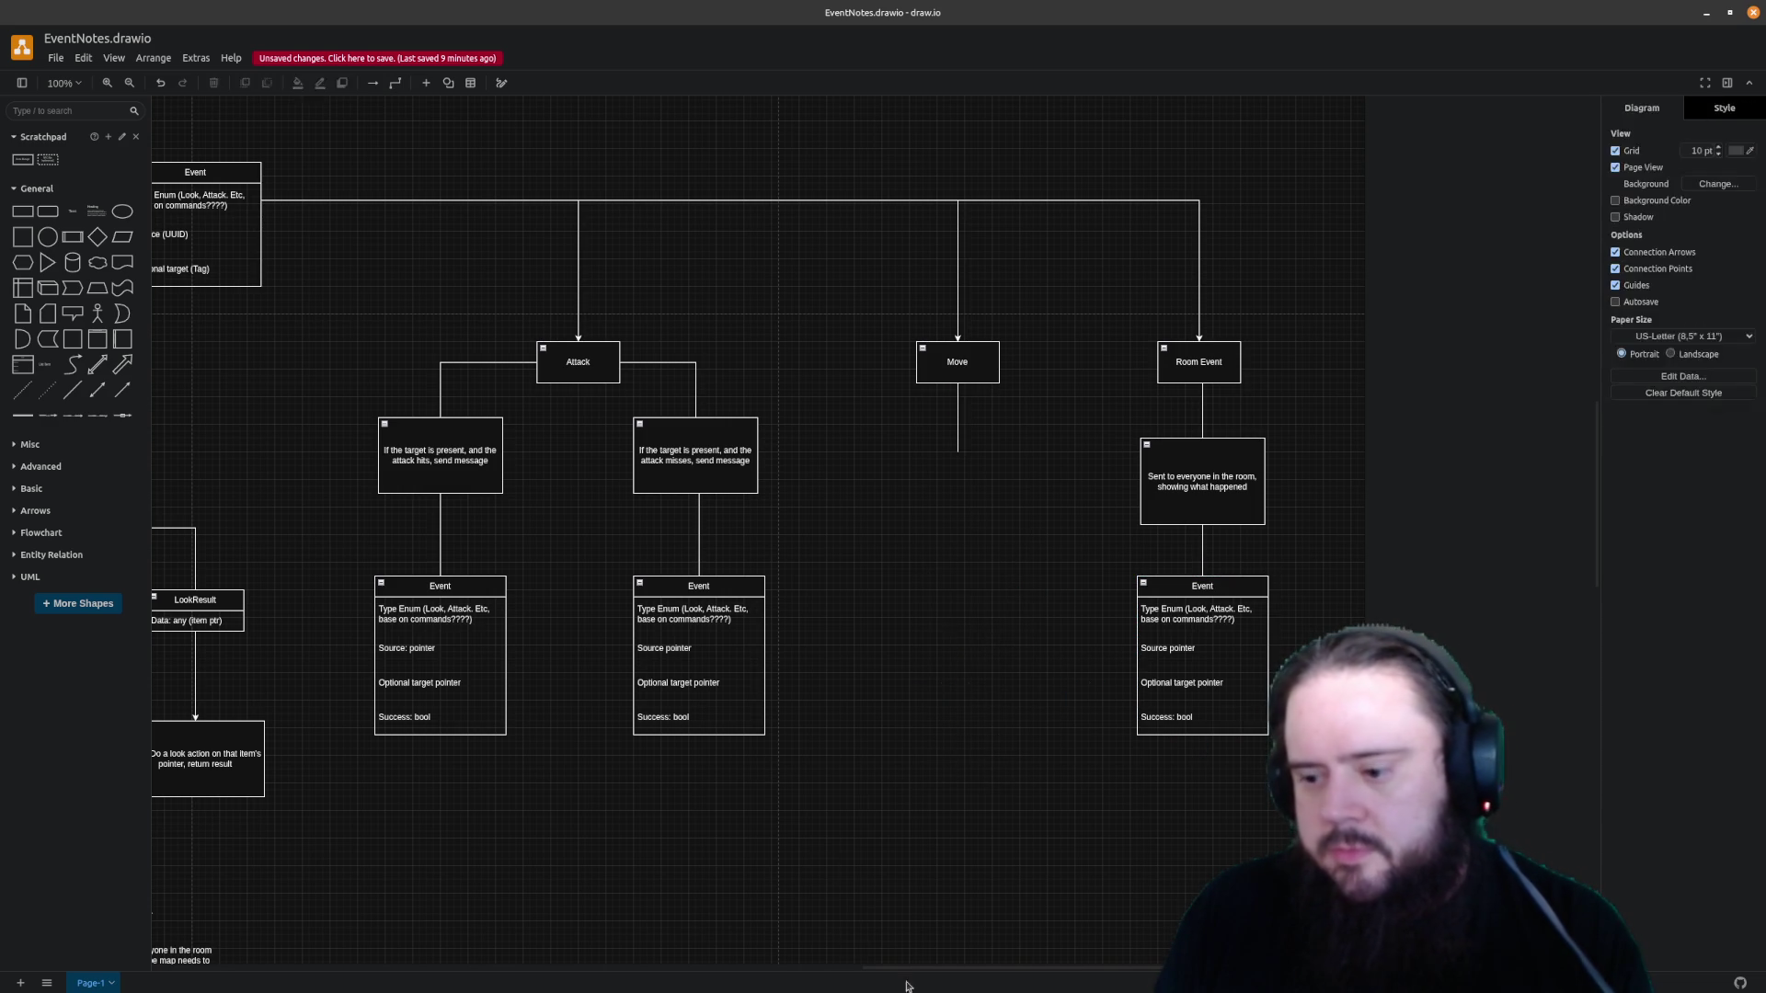
{"action": "mouse_move", "coordinate": [1025, 972]}
{"action": "left_mouse_down"}
{"action": "mouse_move", "coordinate": [770, 981]}
{"action": "mouse_move", "coordinate": [1060, 953]}
{"action": "left_mouse_up"}
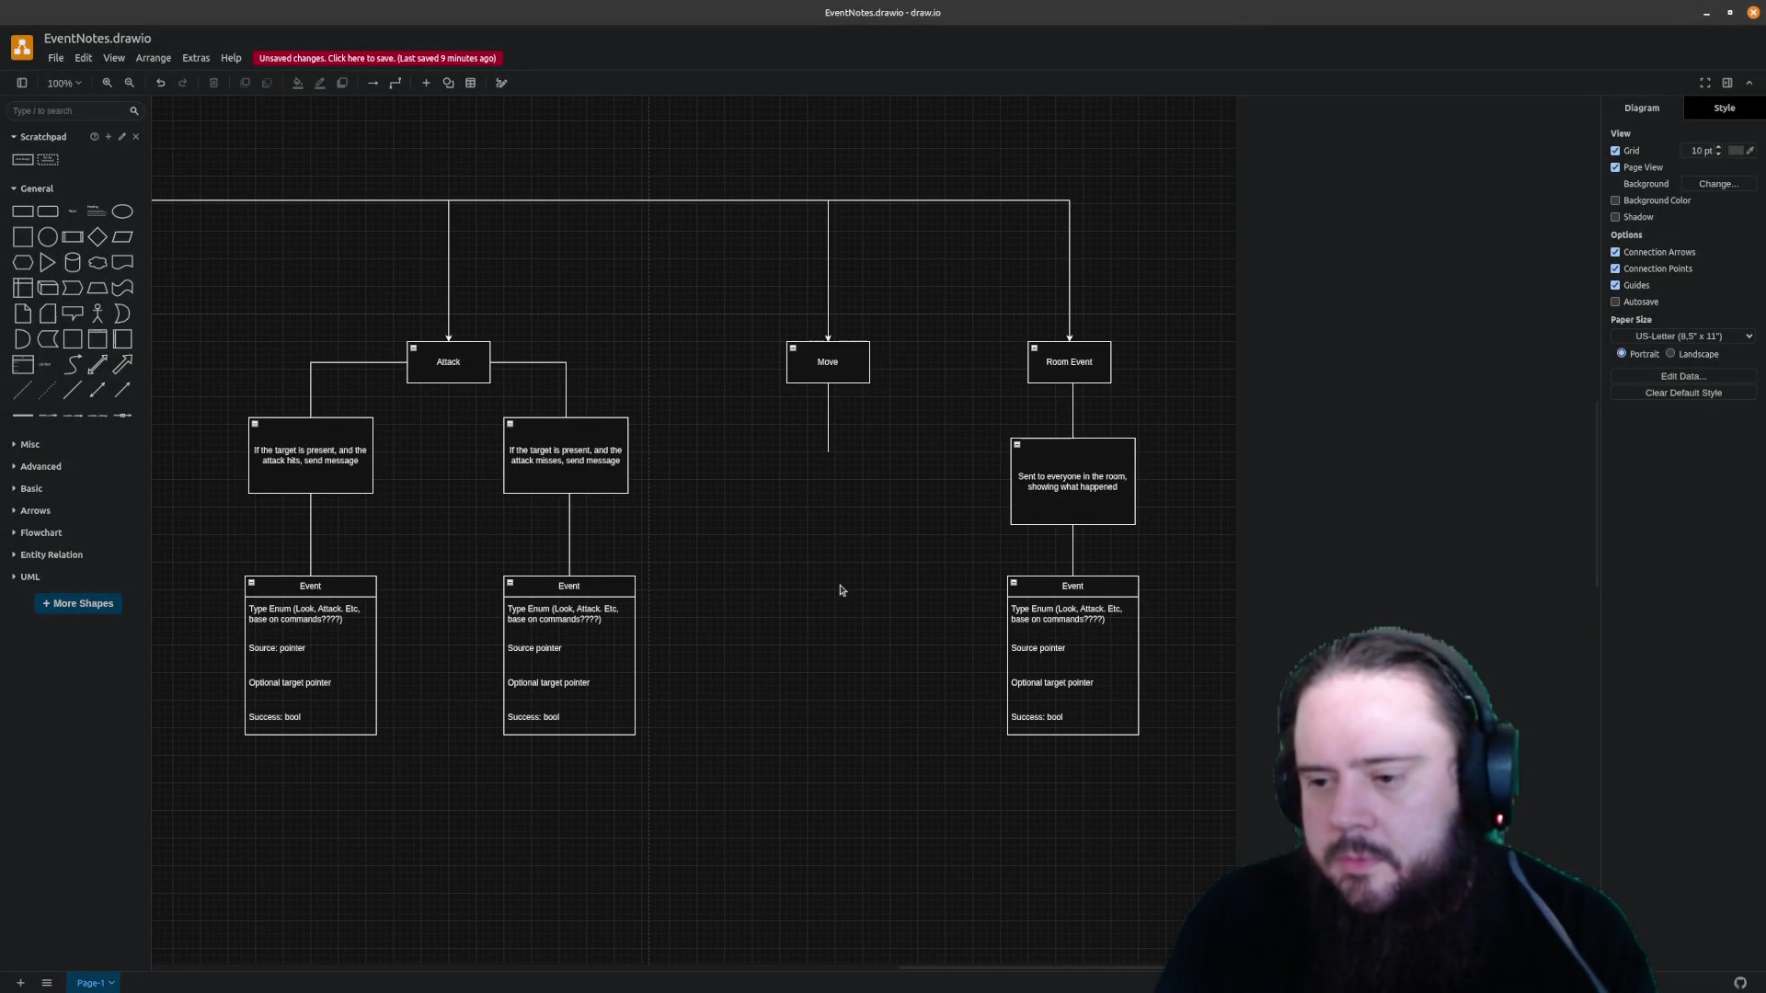
{"action": "key", "text": "ctrl+v"}
{"action": "mouse_move", "coordinate": [894, 594]}
{"action": "left_mouse_down"}
{"action": "mouse_move", "coordinate": [849, 578]}
{"action": "mouse_move", "coordinate": [829, 473]}
{"action": "mouse_move", "coordinate": [845, 471]}
{"action": "left_mouse_up"}
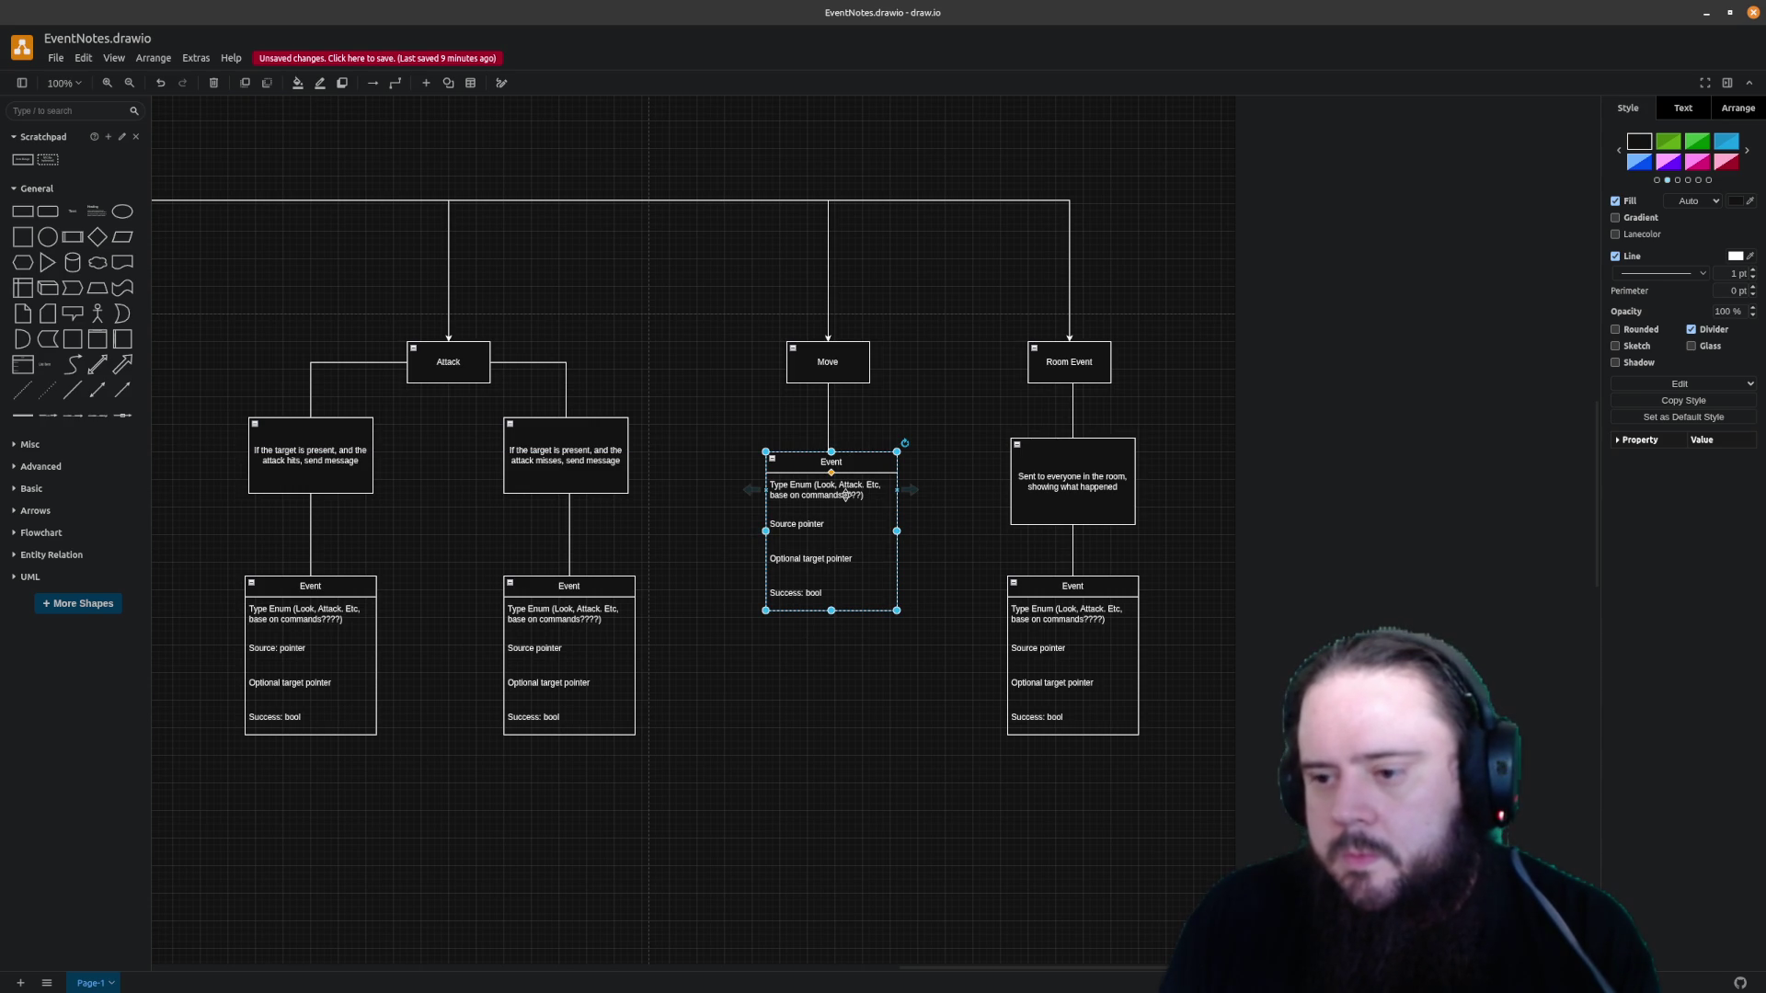
Rewrite Move's optional target row as 'message string' and delete the Success: bool row
{"action": "left_click", "coordinate": [844, 524]}
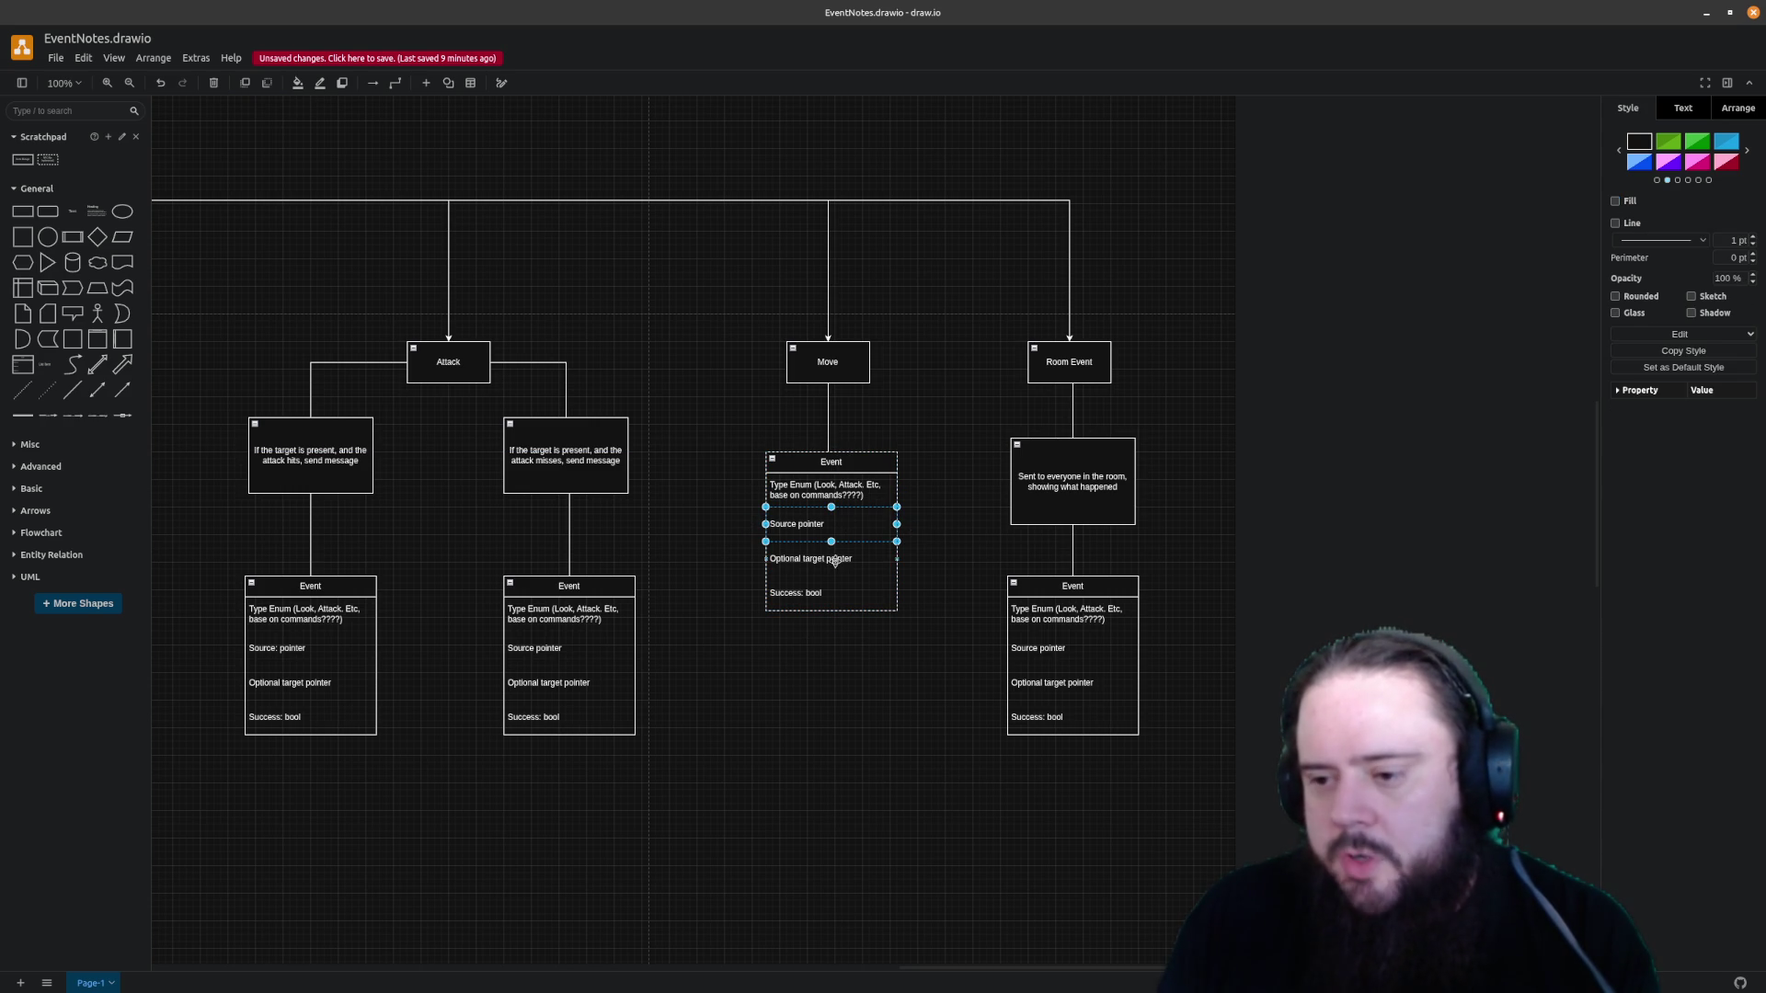
{"action": "left_click", "coordinate": [835, 560]}
{"action": "double_click", "coordinate": [834, 560]}
{"action": "type", "text": "mes"}
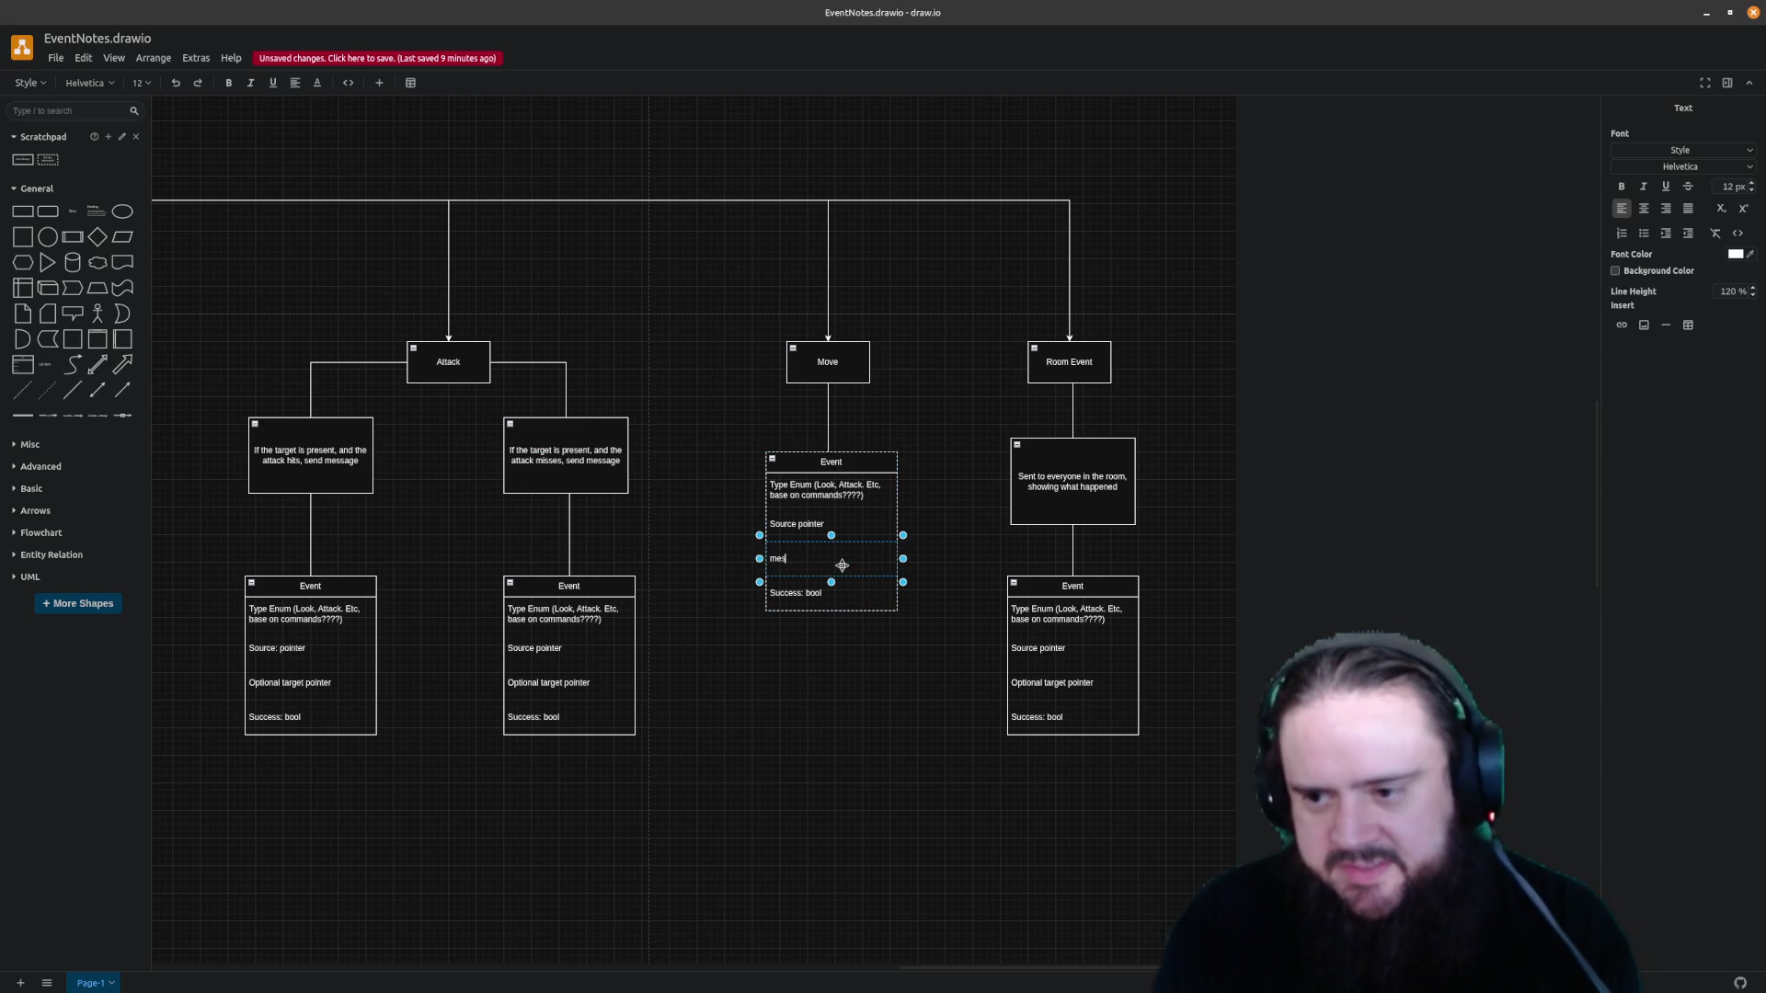
{"action": "left_click", "coordinate": [842, 594]}
{"action": "key", "text": "Delete"}
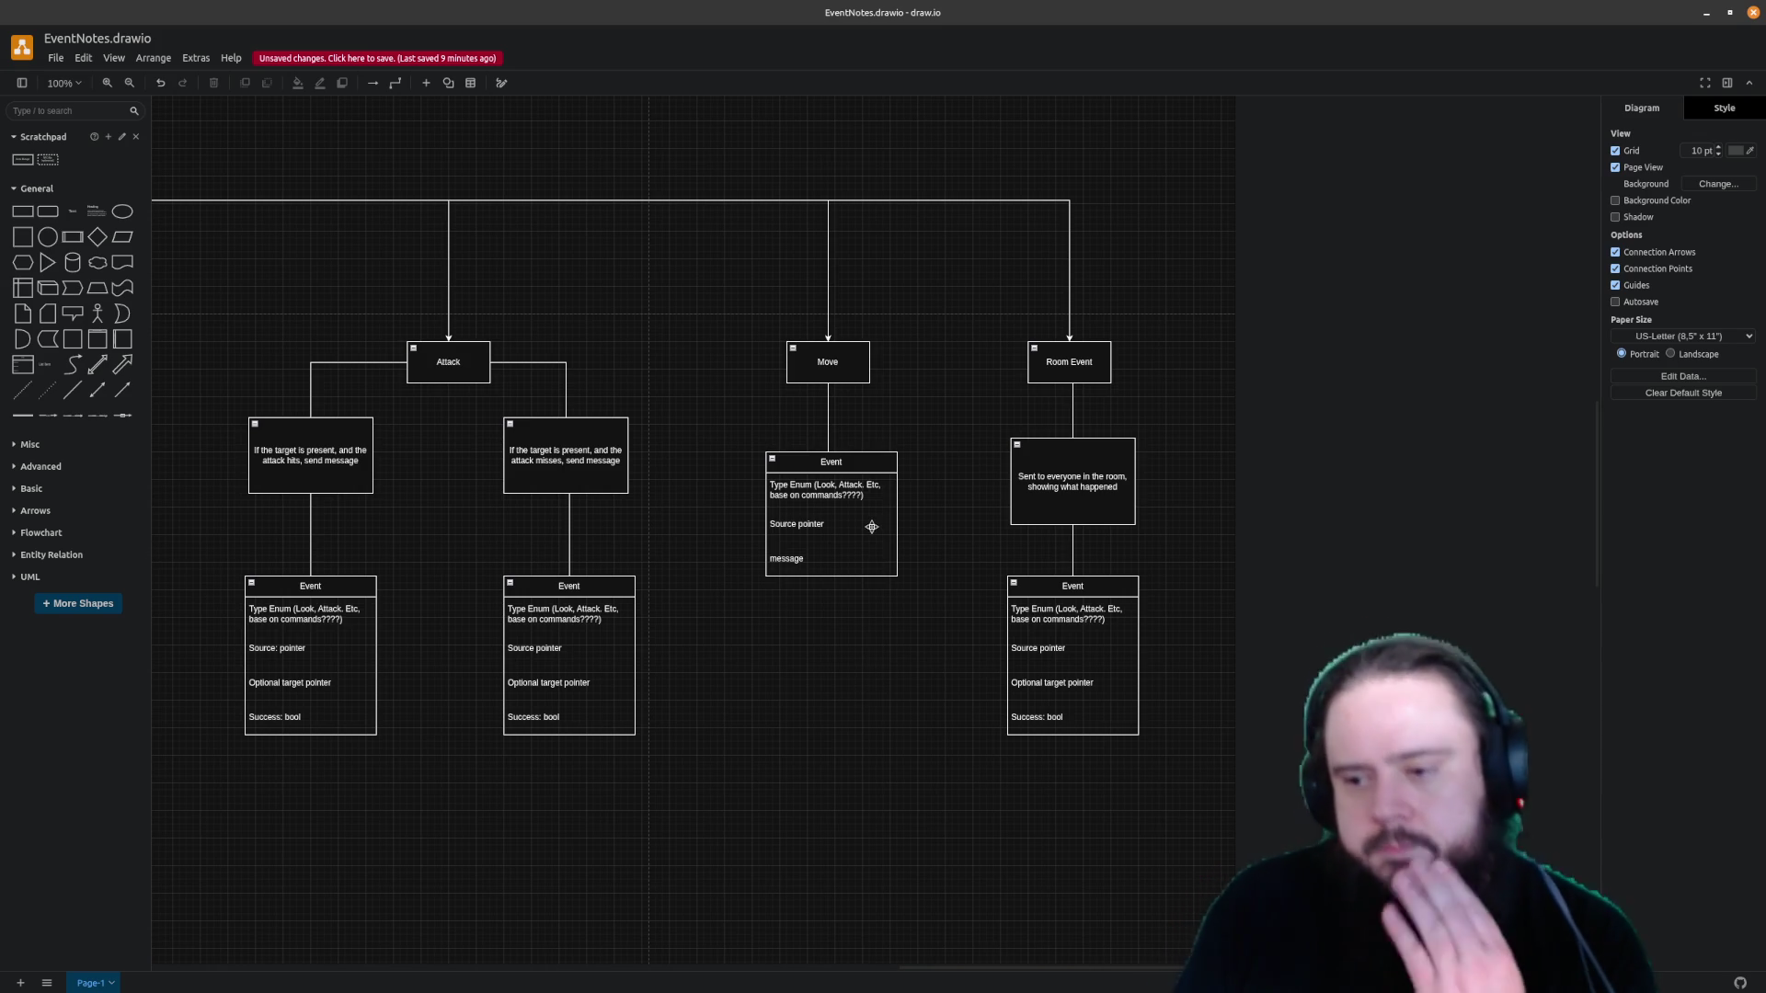
{"action": "left_click", "coordinate": [857, 549]}
{"action": "double_click", "coordinate": [855, 549]}
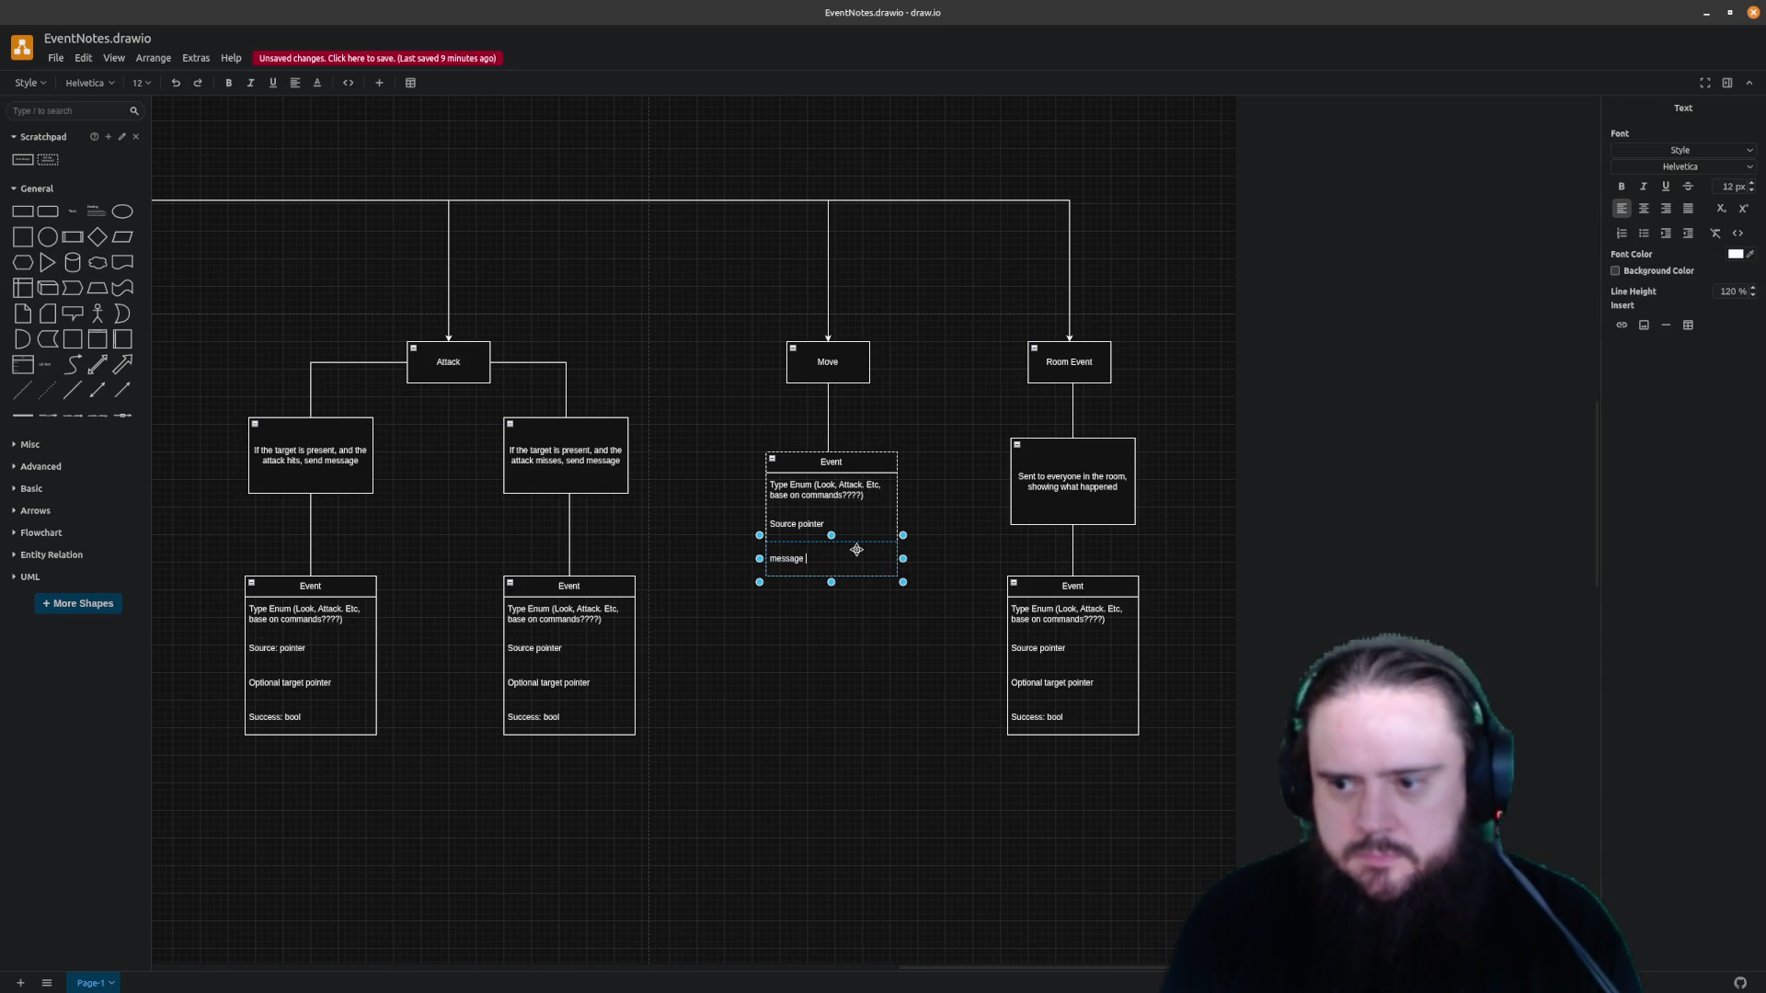
{"action": "type", "text": "string"}
{"action": "key", "text": "Escape"}
{"action": "left_click", "coordinate": [871, 699]}
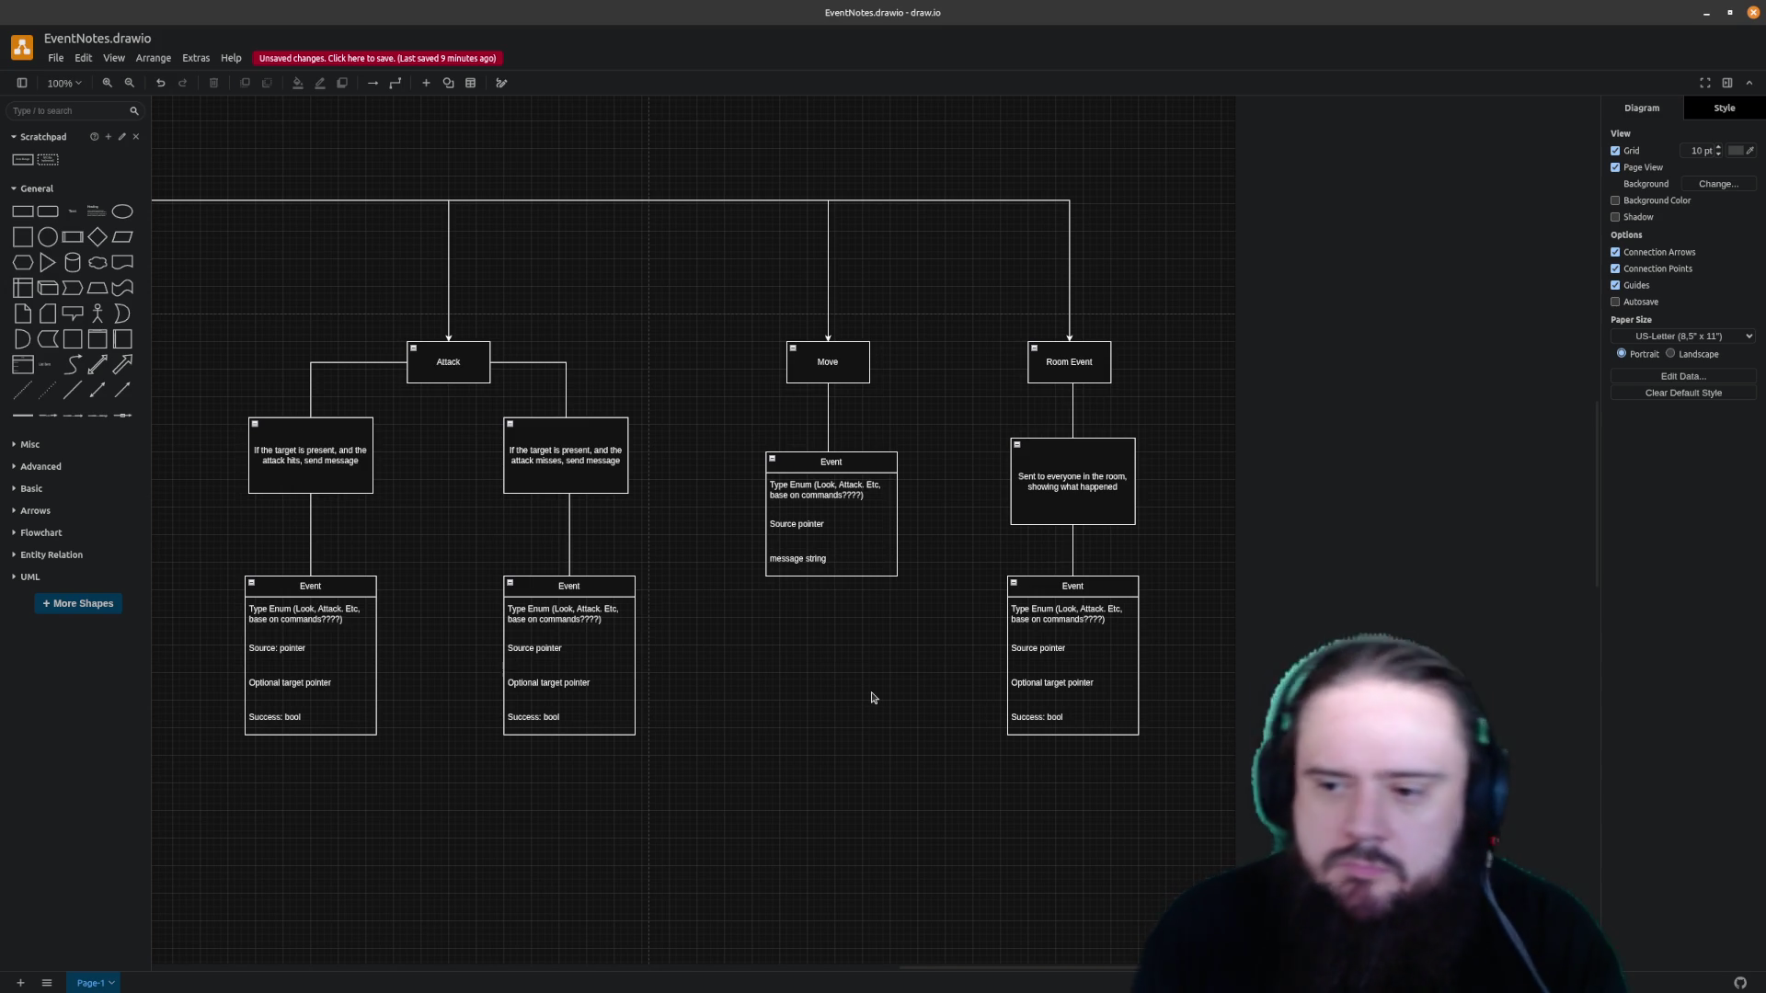
Remove the Type Enum row from Move's Event table
{"action": "mouse_move", "coordinate": [870, 467]}
{"action": "left_click", "coordinate": [831, 509]}
{"action": "double_click", "coordinate": [841, 488]}
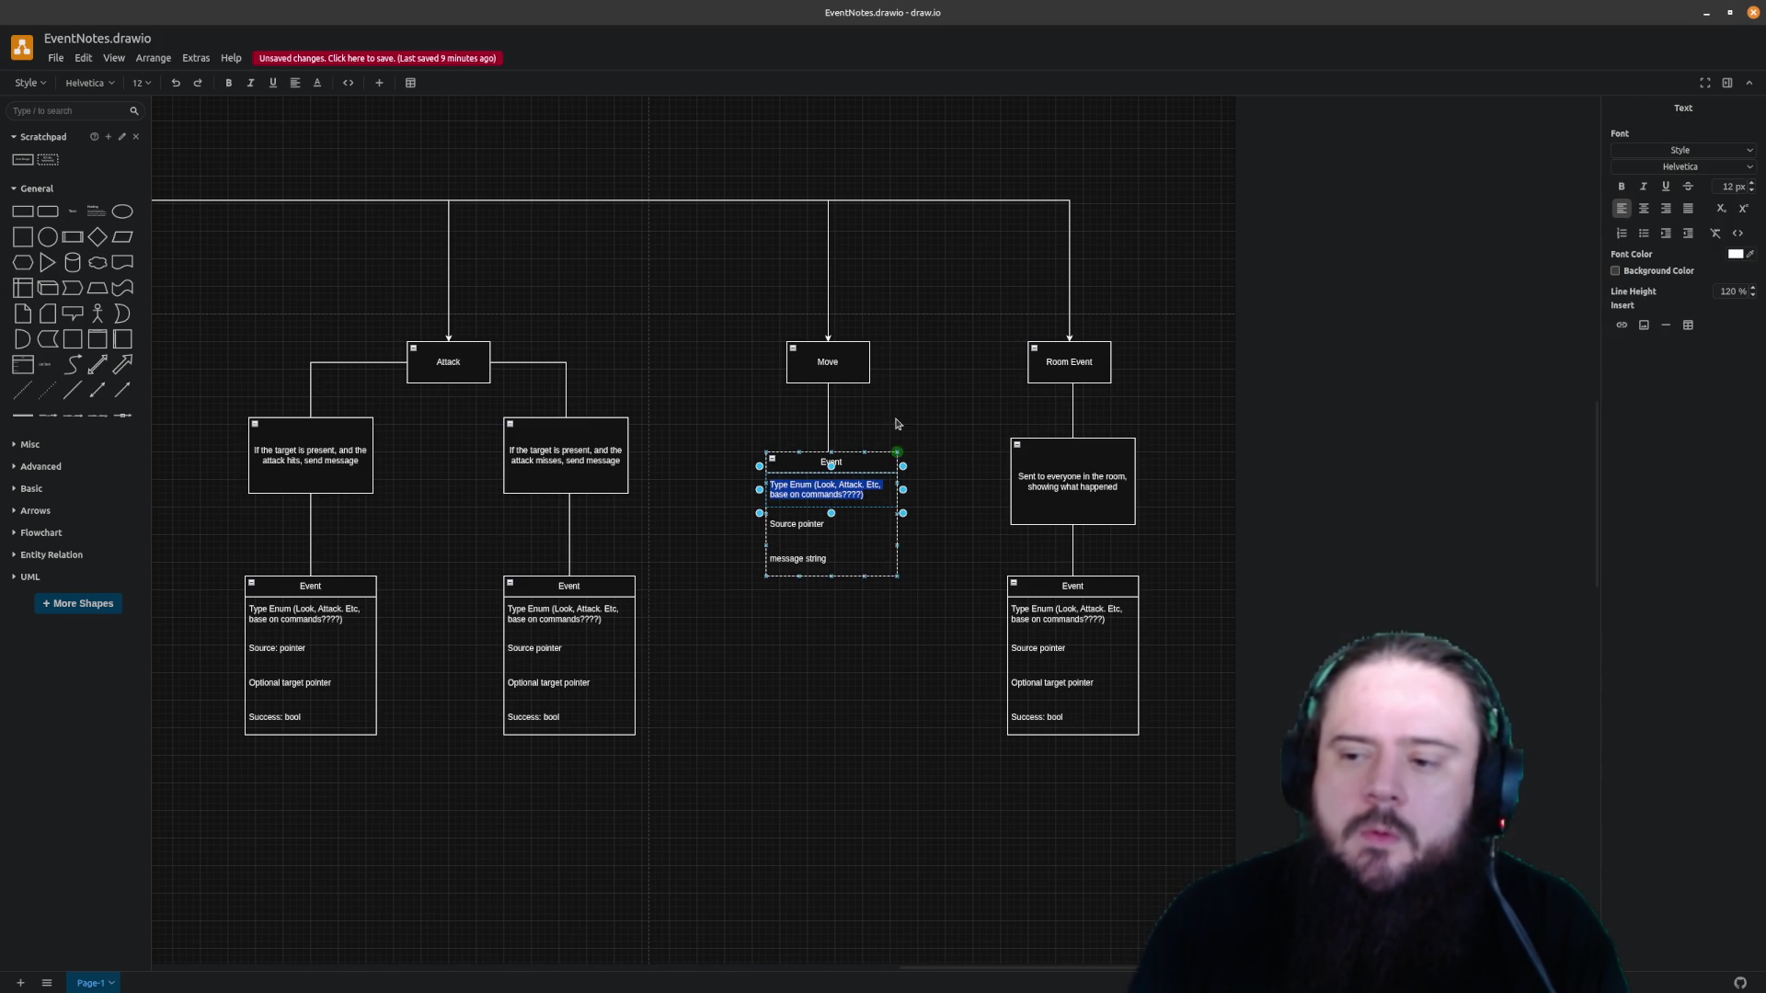
{"action": "key", "text": "BackSpace"}
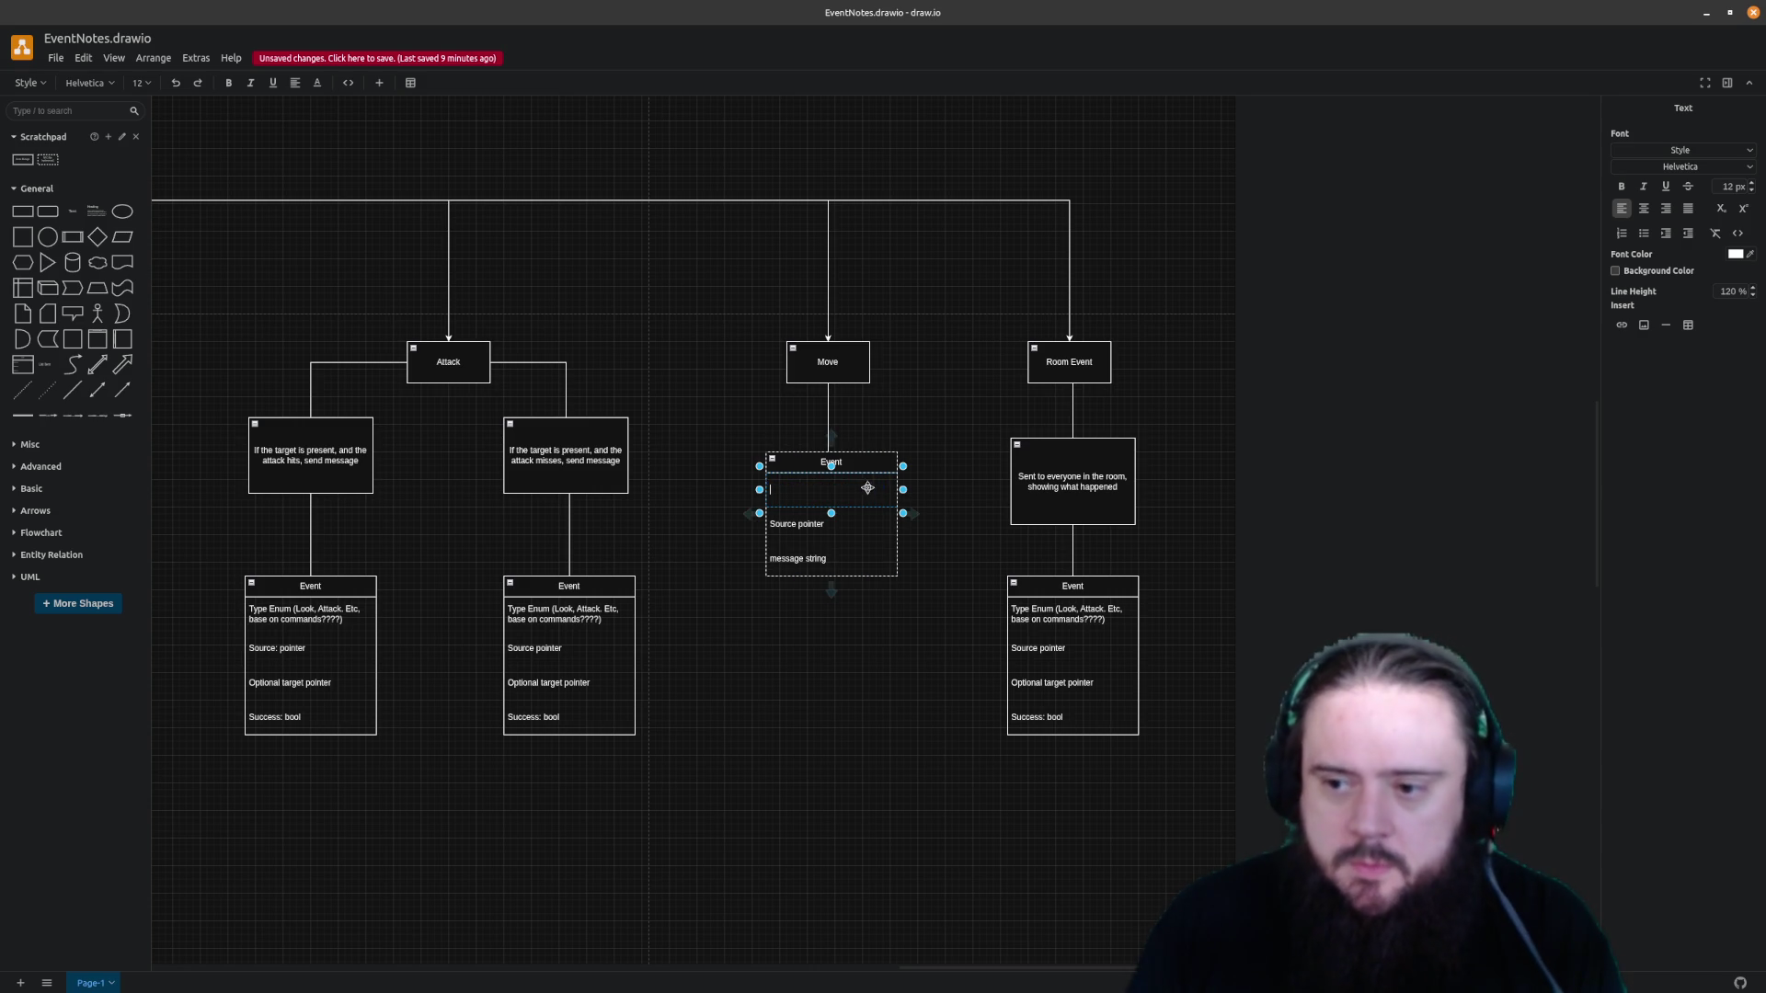
{"action": "key", "text": "Escape"}
{"action": "key", "text": "Delete"}
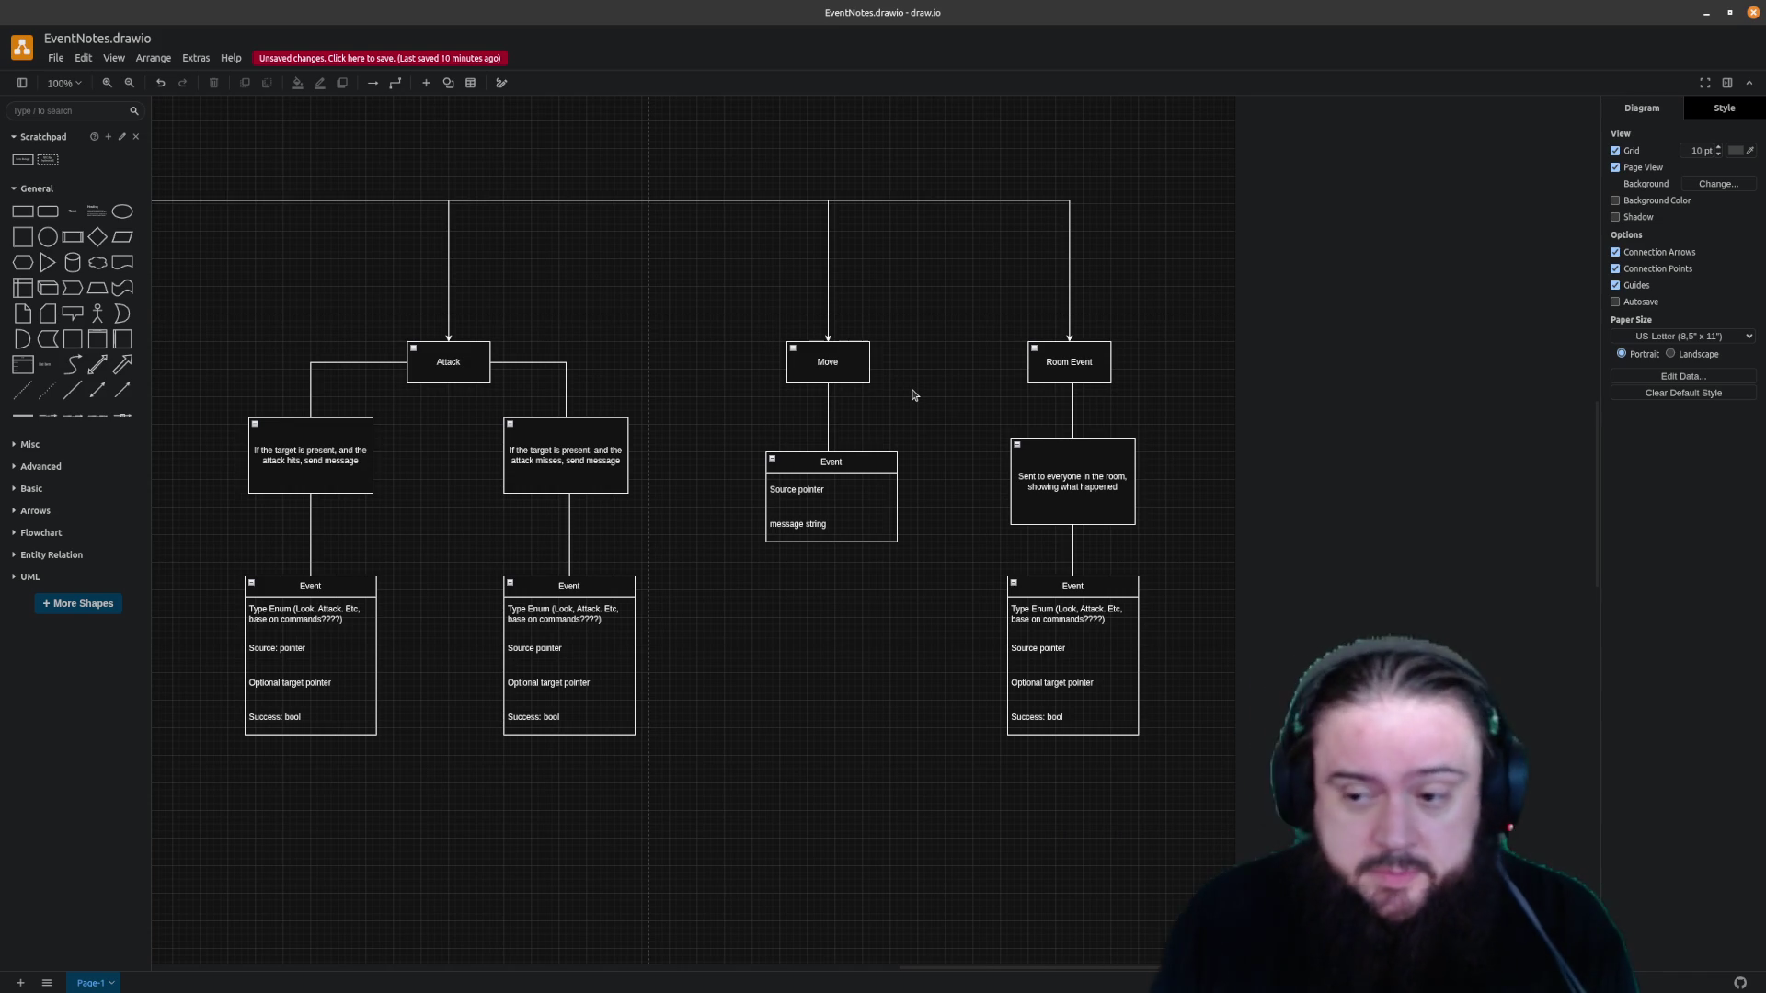
Rename Move's 'message string' row to 'exit used', leaving Source pointer and exit used
{"action": "left_click", "coordinate": [858, 529]}
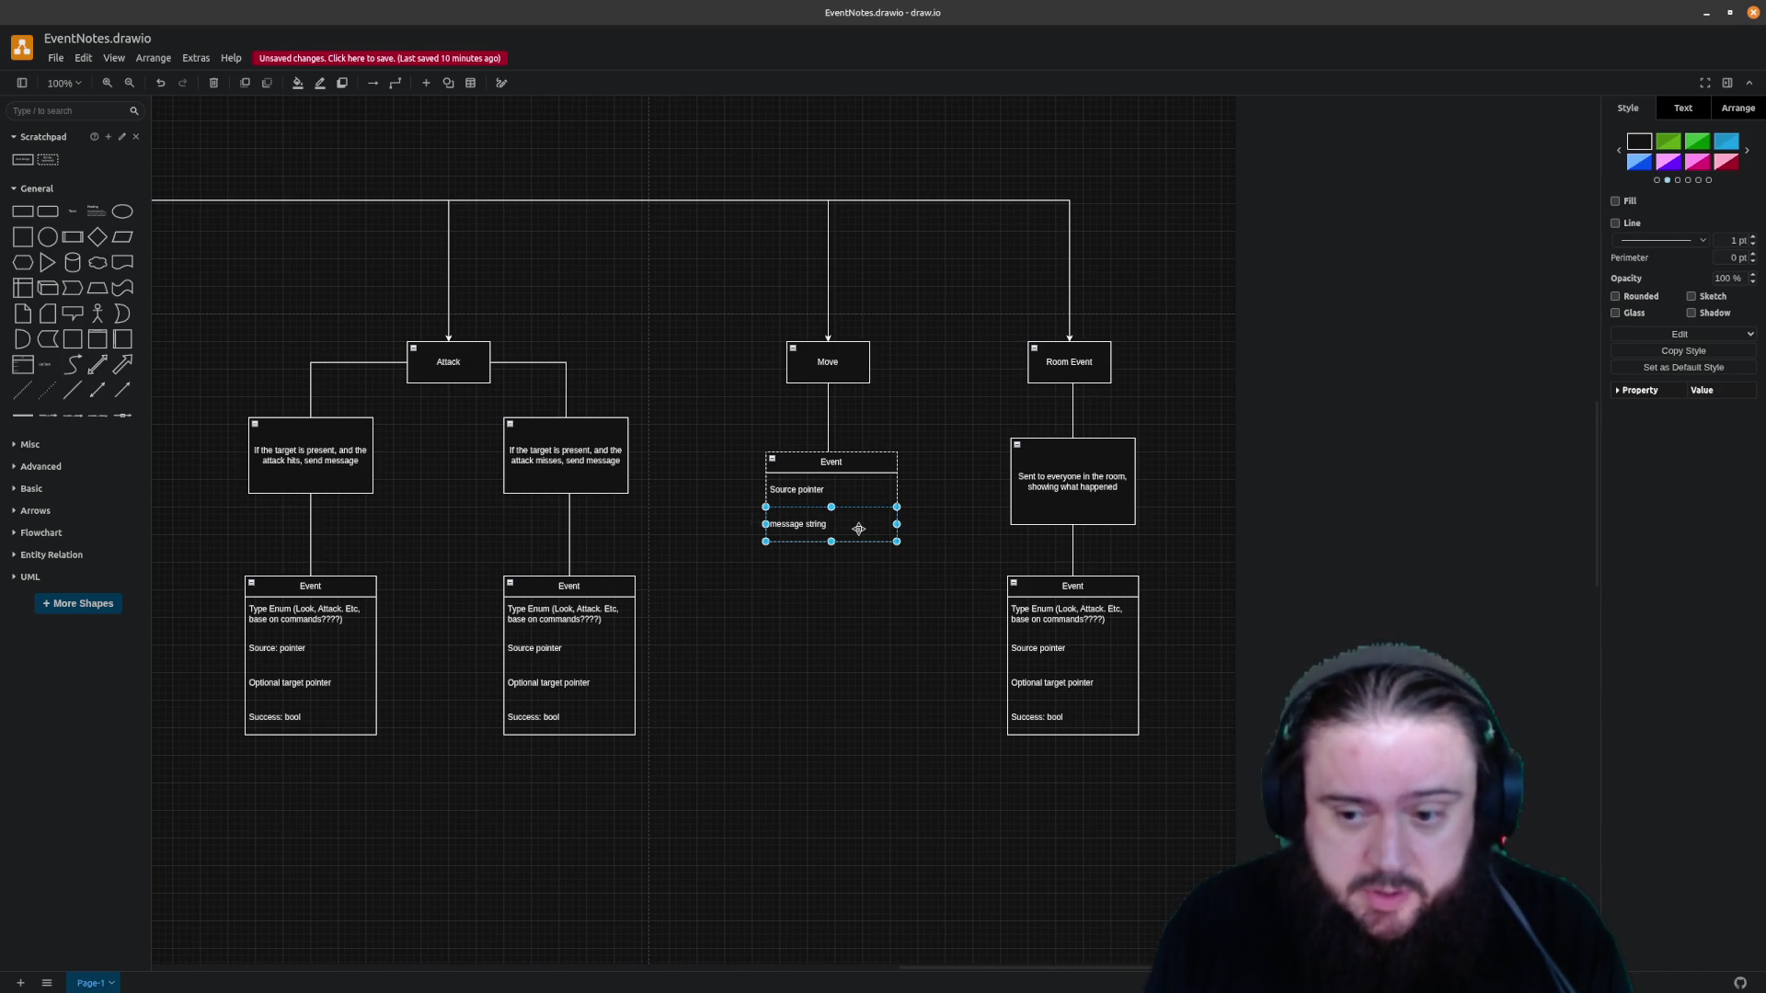
{"action": "left_click", "coordinate": [858, 529]}
{"action": "left_click", "coordinate": [844, 490]}
{"action": "left_click", "coordinate": [831, 522]}
{"action": "left_click", "coordinate": [843, 595]}
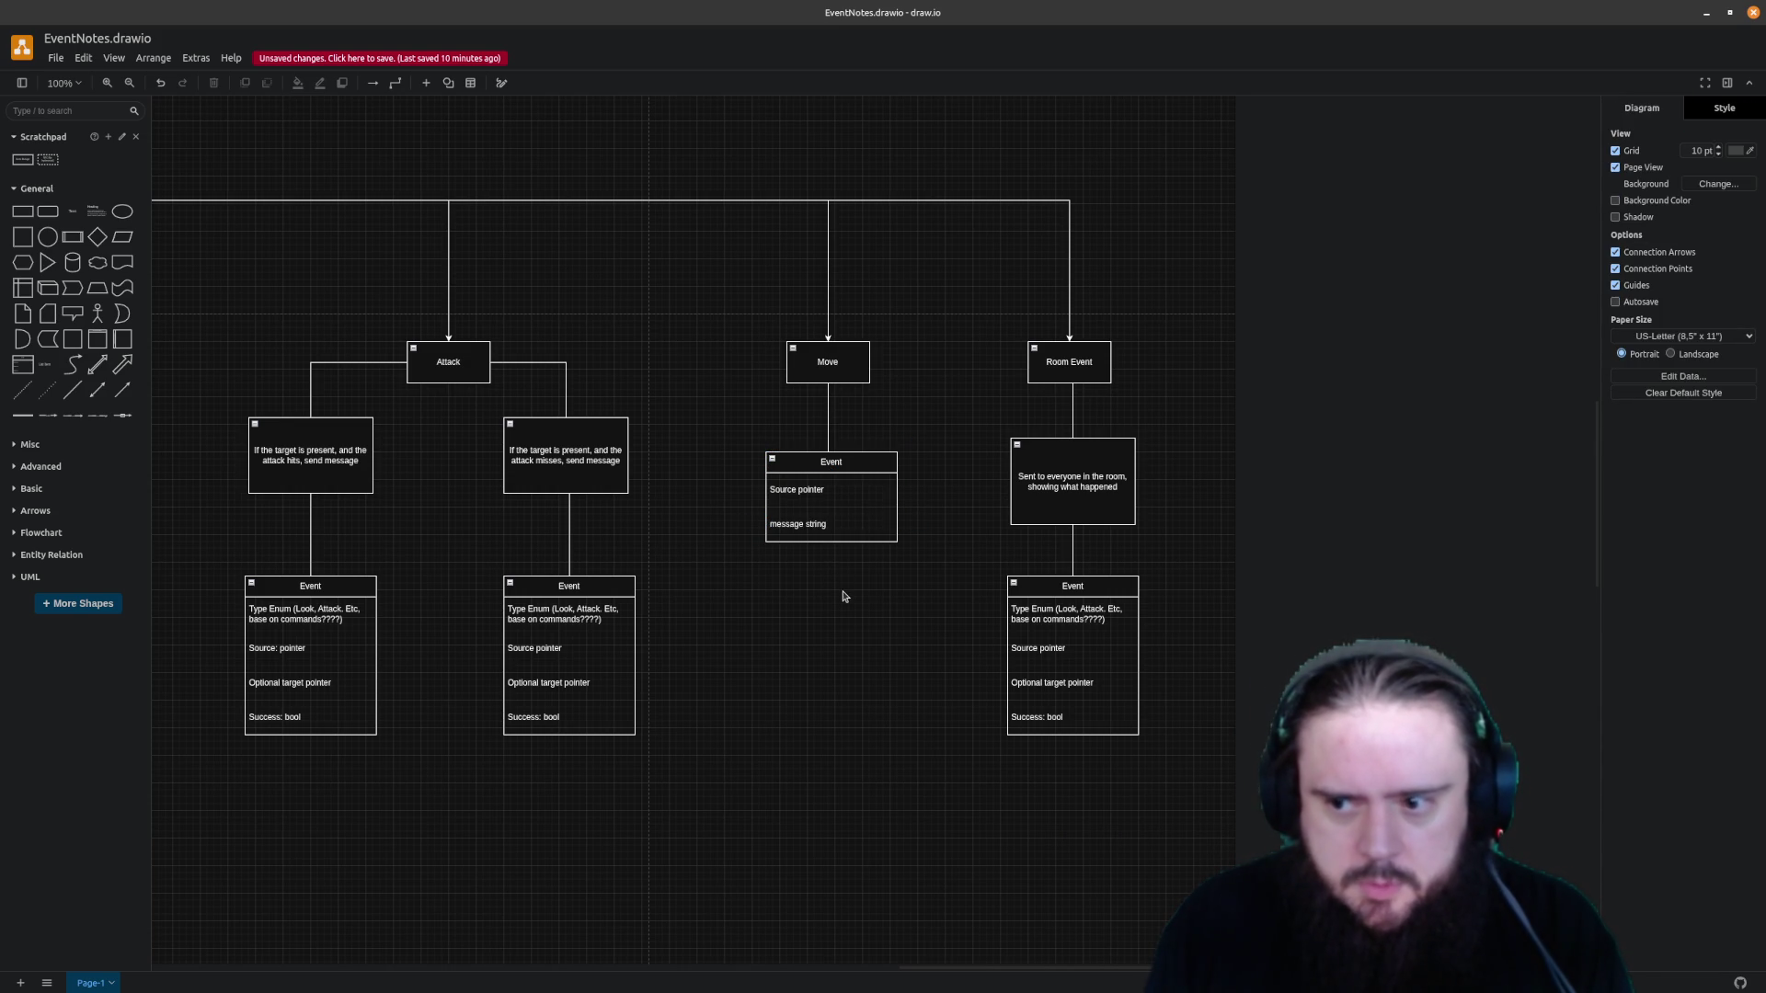
{"action": "left_click", "coordinate": [832, 518]}
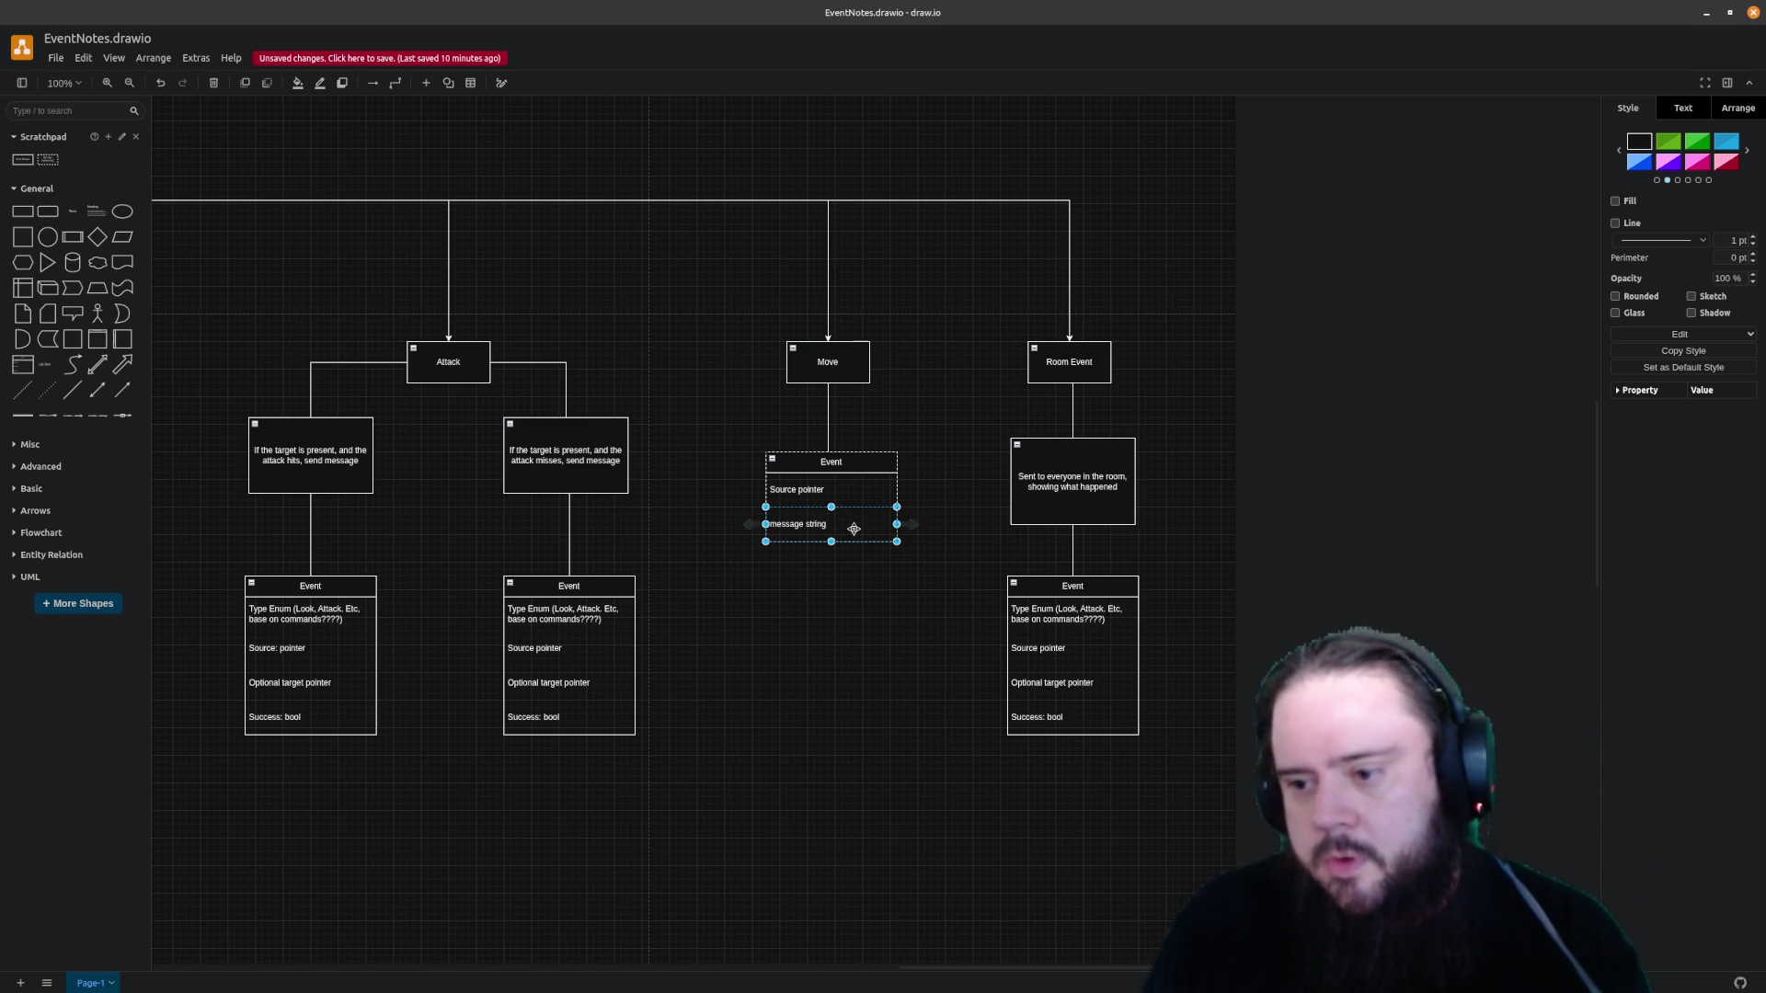
{"action": "double_click", "coordinate": [883, 539]}
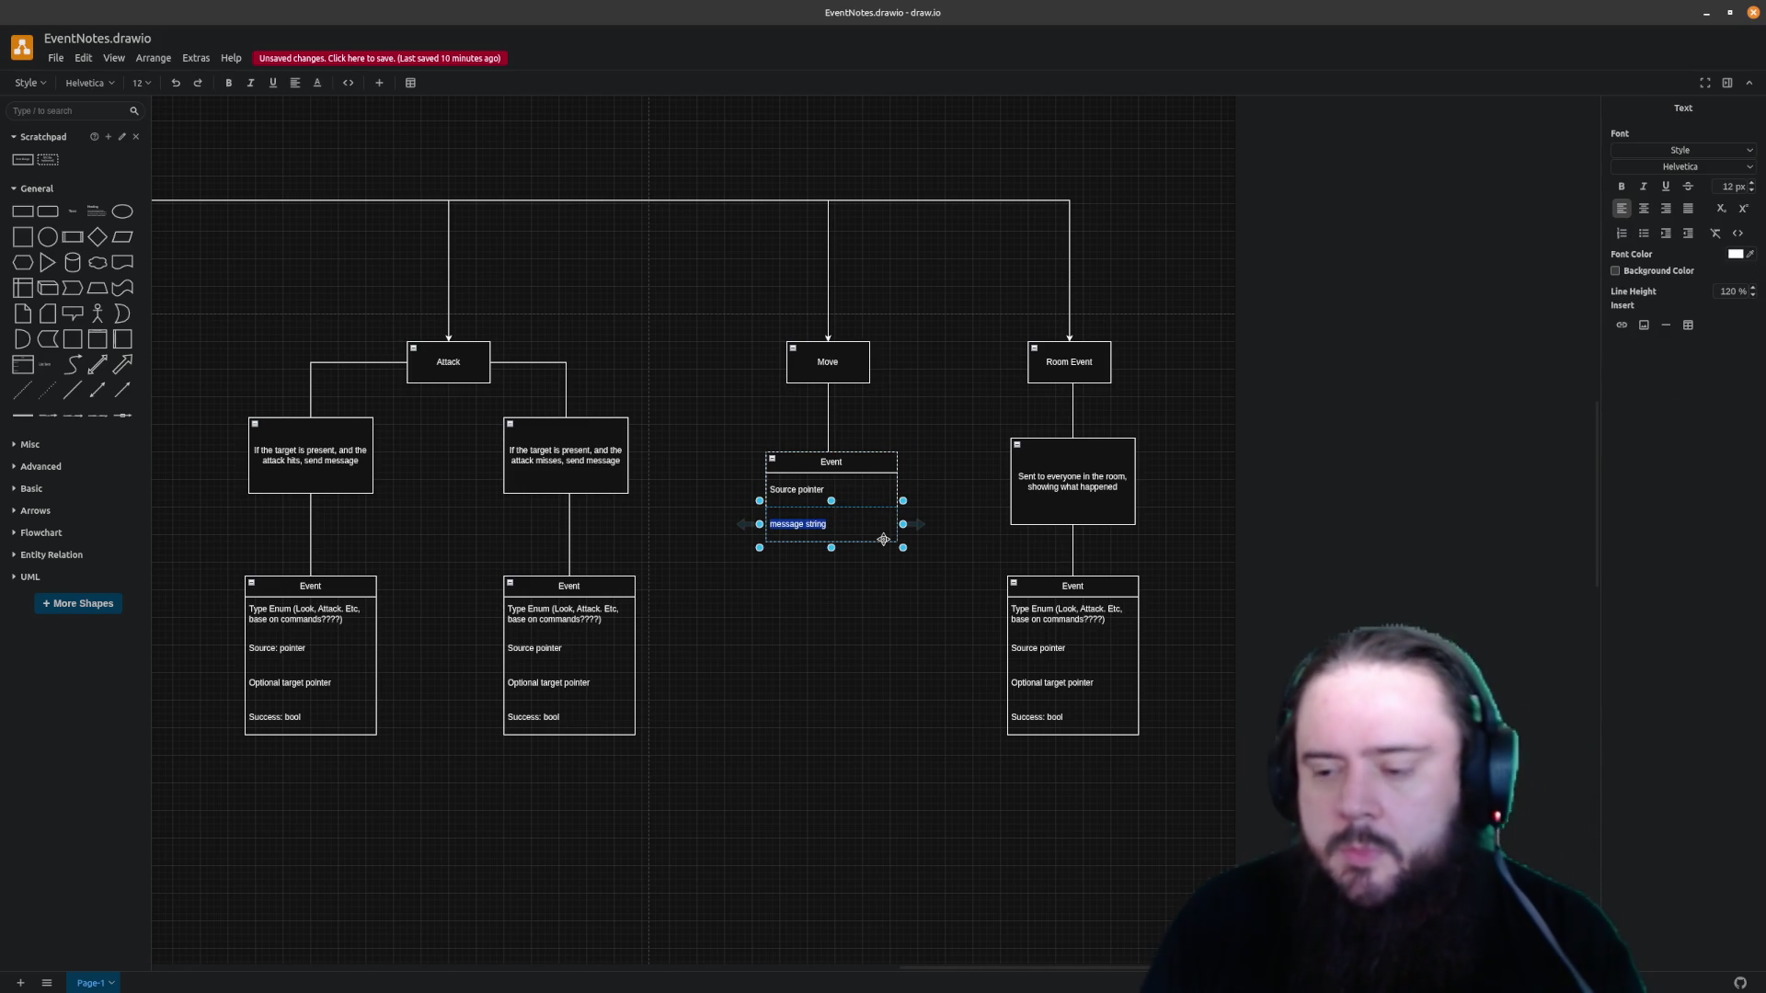
{"action": "type", "text": "d"}
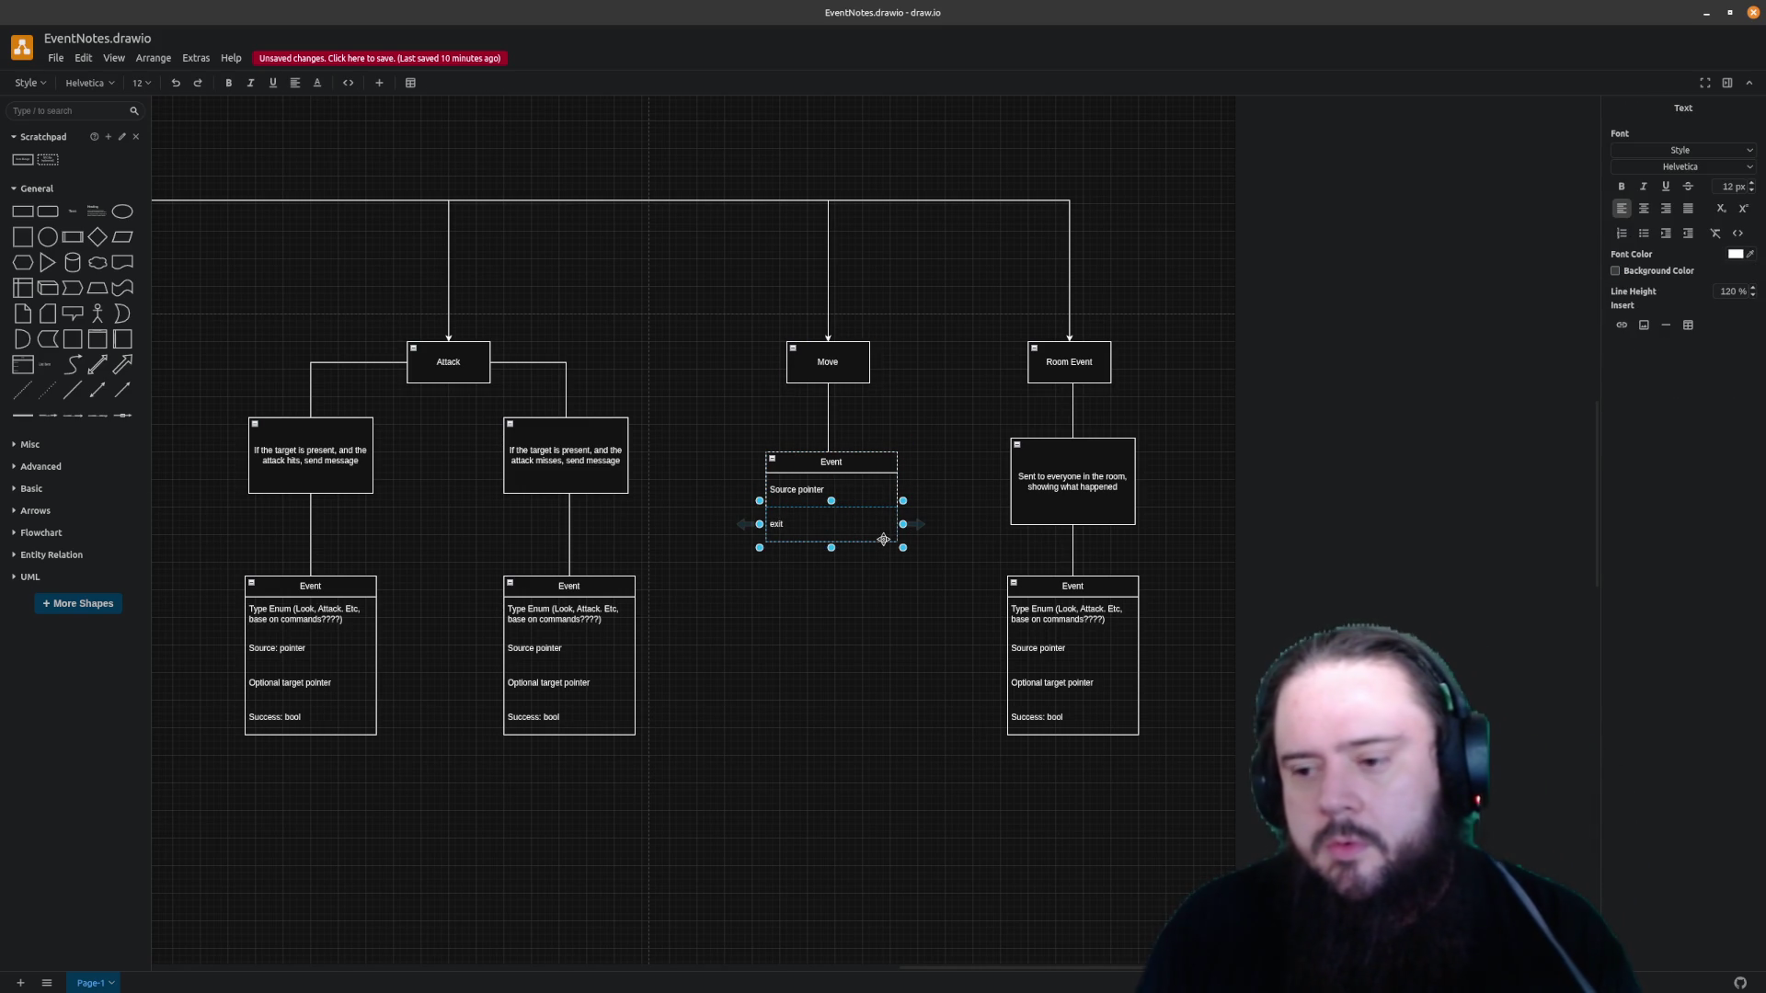
{"action": "left_click", "coordinate": [859, 614]}
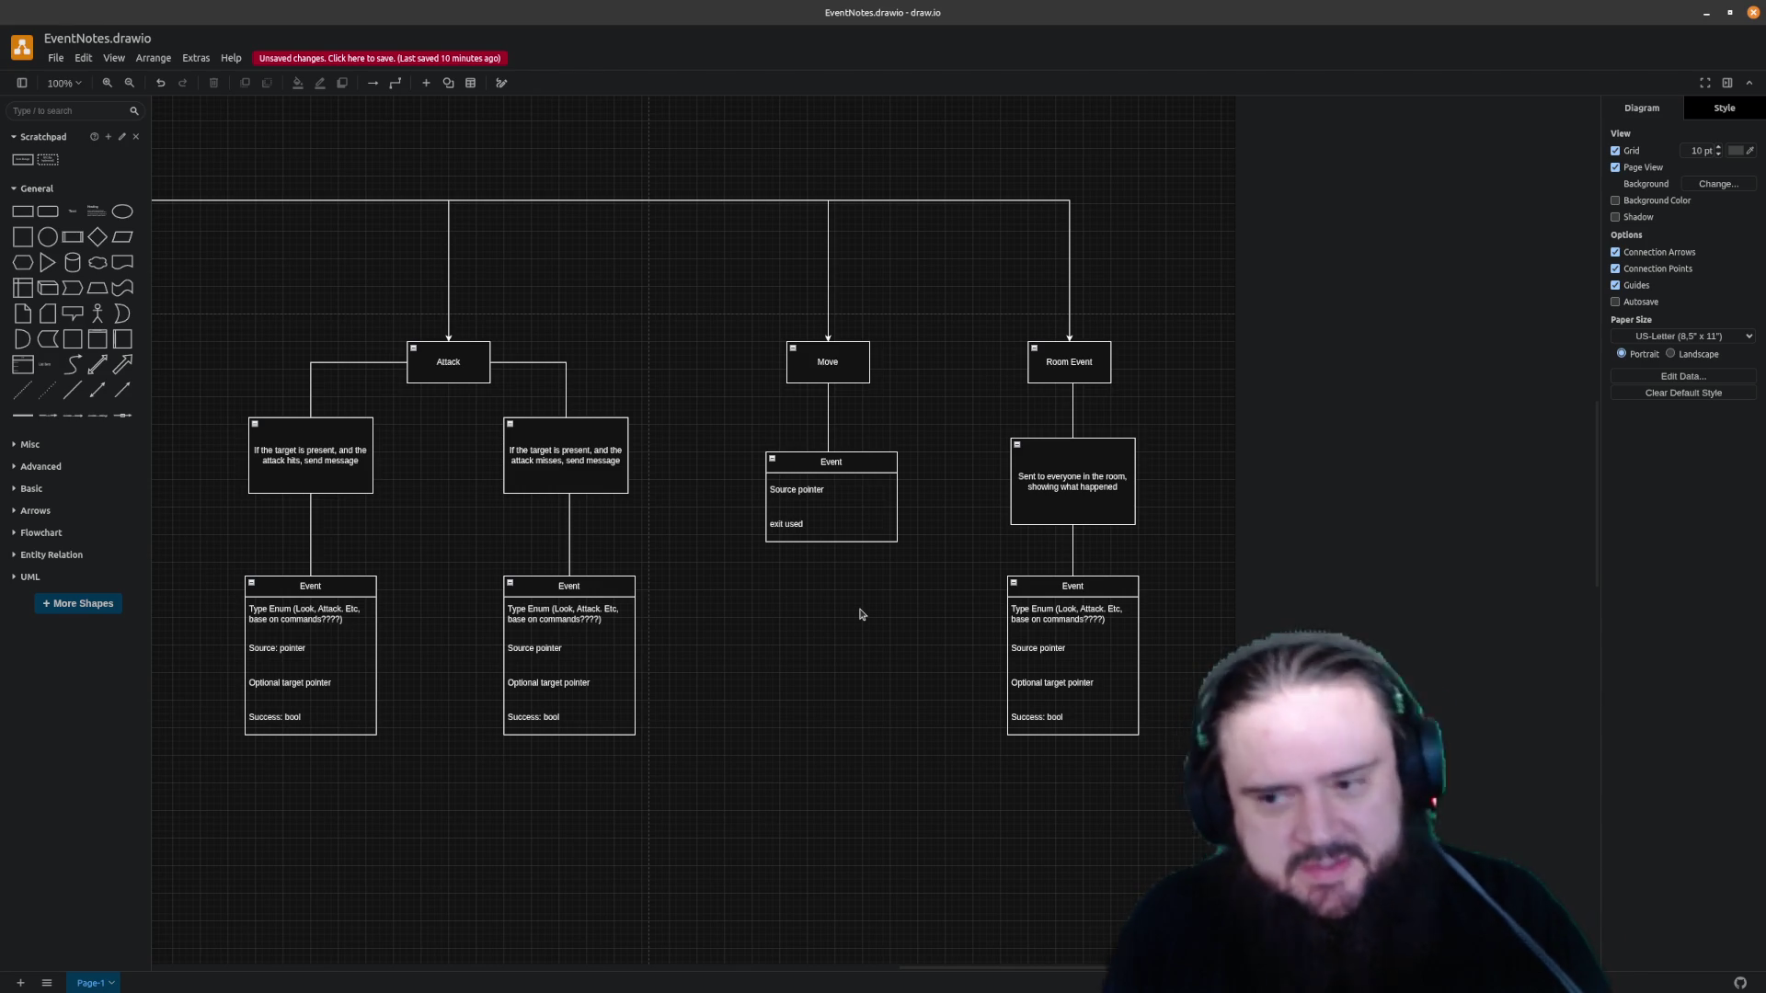
{"action": "left_click", "coordinate": [827, 493]}
{"action": "left_click", "coordinate": [816, 524]}
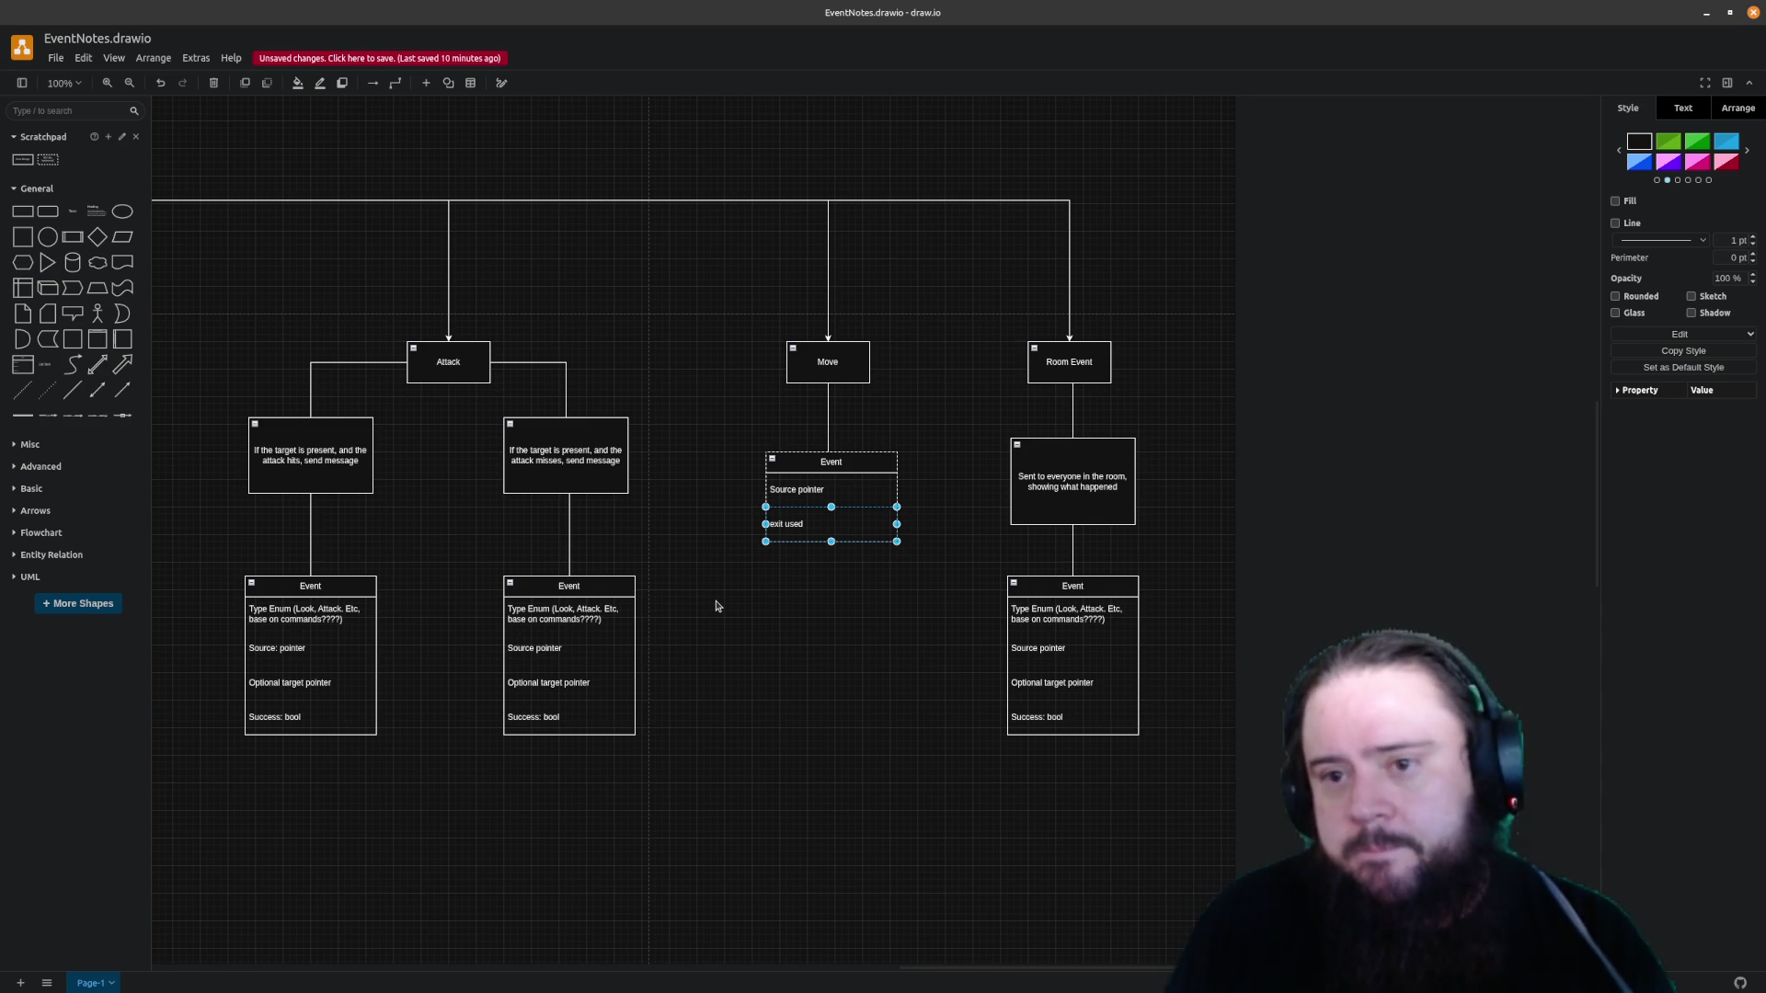
Save the diagram with Ctrl+S and bring the Object Interaction and Look branches into view
{"action": "left_click", "coordinate": [884, 675]}
{"action": "key", "text": "ctrl+s"}
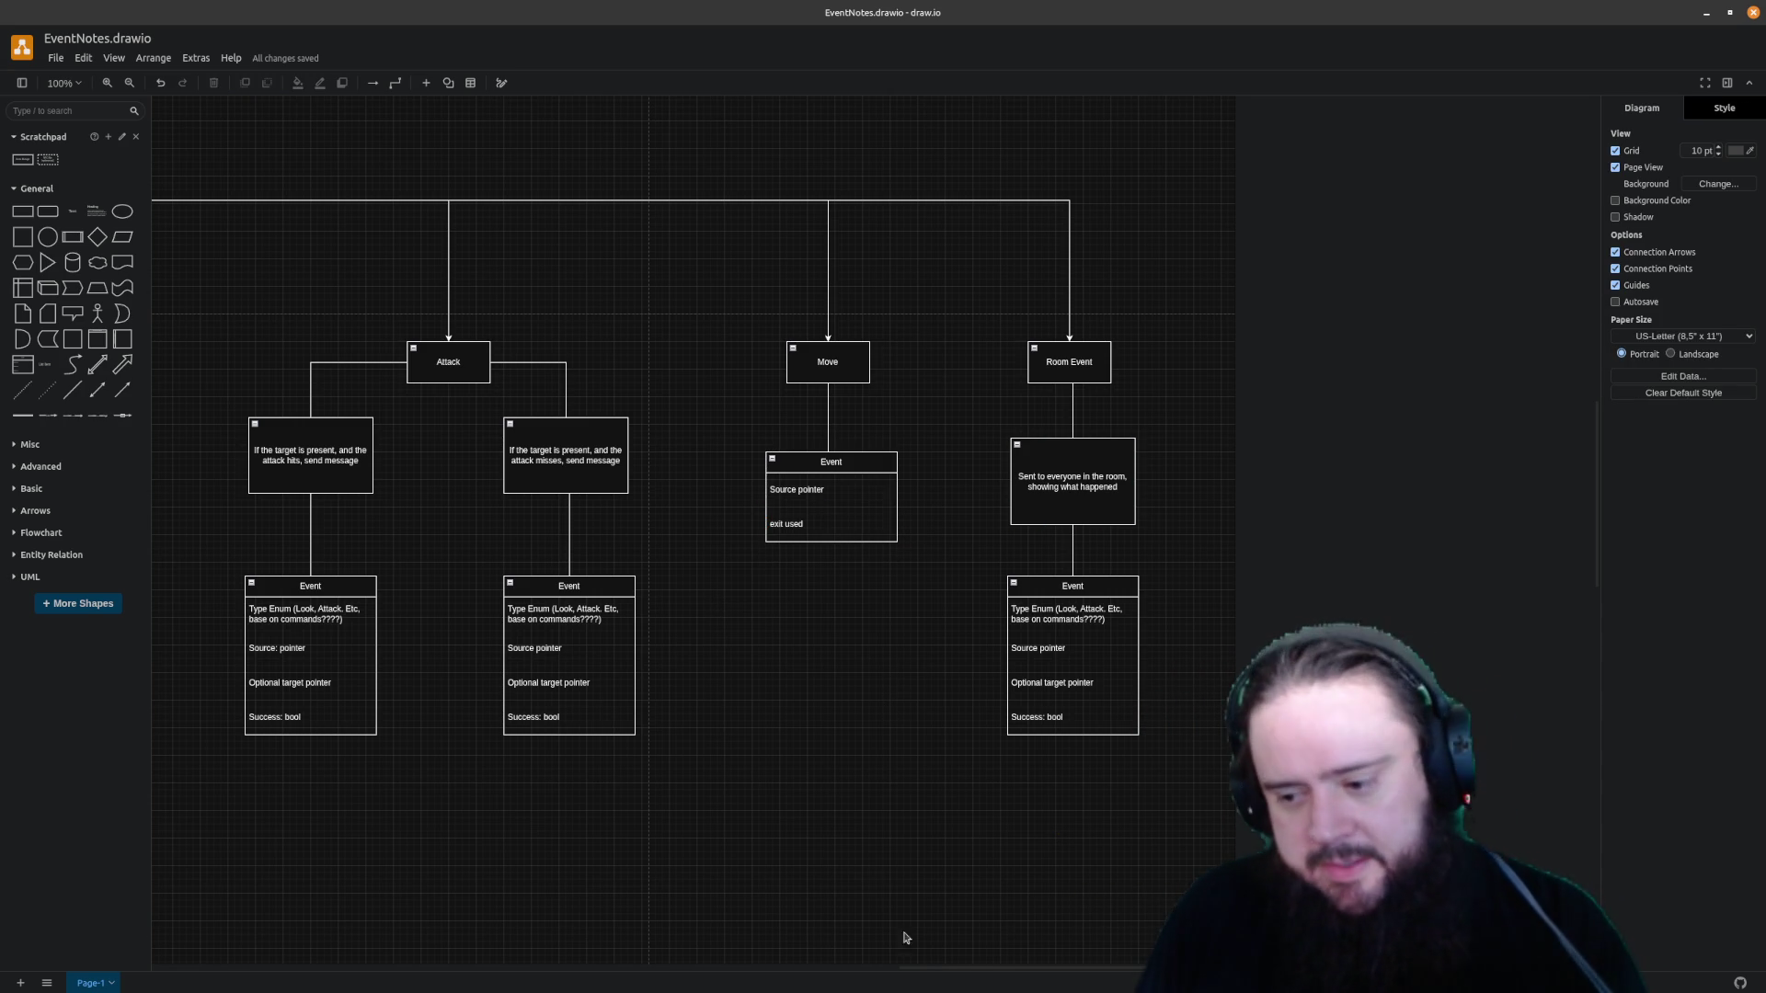
{"action": "left_click_drag", "start_coordinate": [927, 969], "coordinate": [653, 937]}
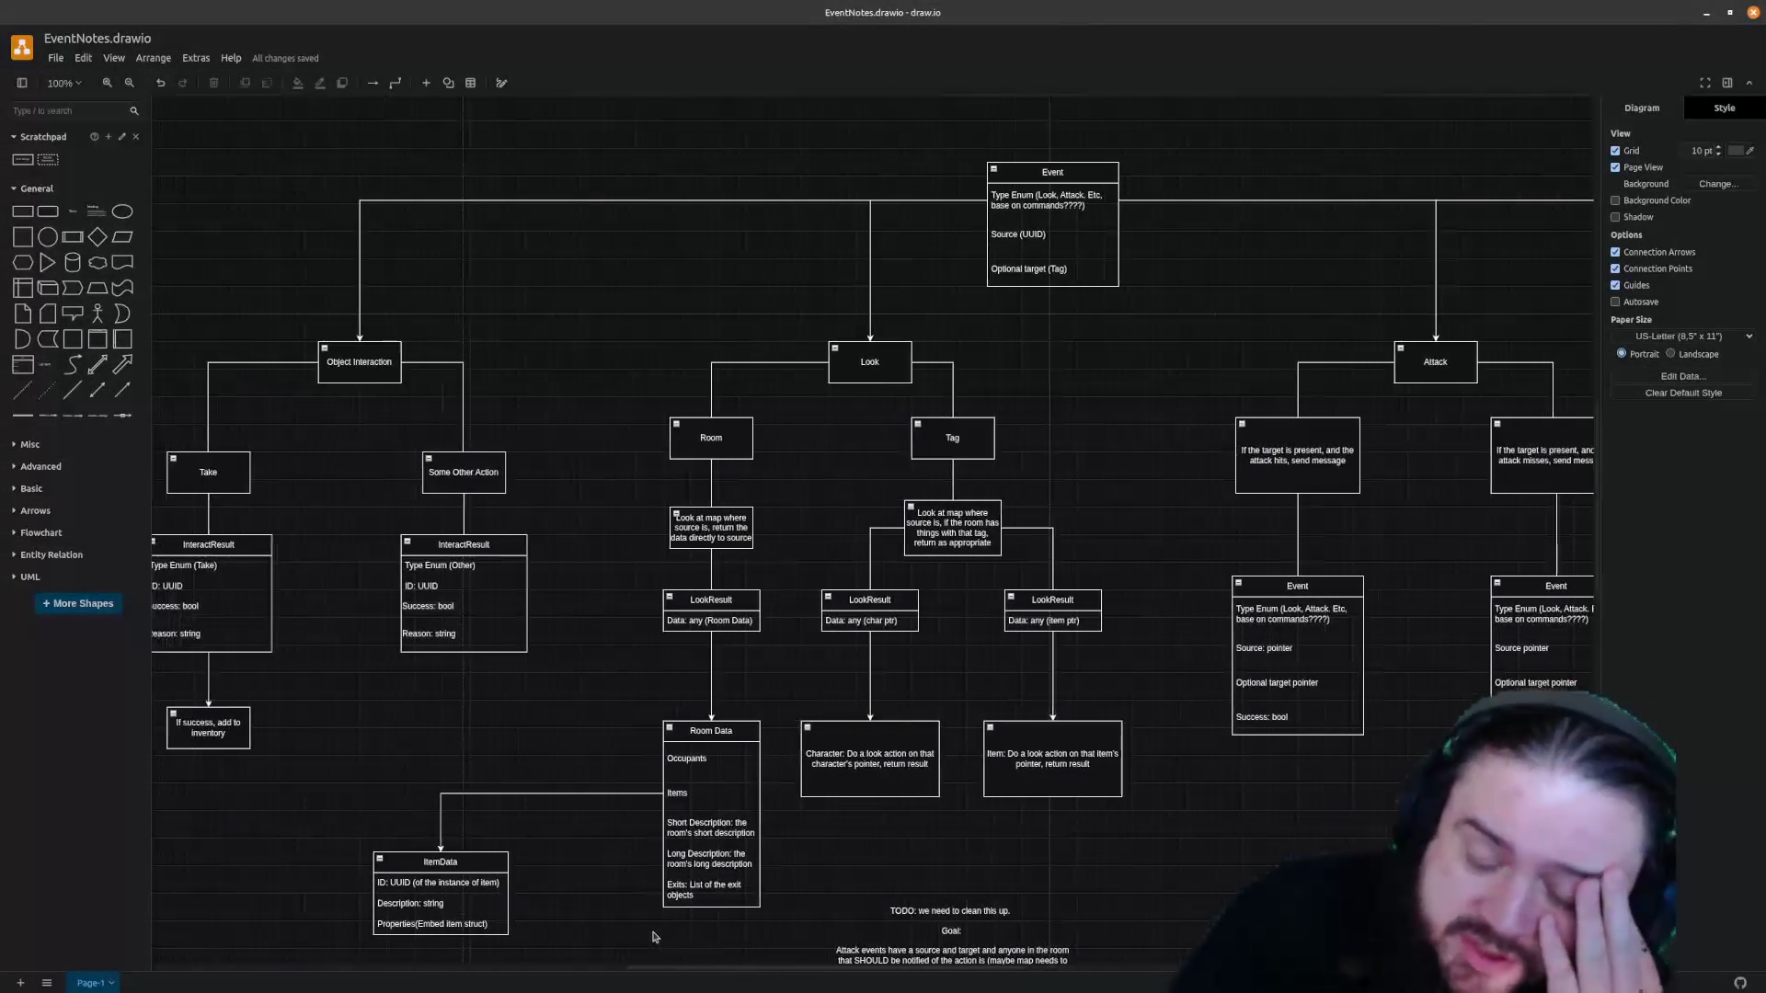
{"action": "scroll", "coordinate": [653, 938], "scroll_direction": "right", "scroll_amount": 2}
{"action": "scroll", "coordinate": [910, 890], "scroll_direction": "right", "scroll_amount": 8}
{"action": "scroll", "coordinate": [909, 891], "scroll_direction": "right", "scroll_amount": 6}
{"action": "scroll", "coordinate": [828, 880], "scroll_direction": "left", "scroll_amount": 7}
{"action": "scroll", "coordinate": [773, 869], "scroll_direction": "left", "scroll_amount": 3}
{"action": "scroll", "coordinate": [676, 858], "scroll_direction": "left", "scroll_amount": 3}
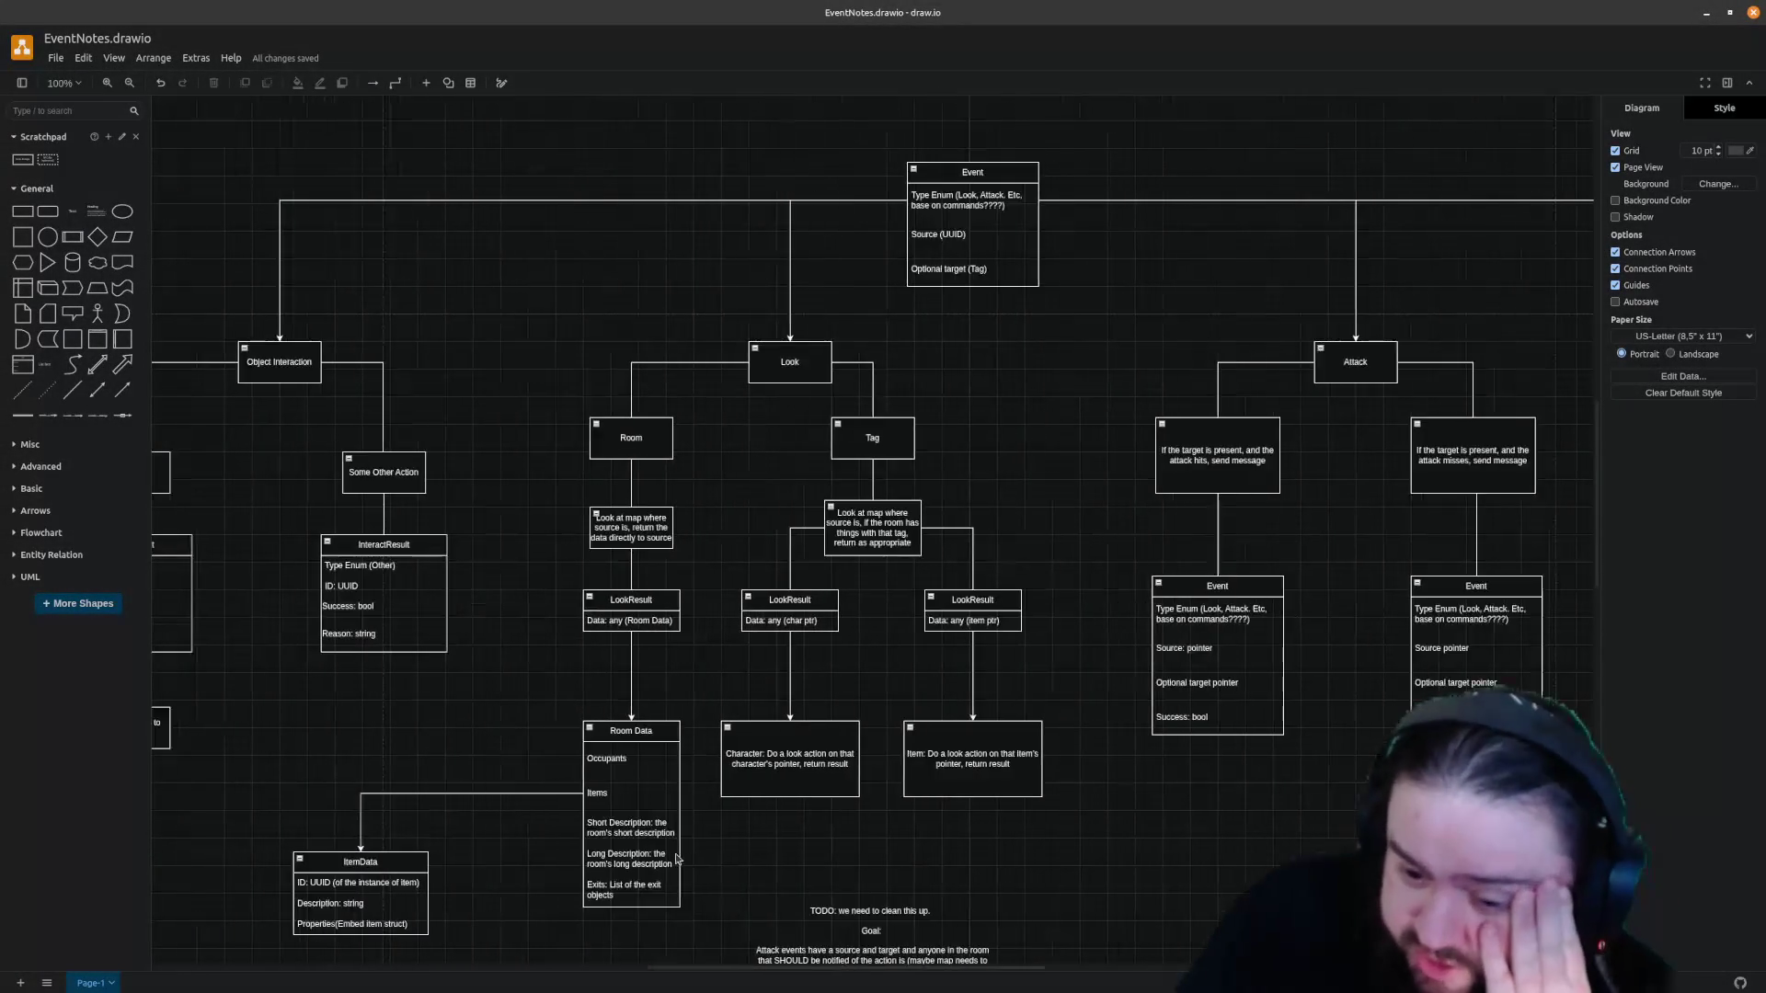
{"action": "scroll", "coordinate": [676, 860], "scroll_direction": "left", "scroll_amount": 1}
{"action": "scroll", "coordinate": [657, 859], "scroll_direction": "left", "scroll_amount": 1}
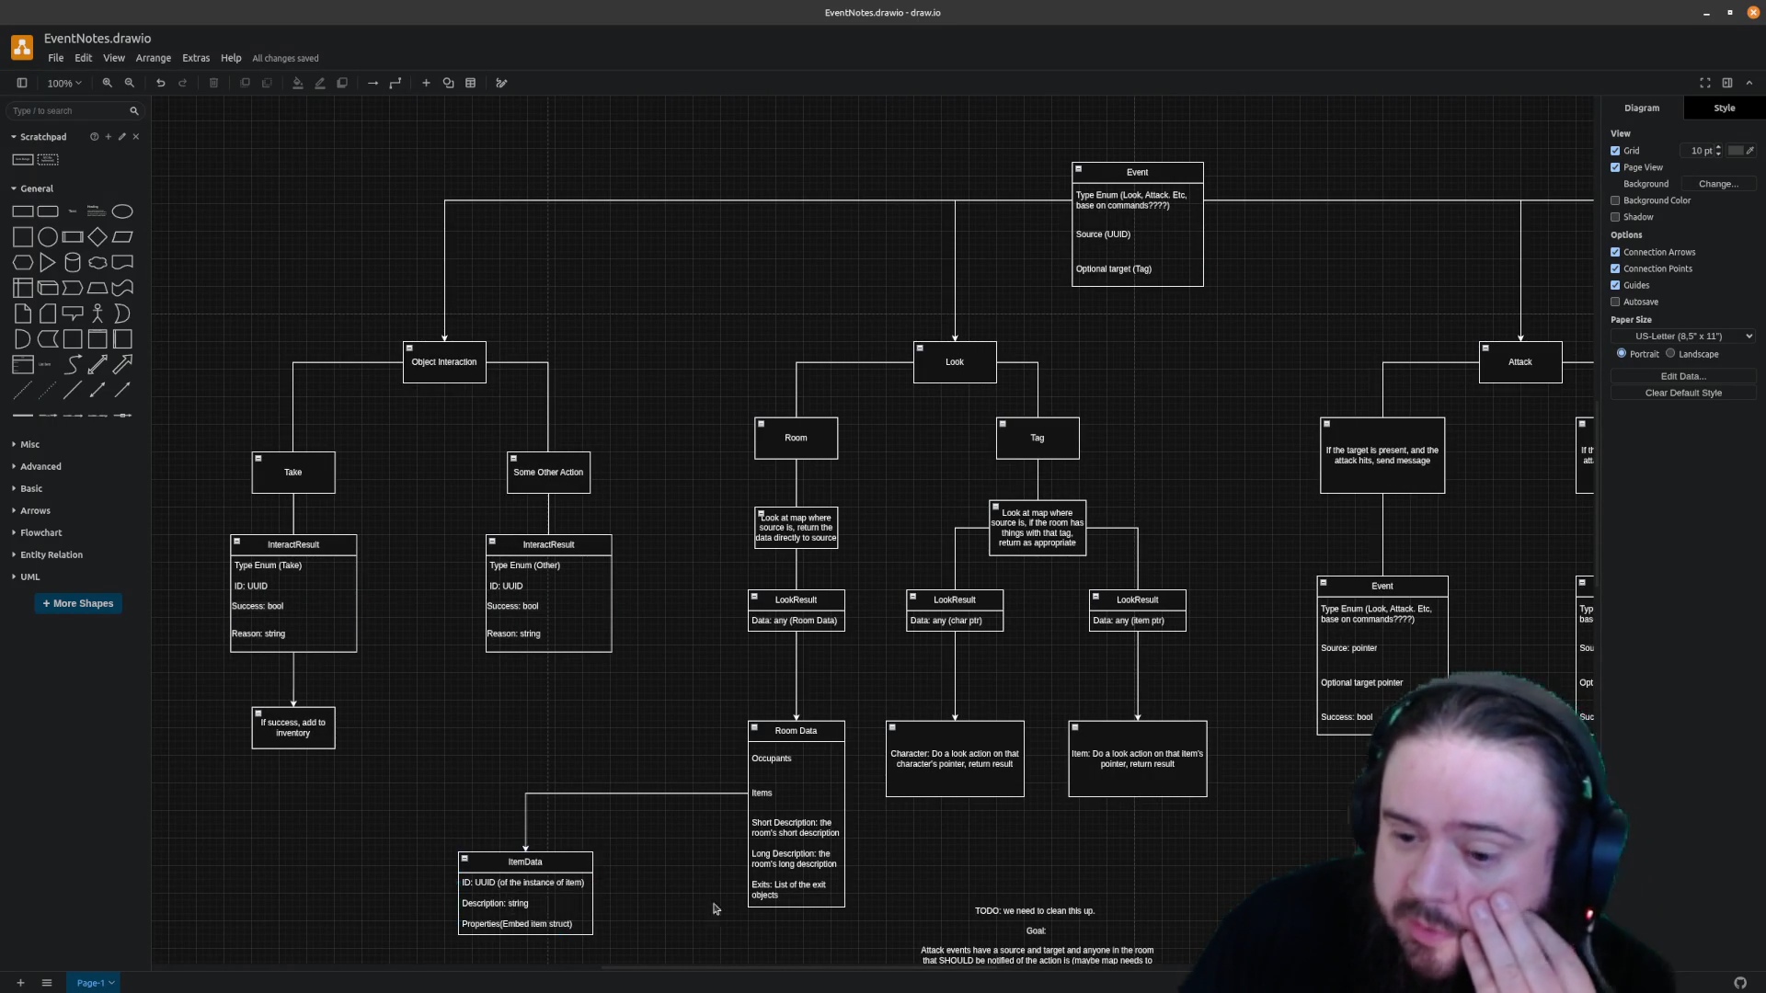
{"action": "mouse_move", "coordinate": [875, 975]}
{"action": "left_mouse_down"}
{"action": "mouse_move", "coordinate": [1124, 969]}
{"action": "mouse_move", "coordinate": [1107, 938]}
{"action": "left_mouse_up"}
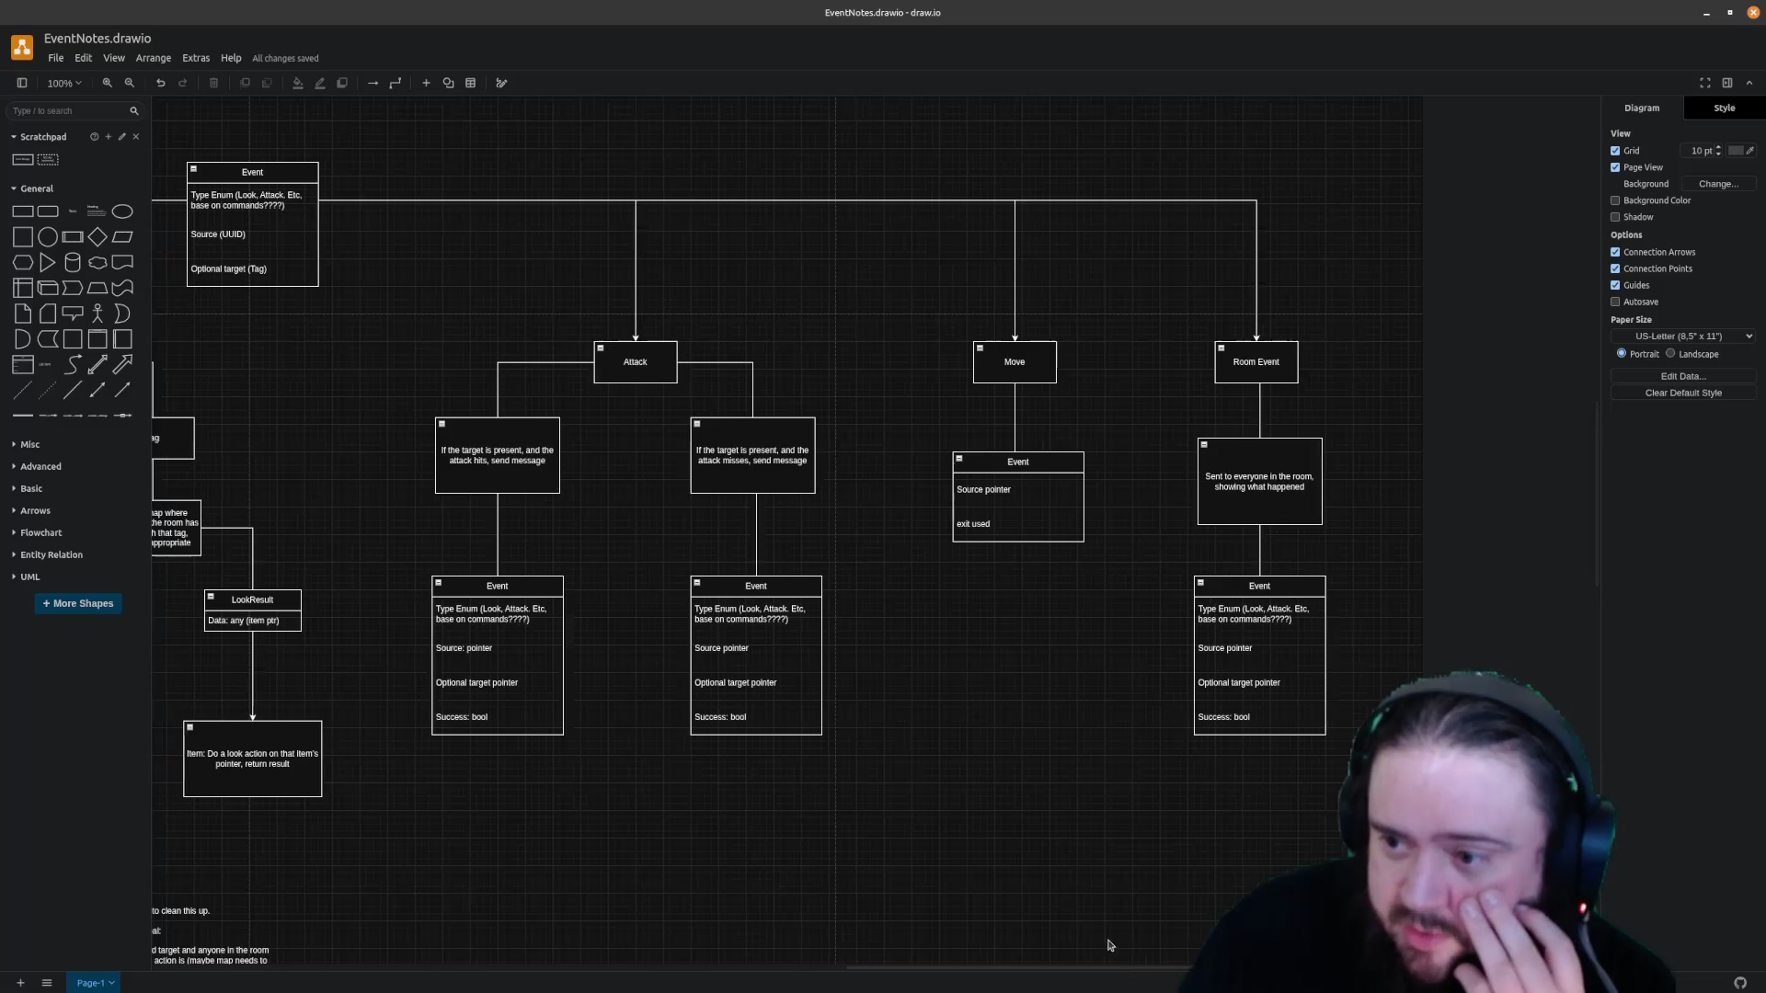
Retitle Move's Event table as MoveEvent and save the diagram
{"action": "left_click", "coordinate": [1063, 468]}
{"action": "double_click", "coordinate": [1063, 469]}
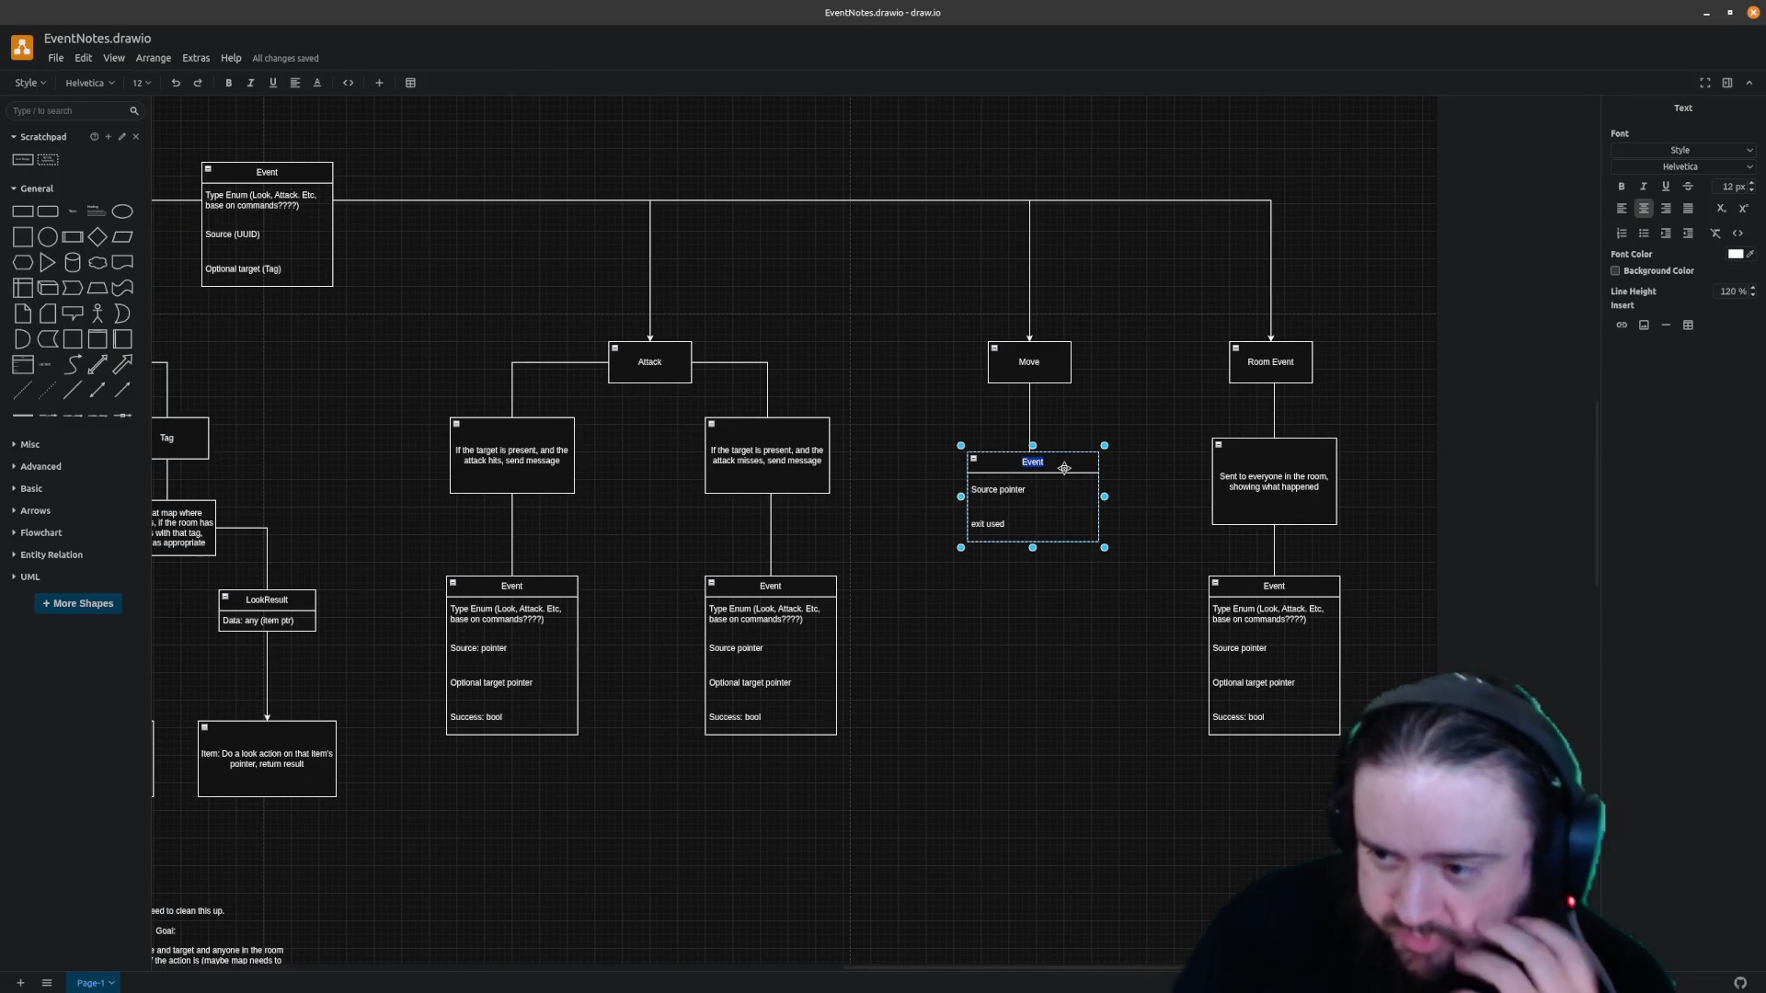
{"action": "type", "text": "Move"}
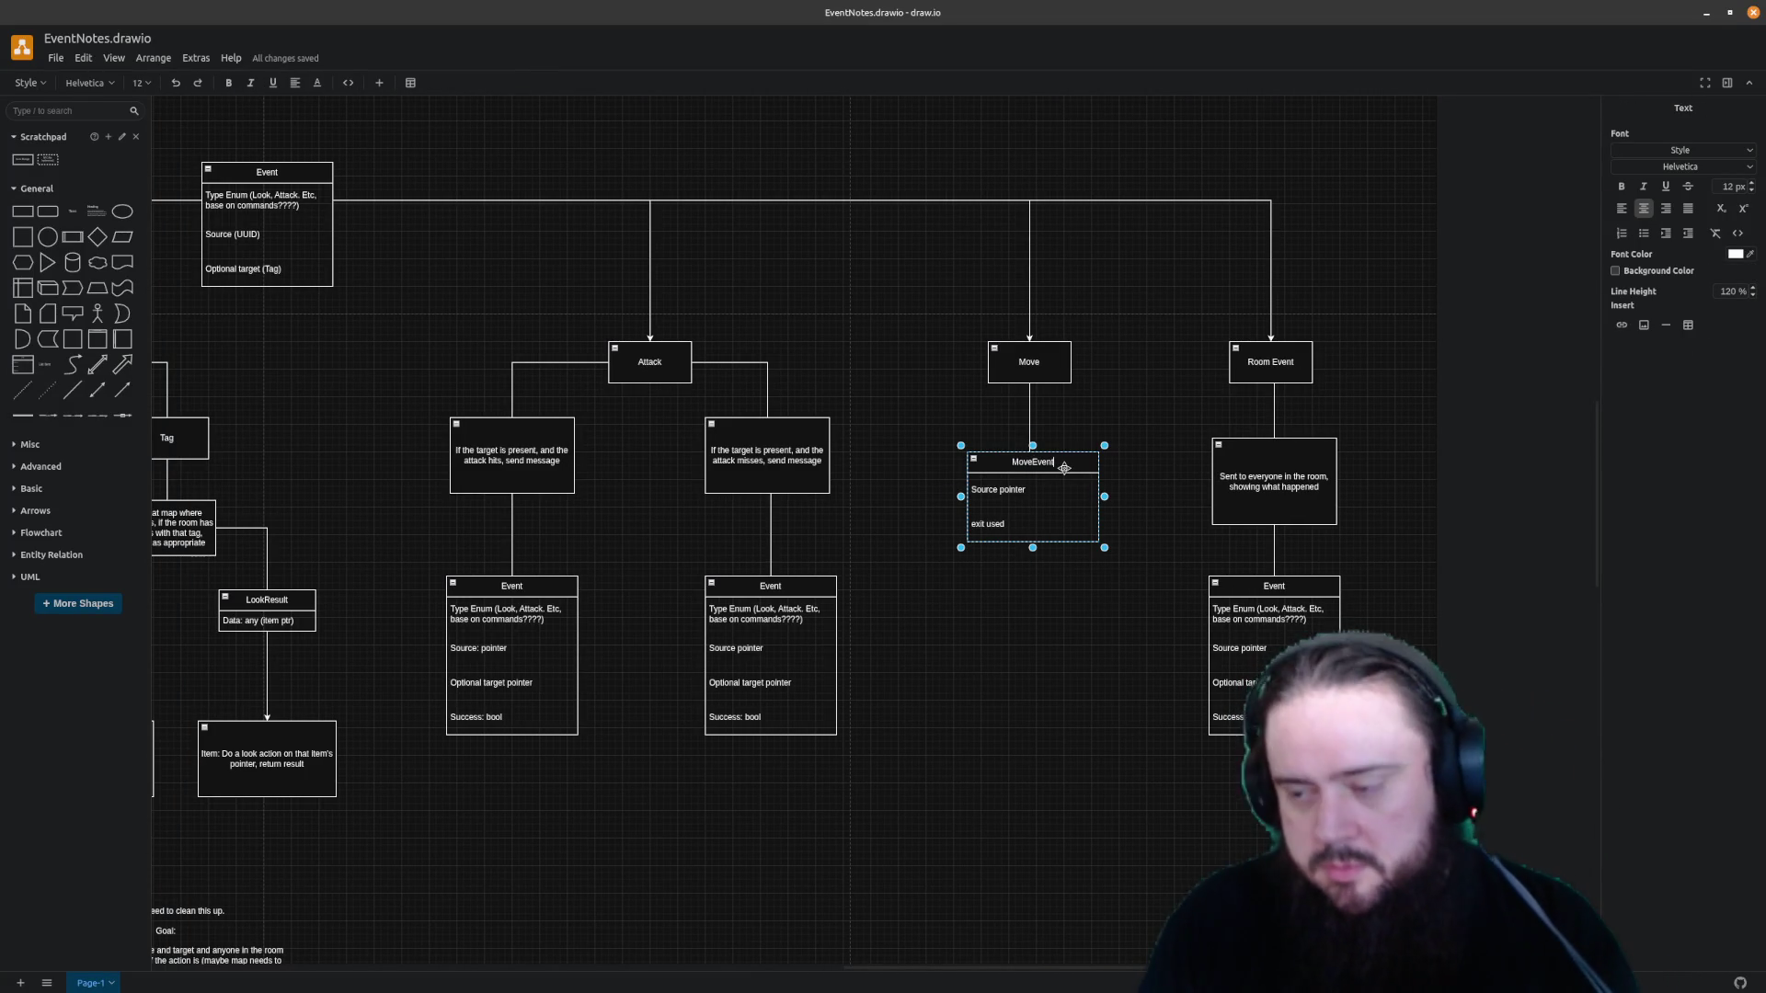
{"action": "left_click", "coordinate": [1080, 643]}
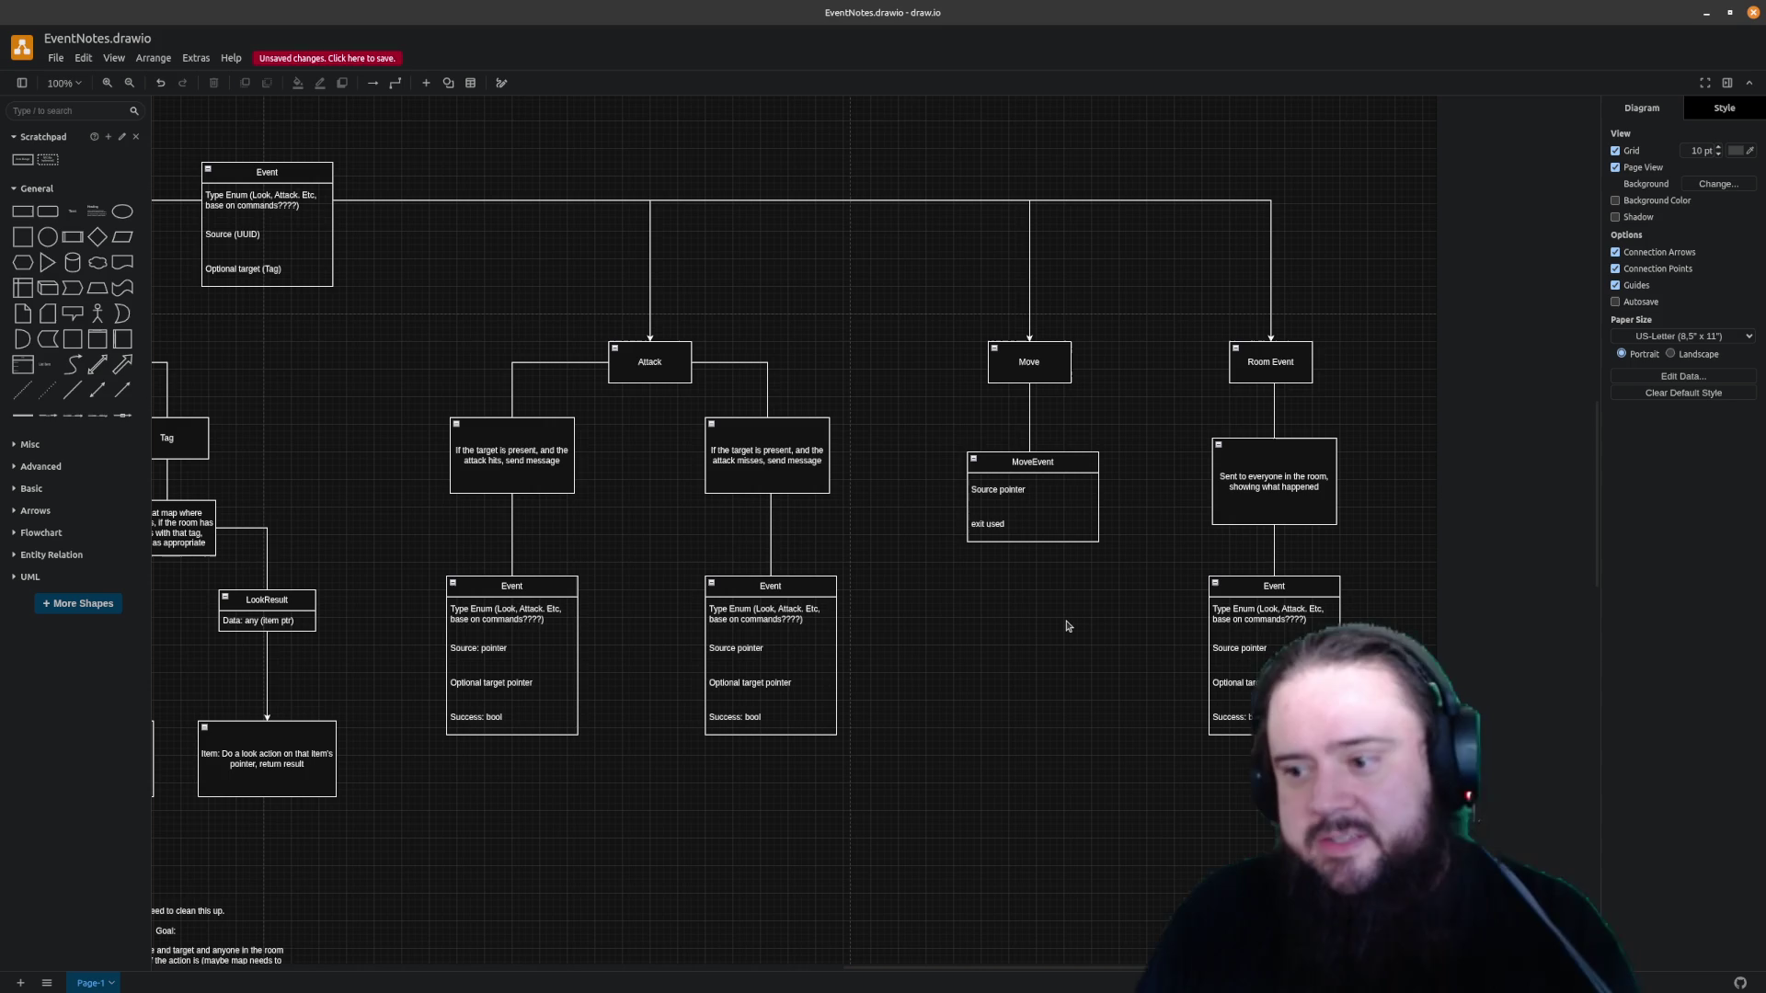
{"action": "key", "text": "ctrl+s"}
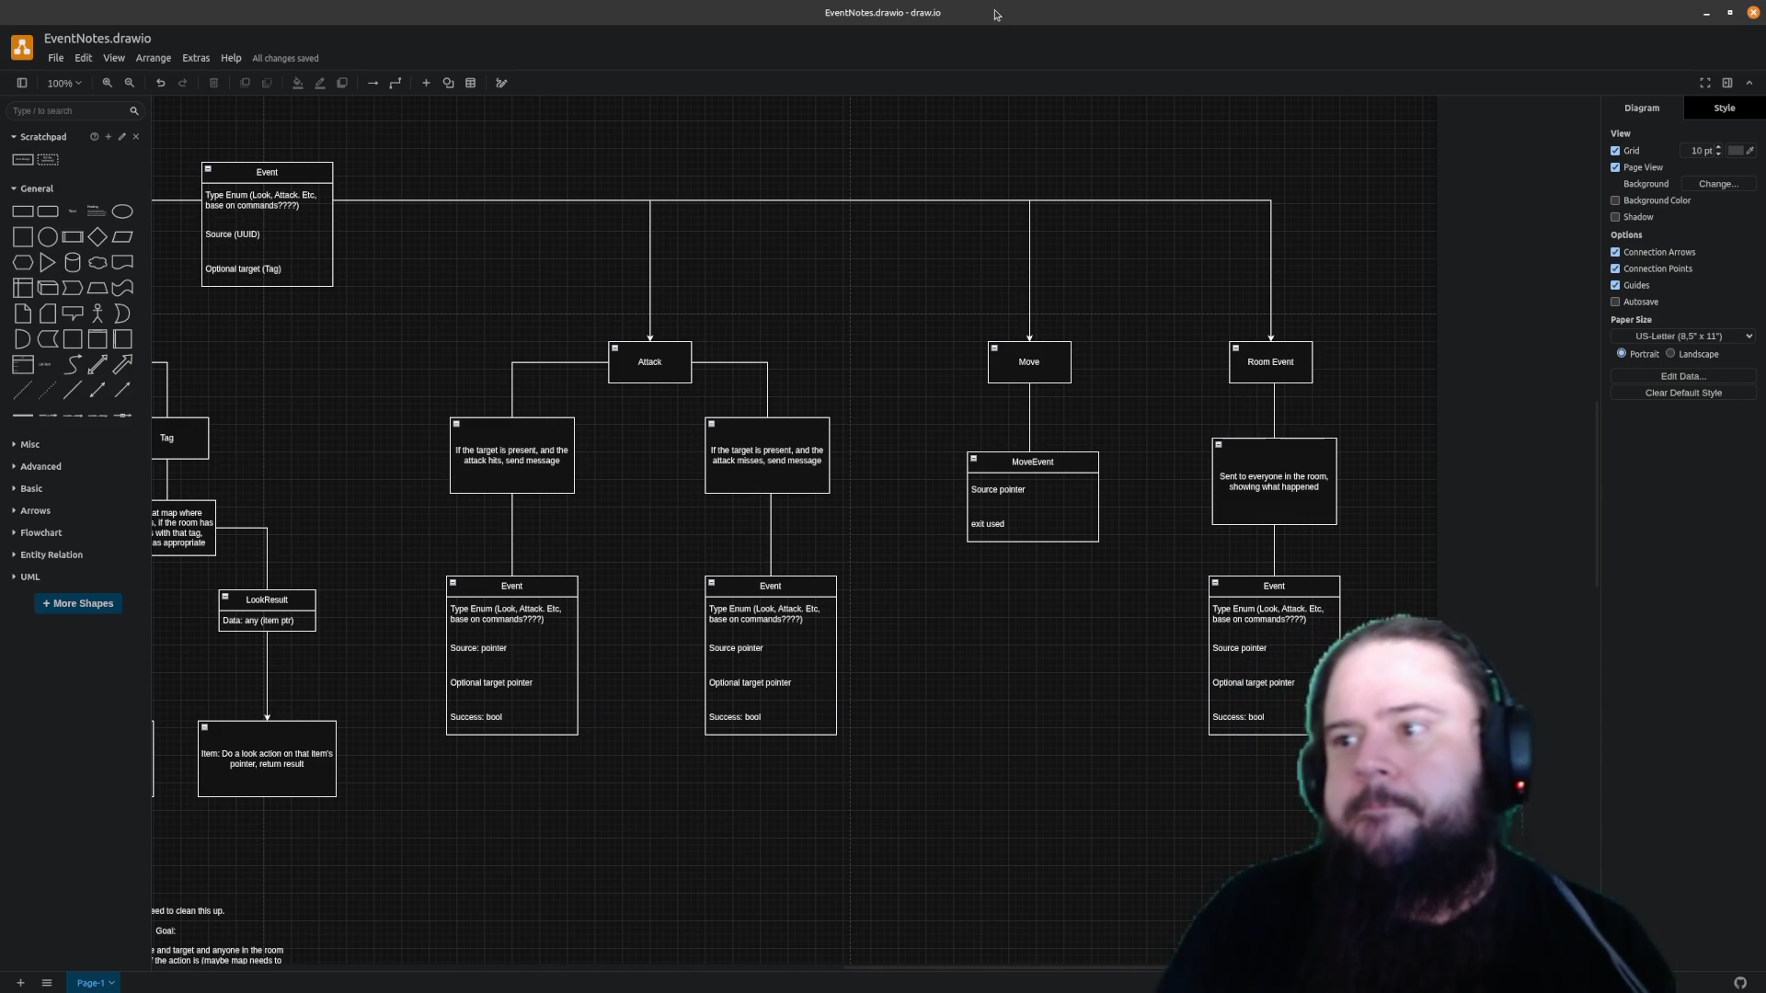
{"action": "left_click_drag", "start_coordinate": [1061, 6], "coordinate": [631, 201]}
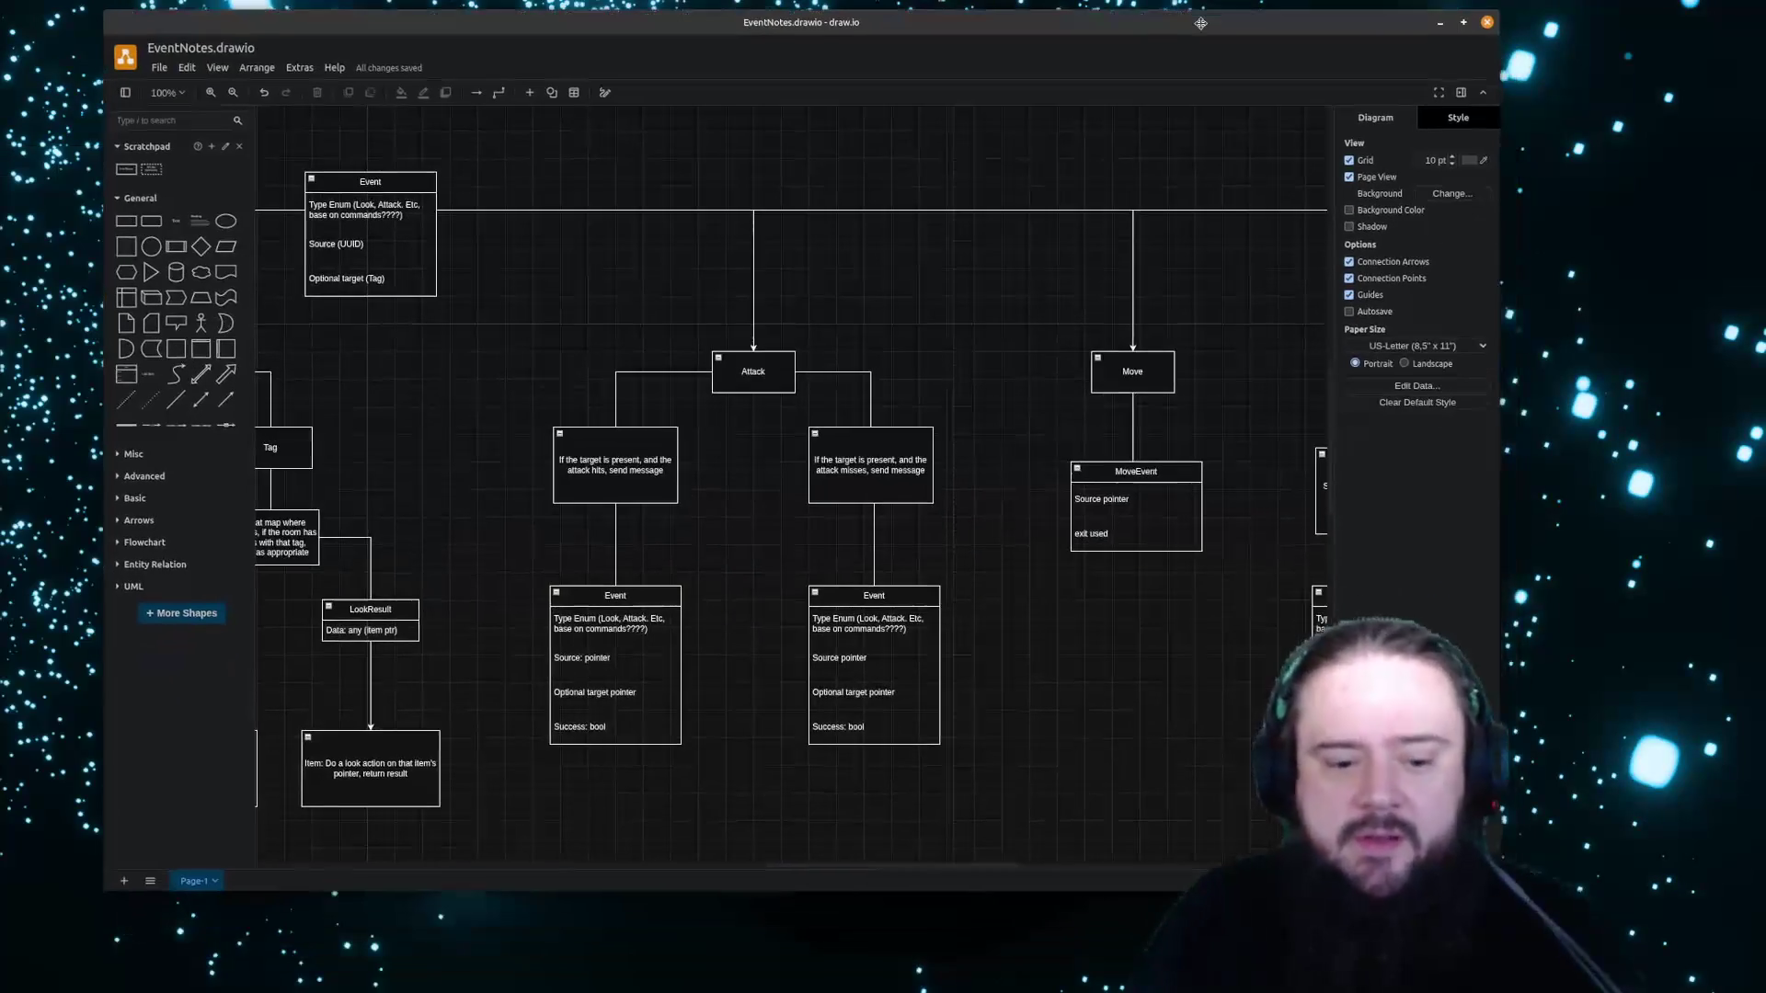
Position the un-maximized draw.io window on the desktop and switch to the terminal
{"action": "left_click_drag", "start_coordinate": [919, 179], "coordinate": [1279, 38]}
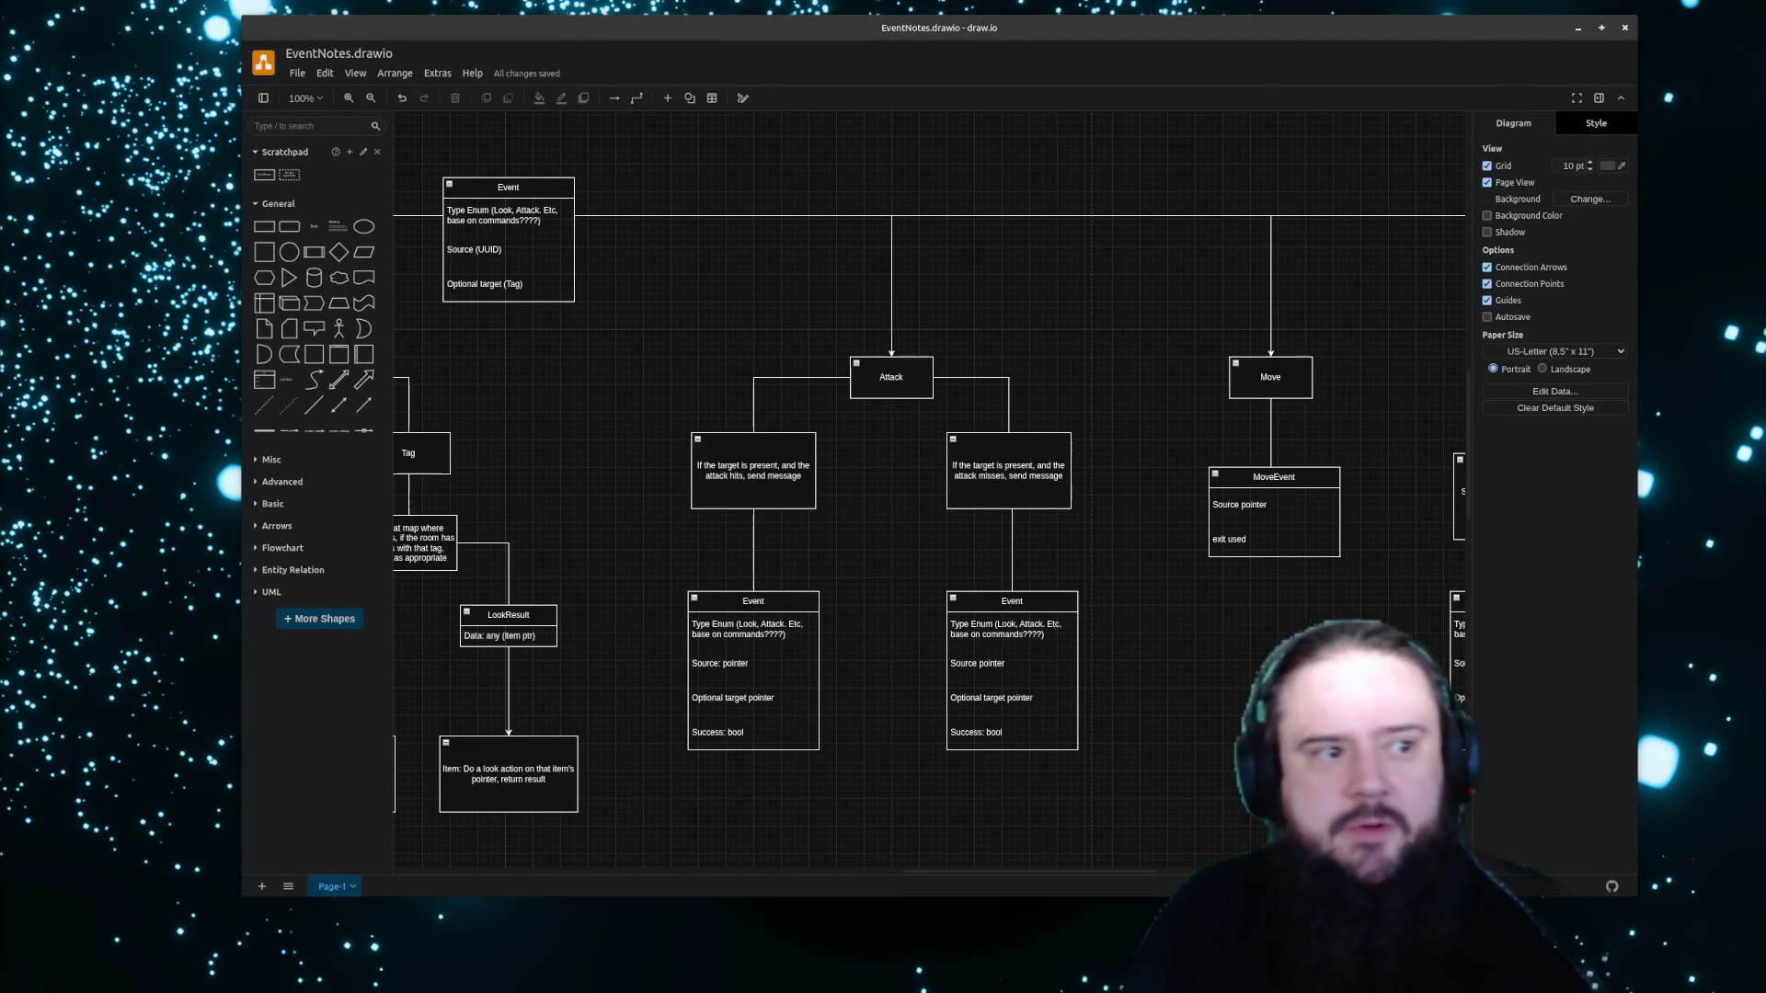
{"action": "key", "text": "alt+Tab"}
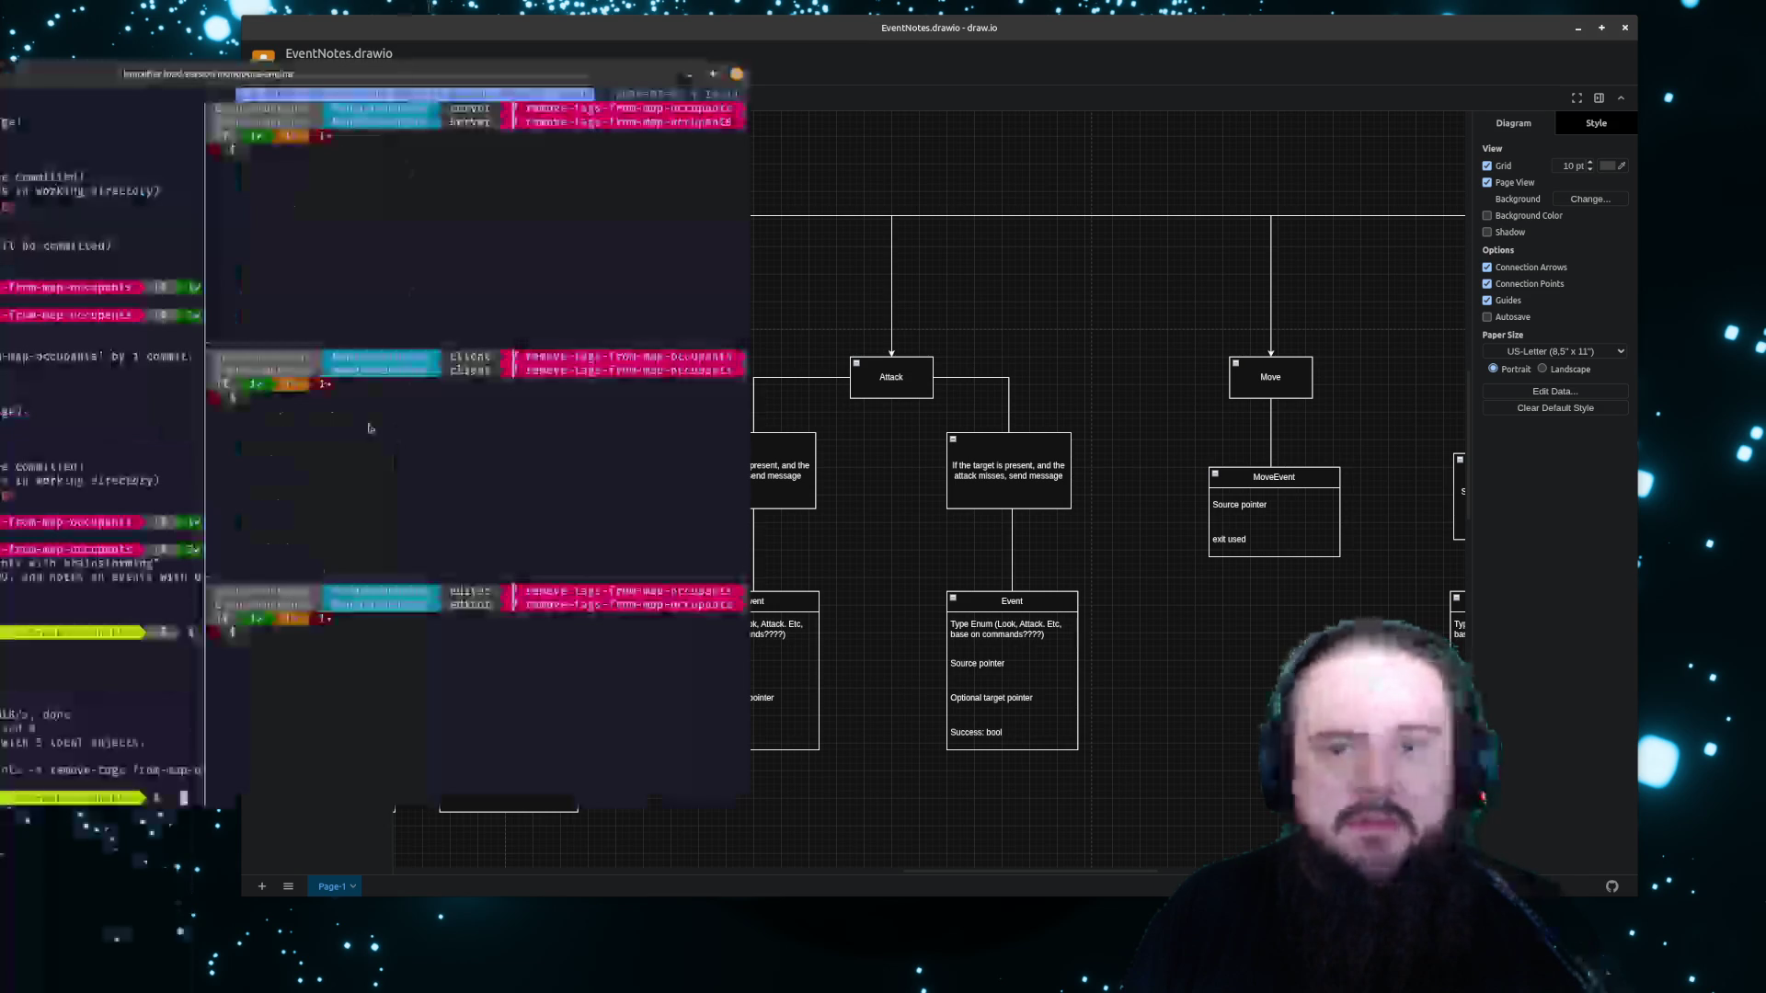
Maximize the terminal, clear the left pane and run 'git status' to list modified diagram files
{"action": "key", "text": "super+Up"}
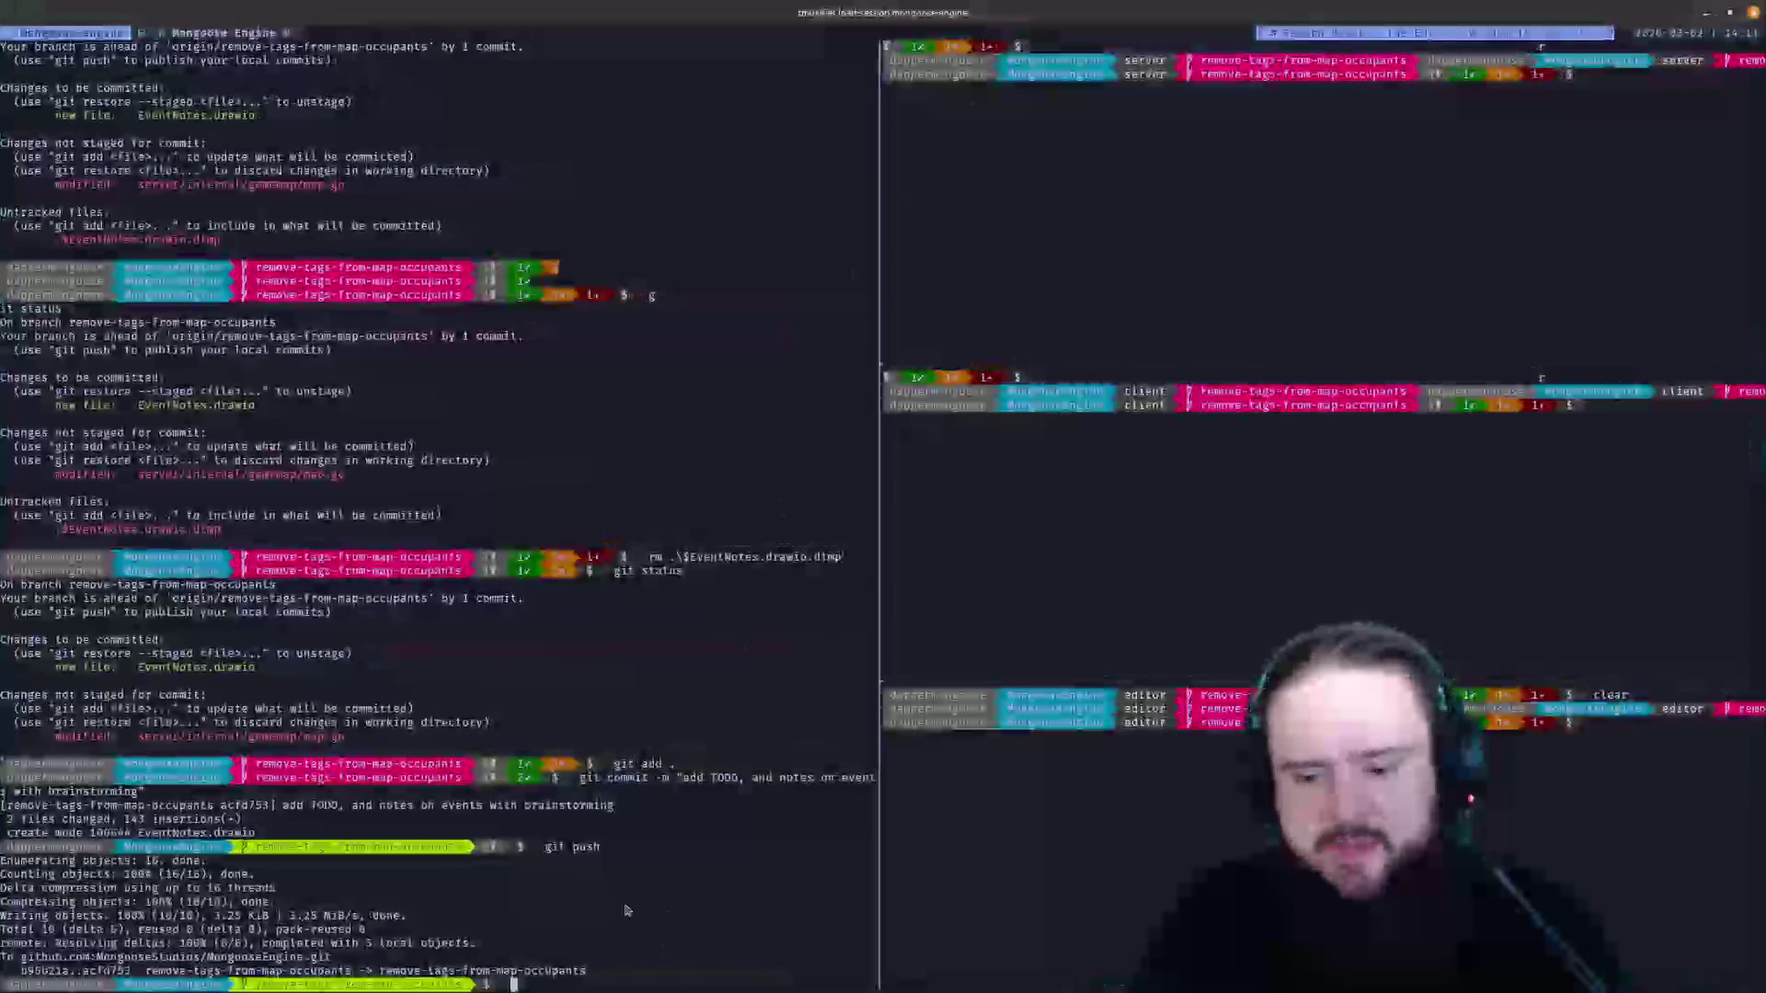
{"action": "type", "text": "clear"}
{"action": "key", "text": "Return"}
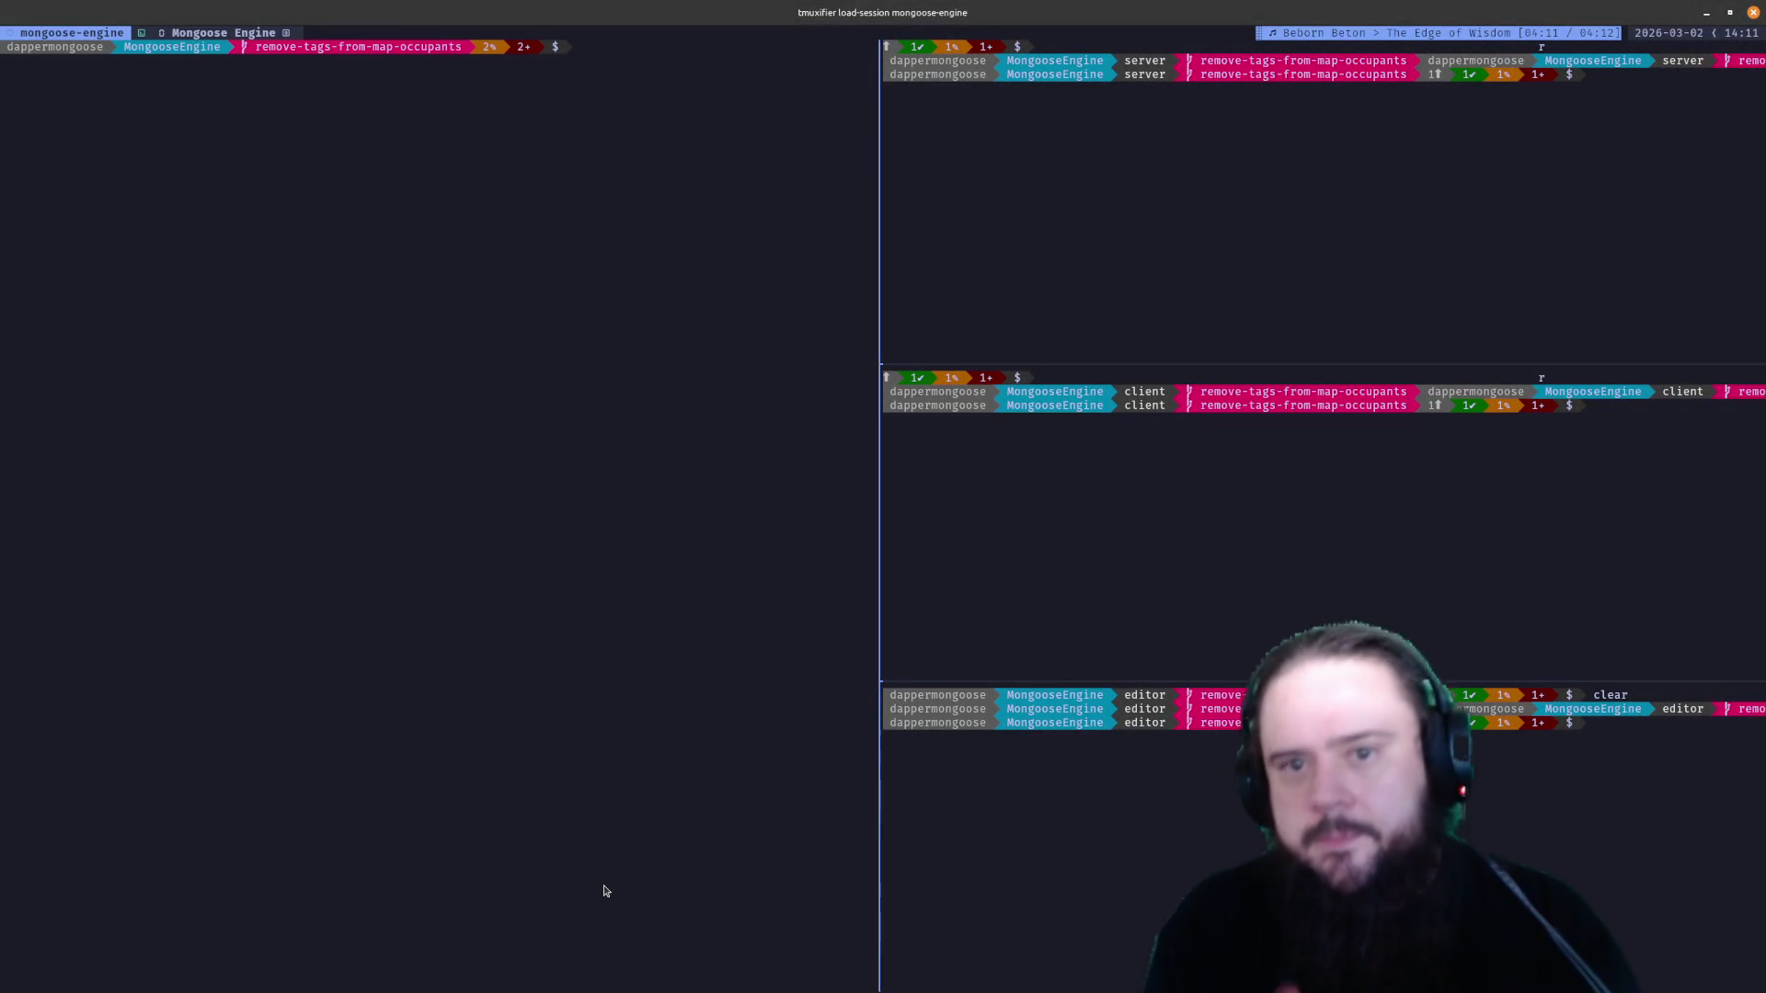
{"action": "type", "text": "git stat"}
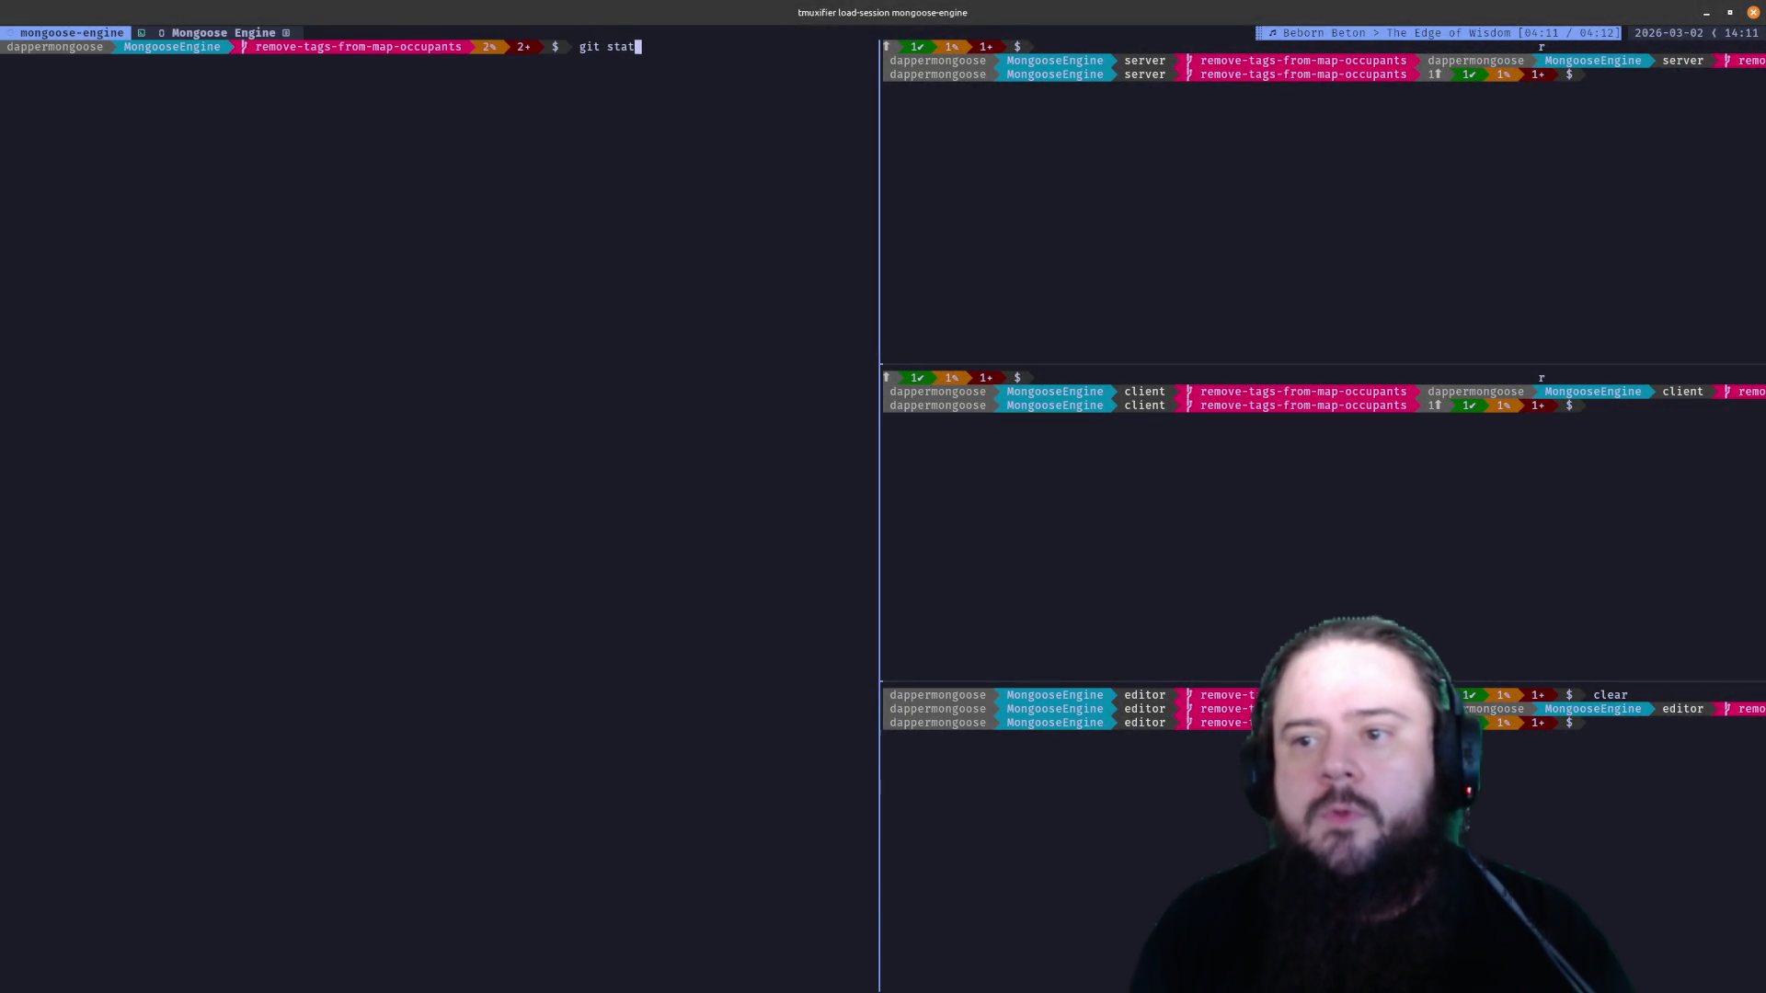
{"action": "type", "text": "us"}
{"action": "key", "text": "Return"}
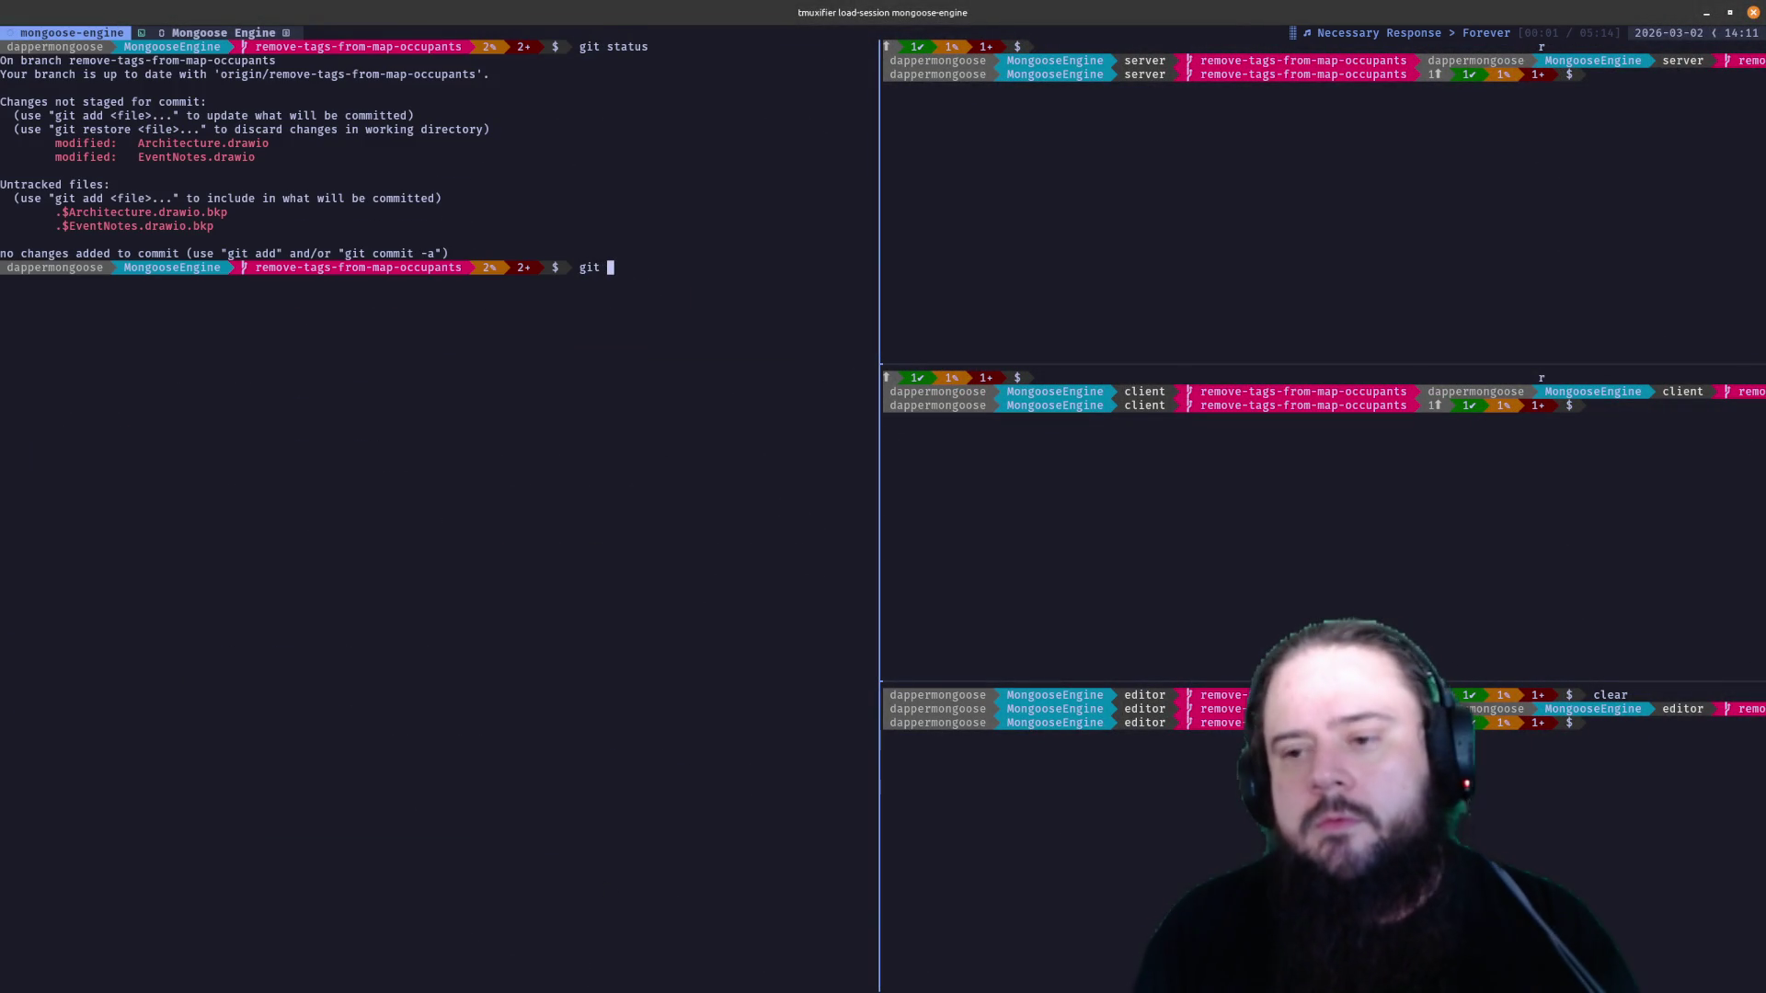
{"action": "type", "text": "rm ."}
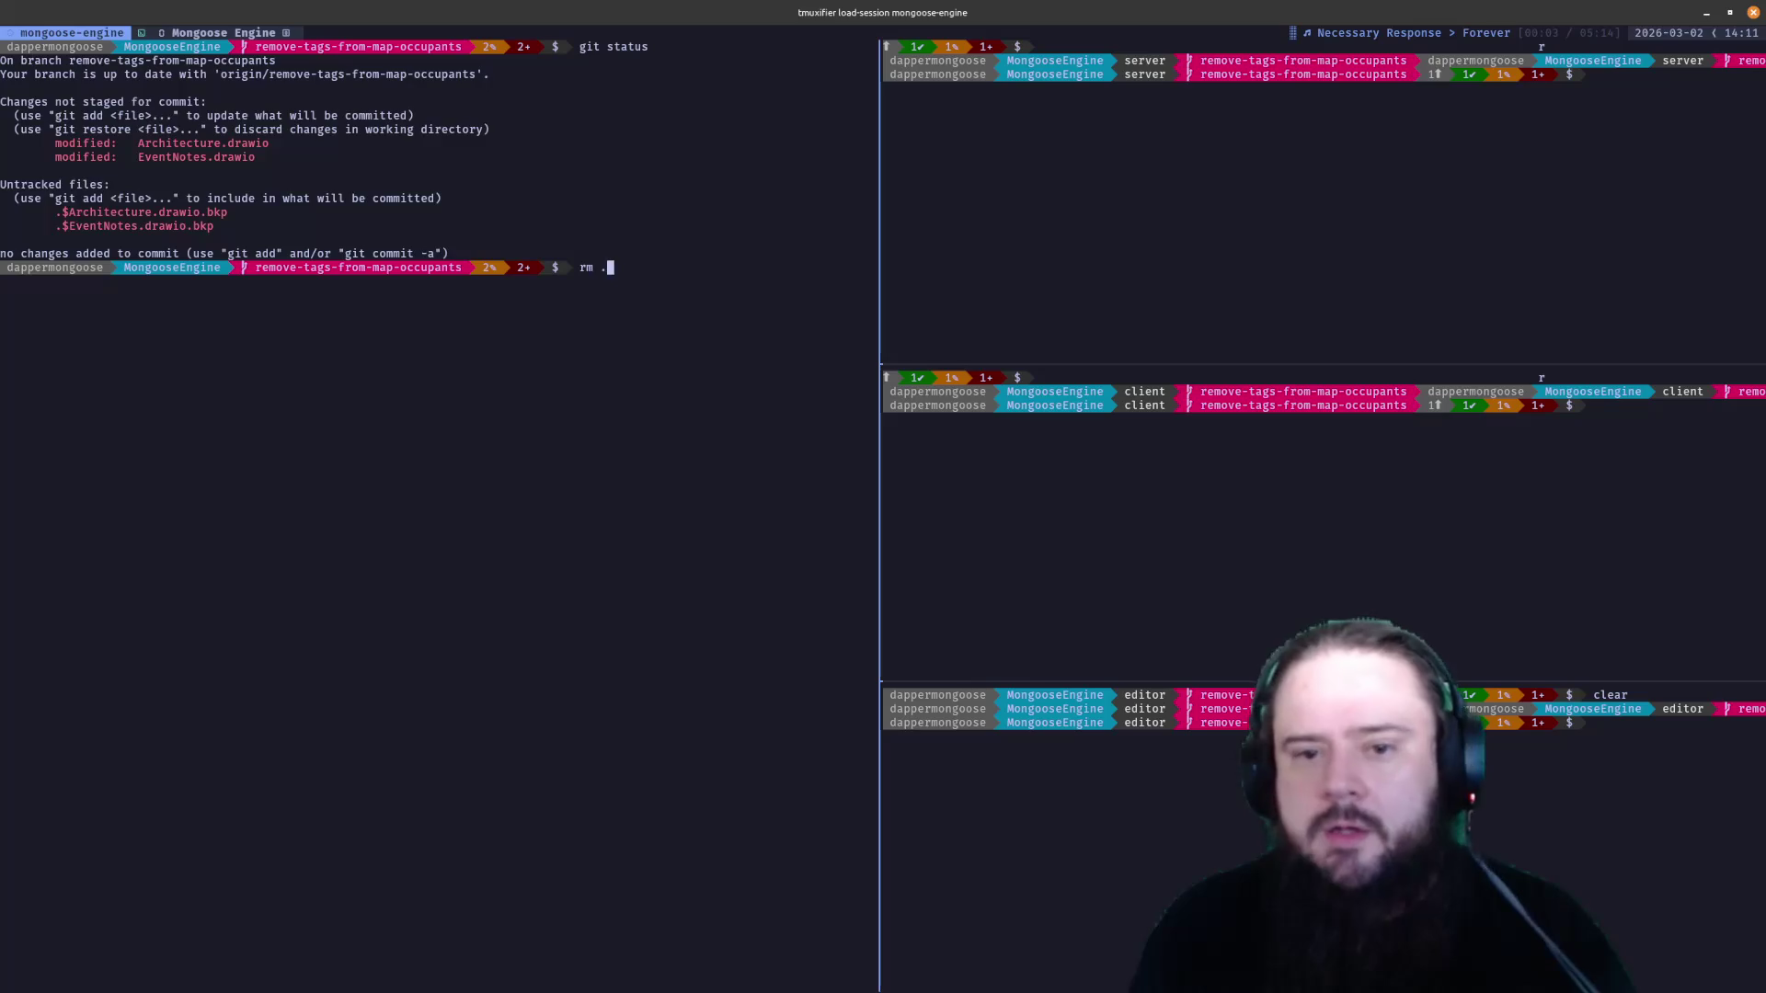